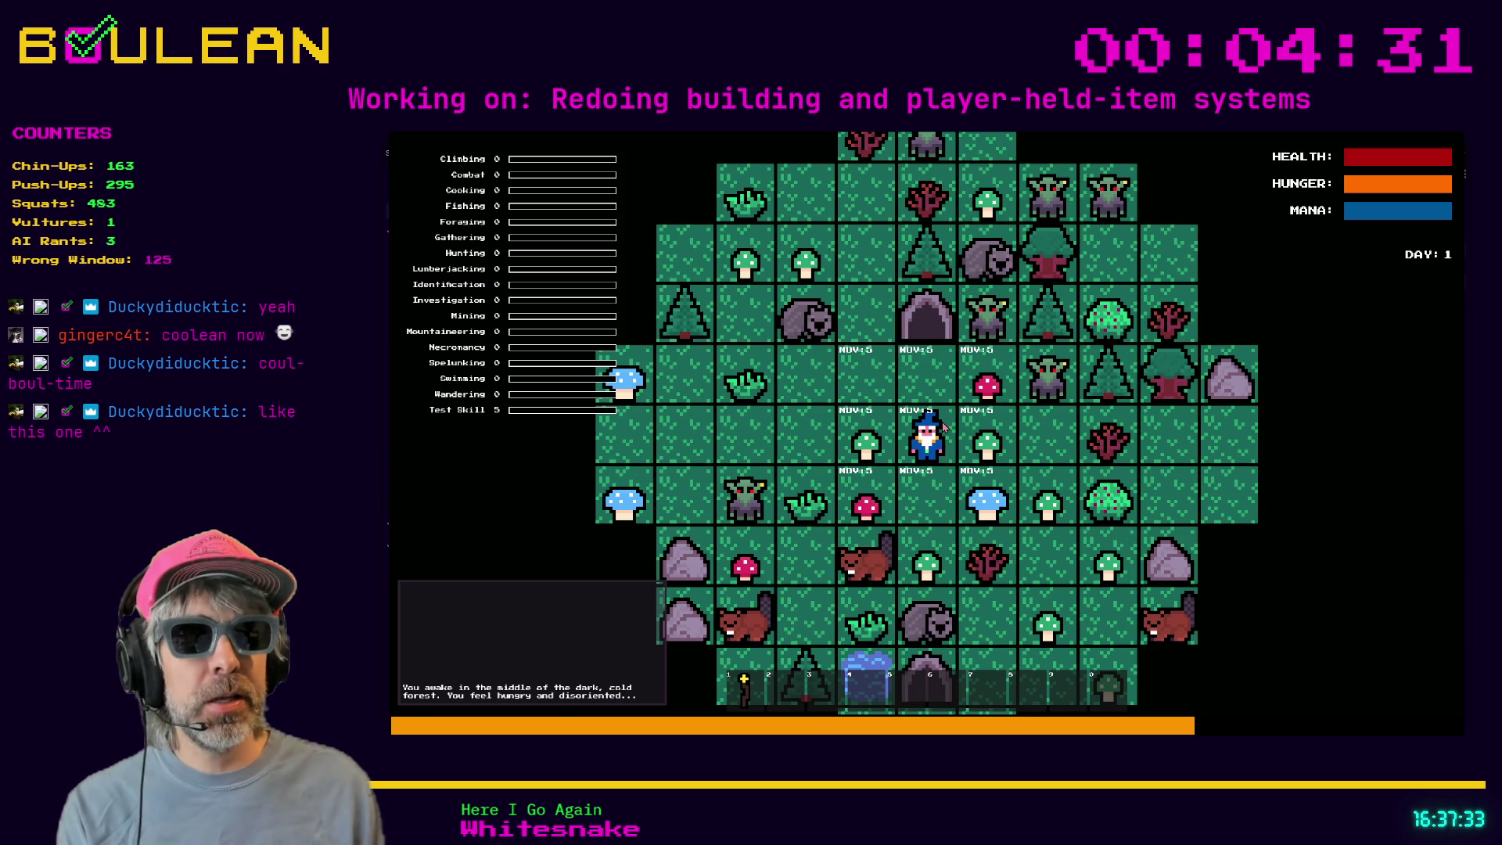
- Stop the running game with F8 and return to crafting_recipe_container.gd in the editor
key("F8")
scroll(855, 421, "up", 3)
scroll(855, 421, "up", 10)
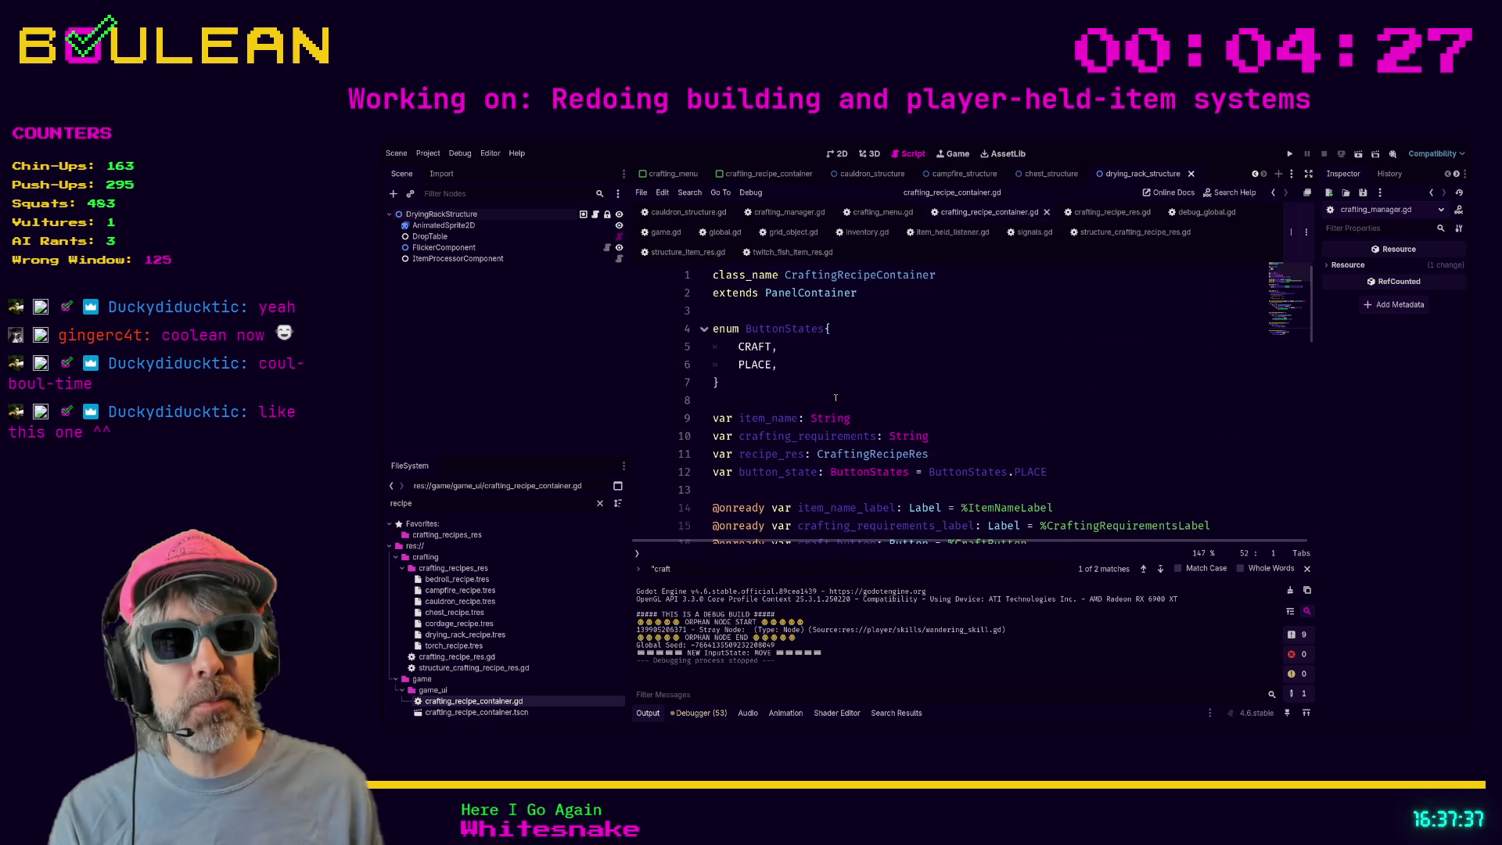
scroll(836, 398, "up", 2)
scroll(836, 398, "up", 5)
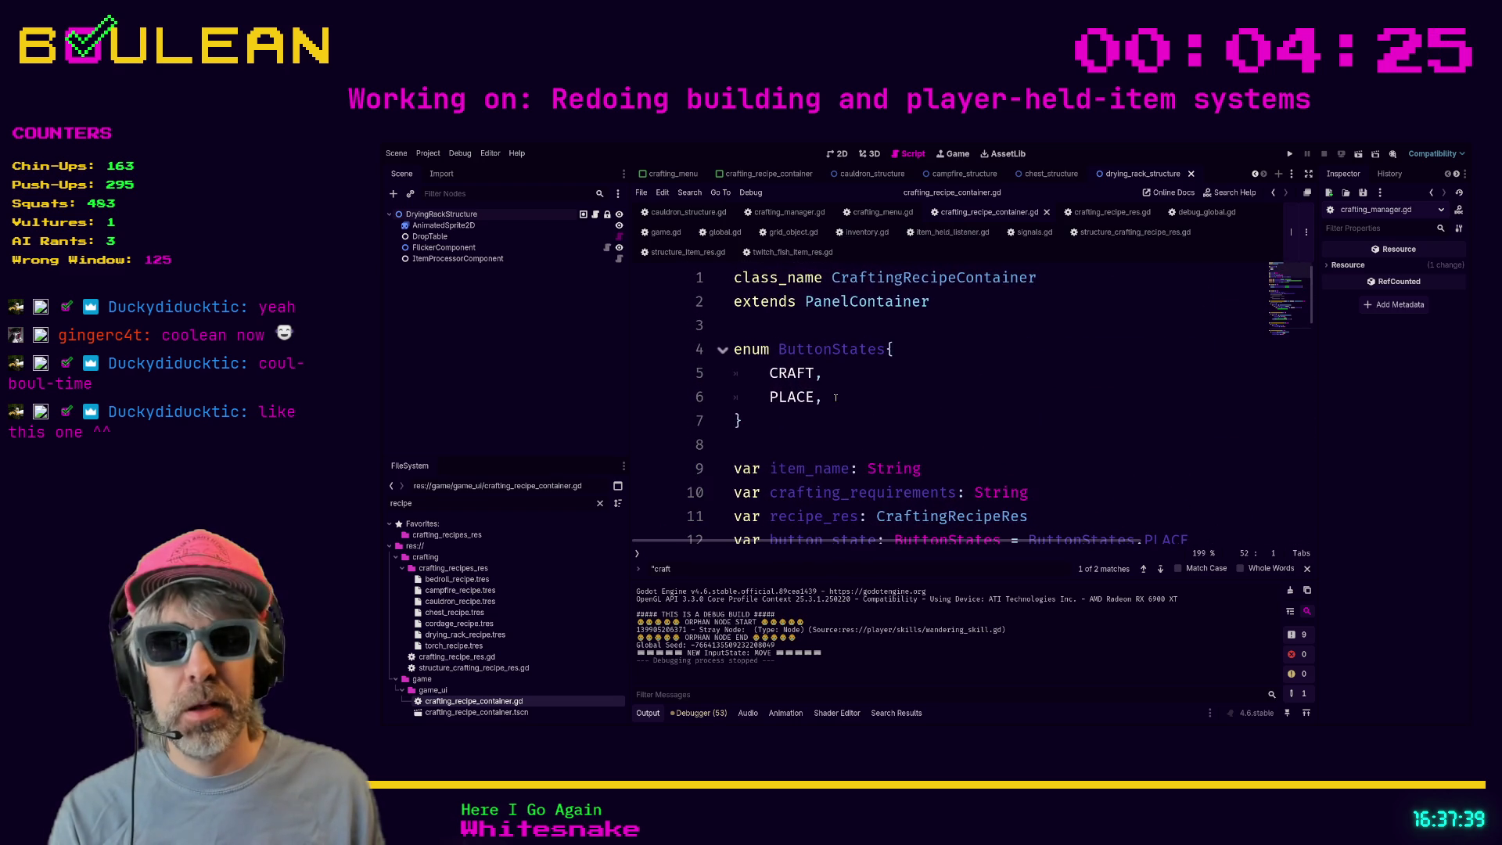
scroll(1011, 400, "down", 4)
scroll(1011, 400, "up", 2)
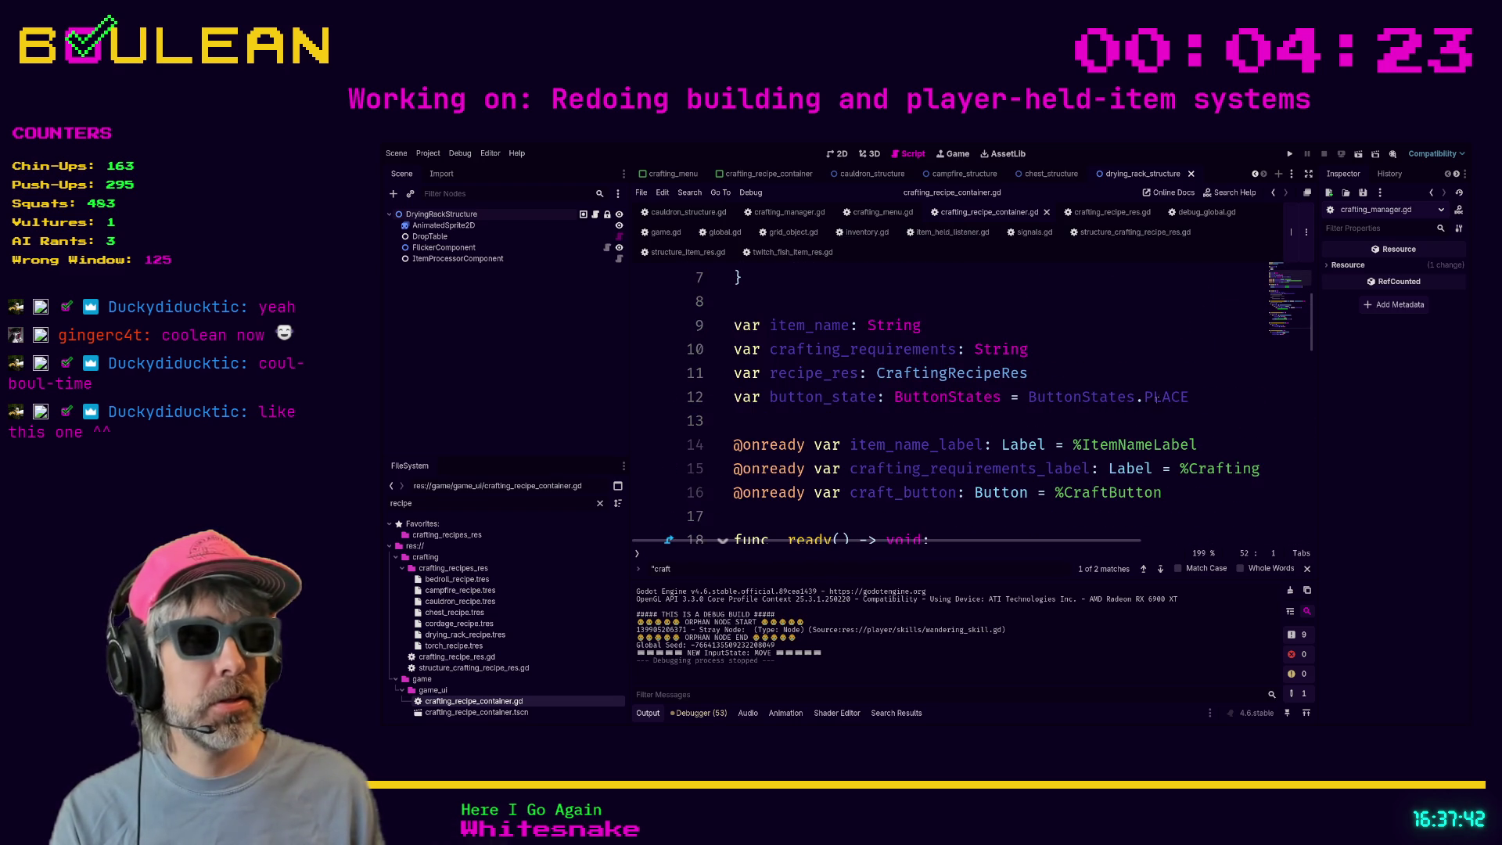
left_click(1188, 396)
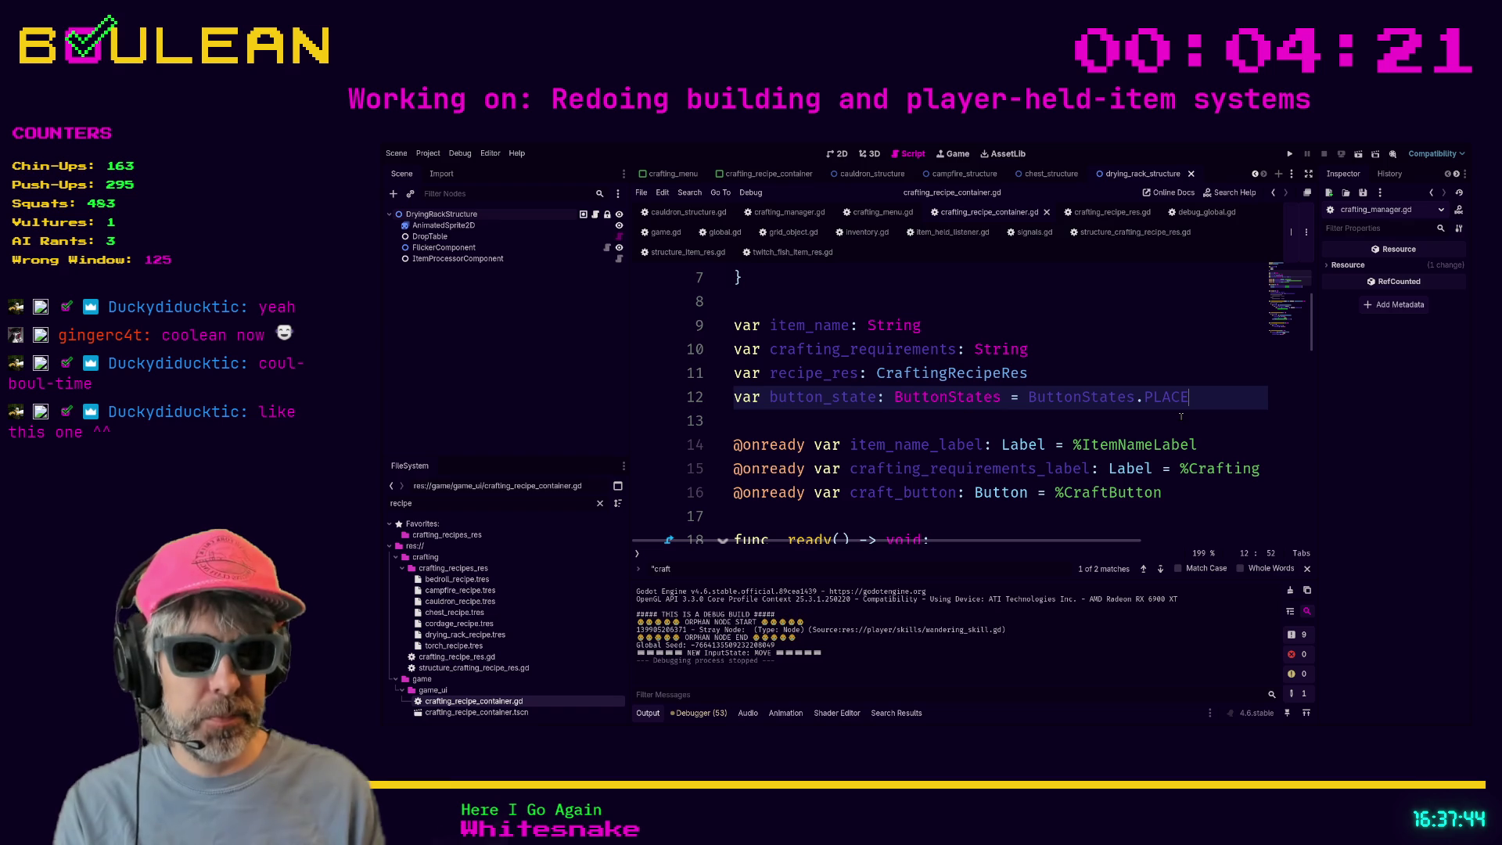
- Add the declaration 'var is_equipped: boul = true' on a new line below button_state
key("Return")
type("var is_equip")
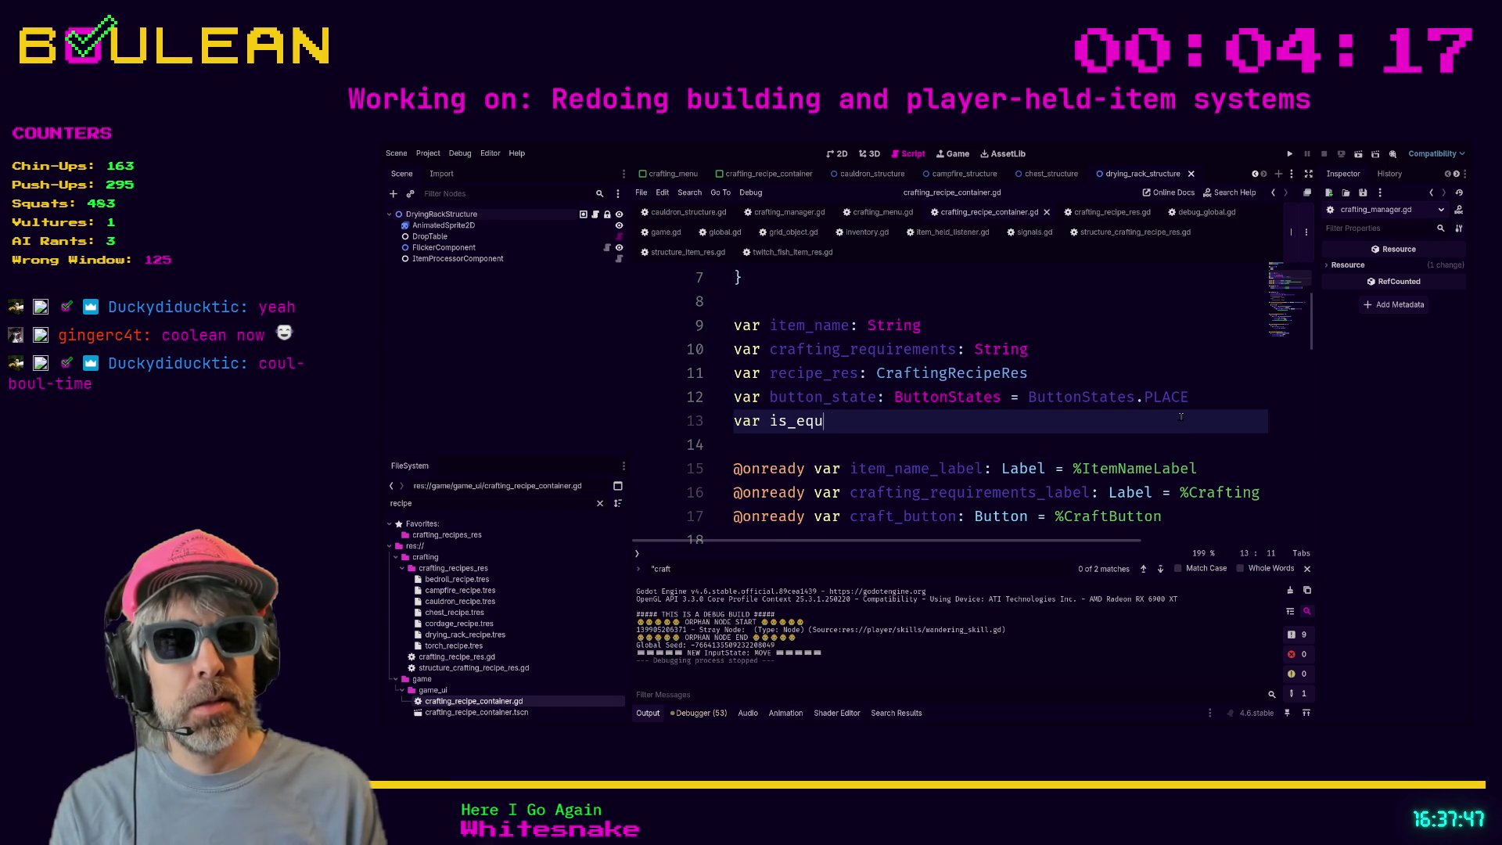
type("ped: ")
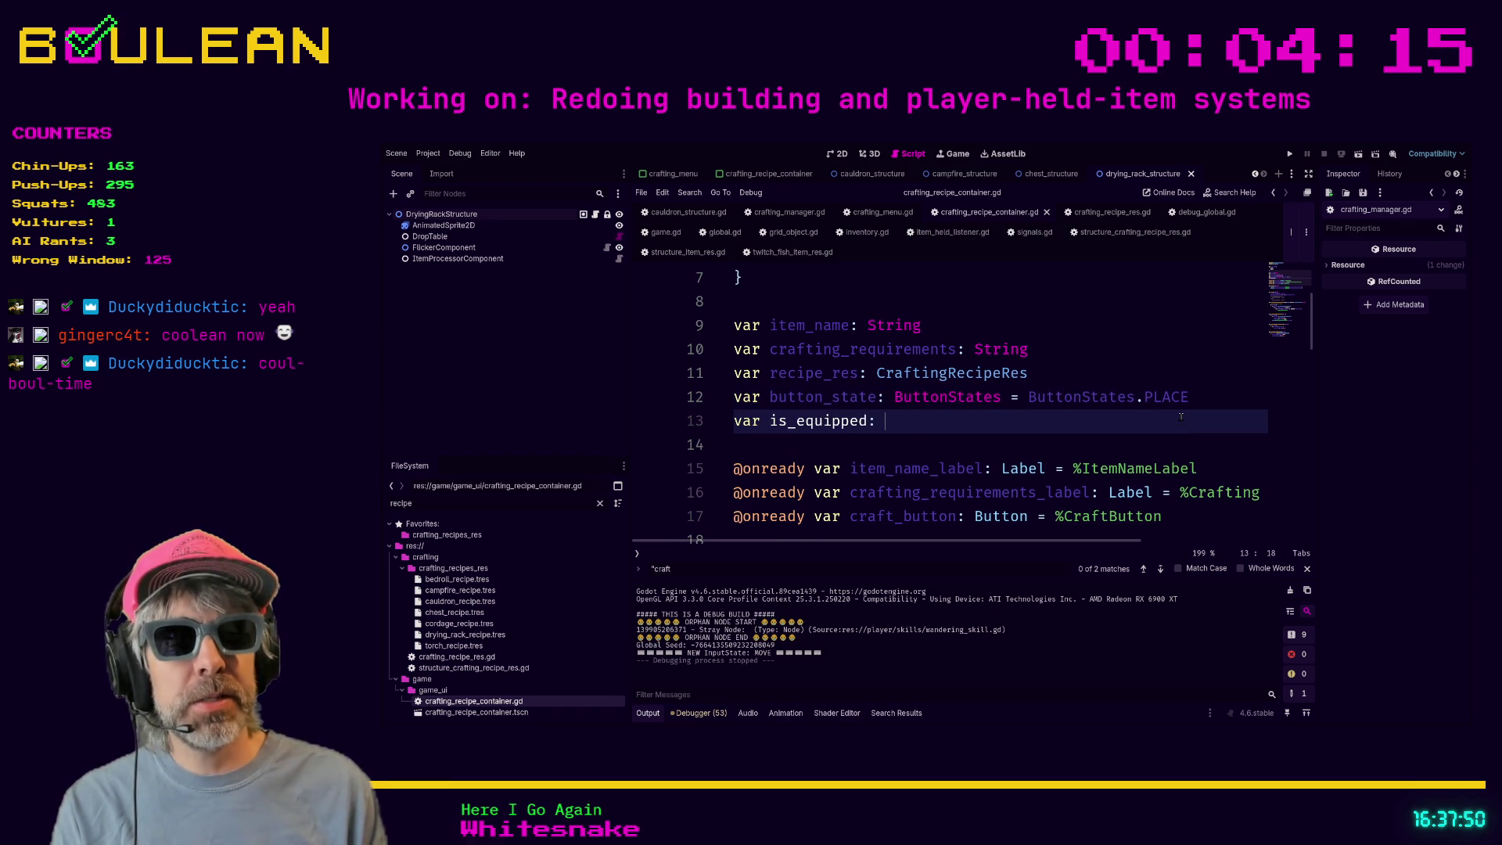
type("boul = true")
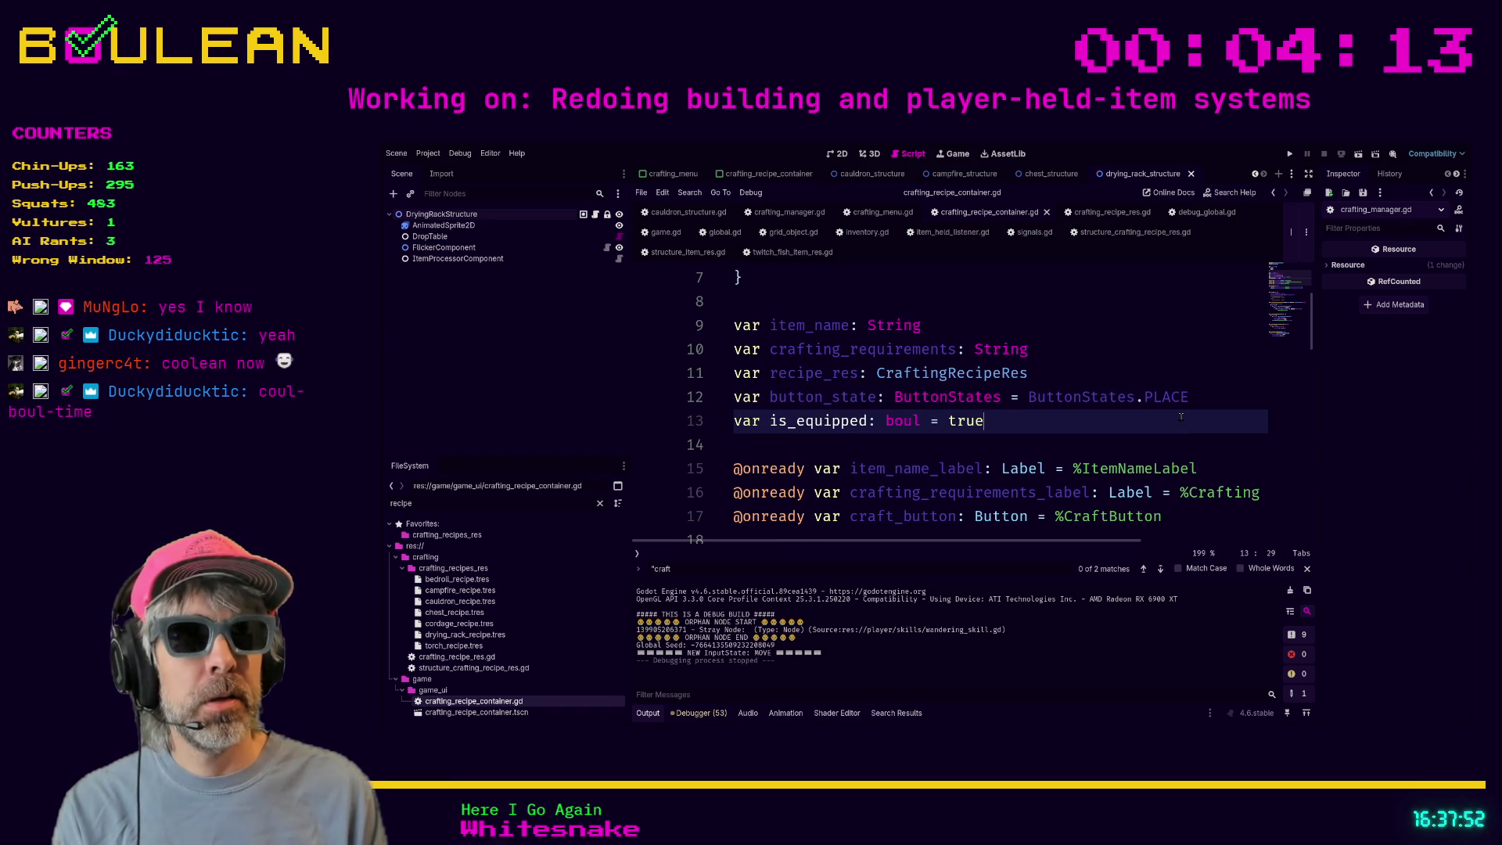
key("Down")
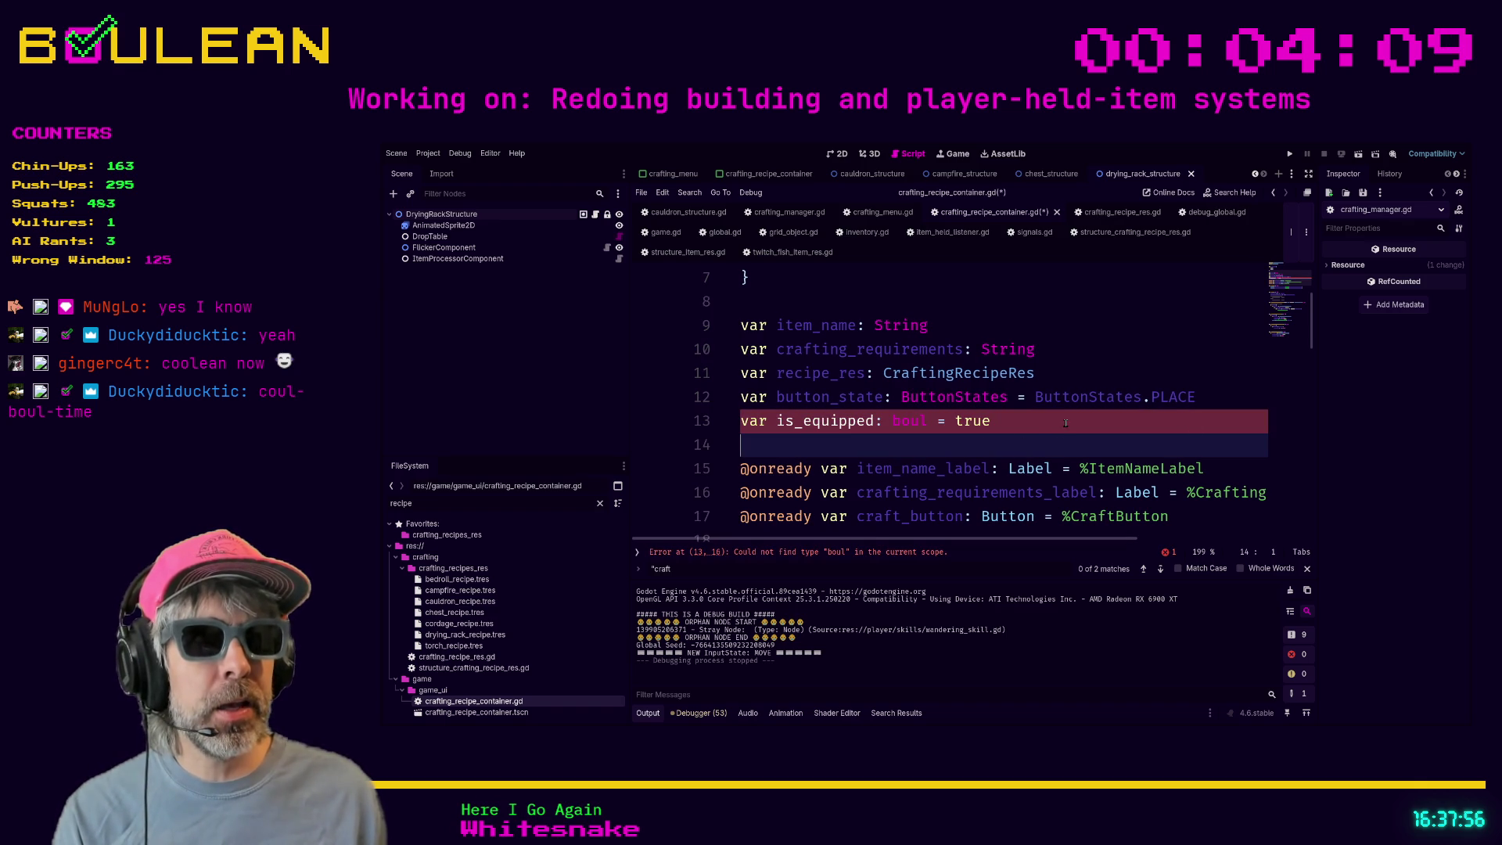
left_click(1026, 421)
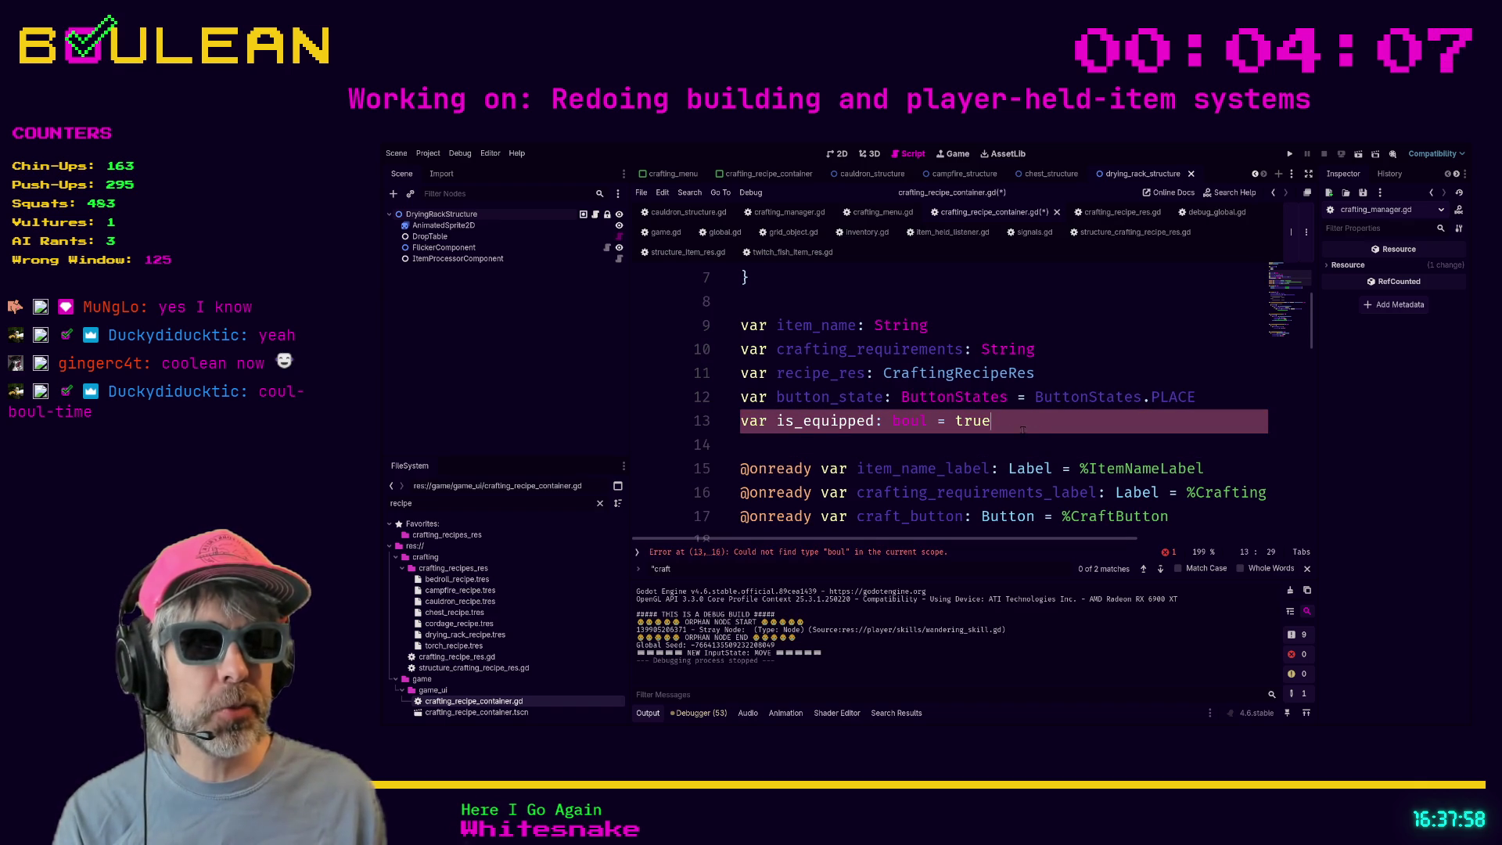
left_click(936, 438)
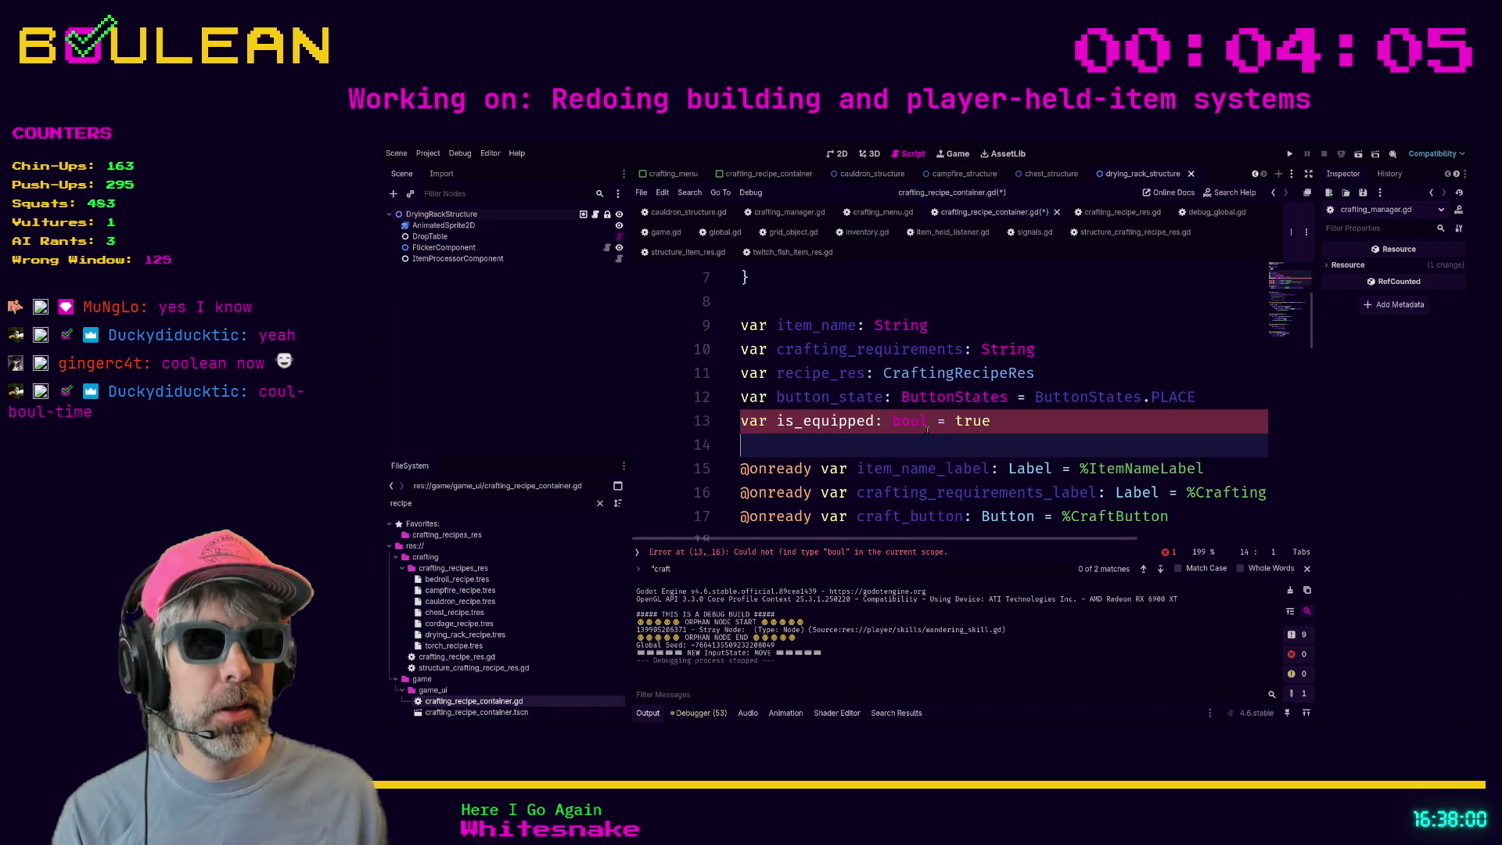
- Correct the misspelled type 'boul' to 'bool' in the is_equipped declaration
scroll(927, 430, "up", 5, "ctrl")
scroll(933, 455, "up", 1, "ctrl")
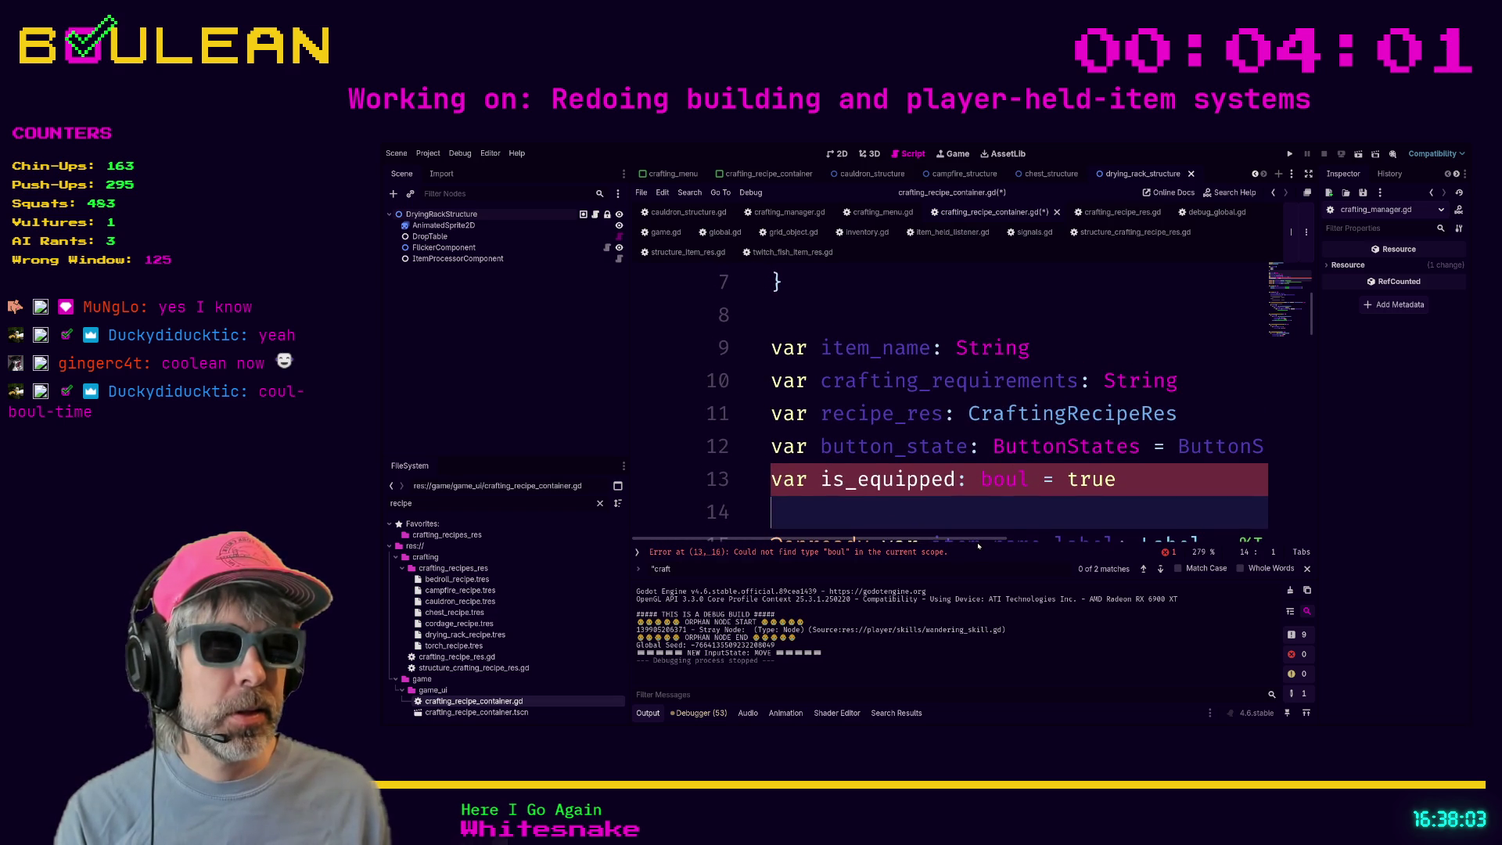
scroll(979, 540, "right", 2)
left_click(982, 481)
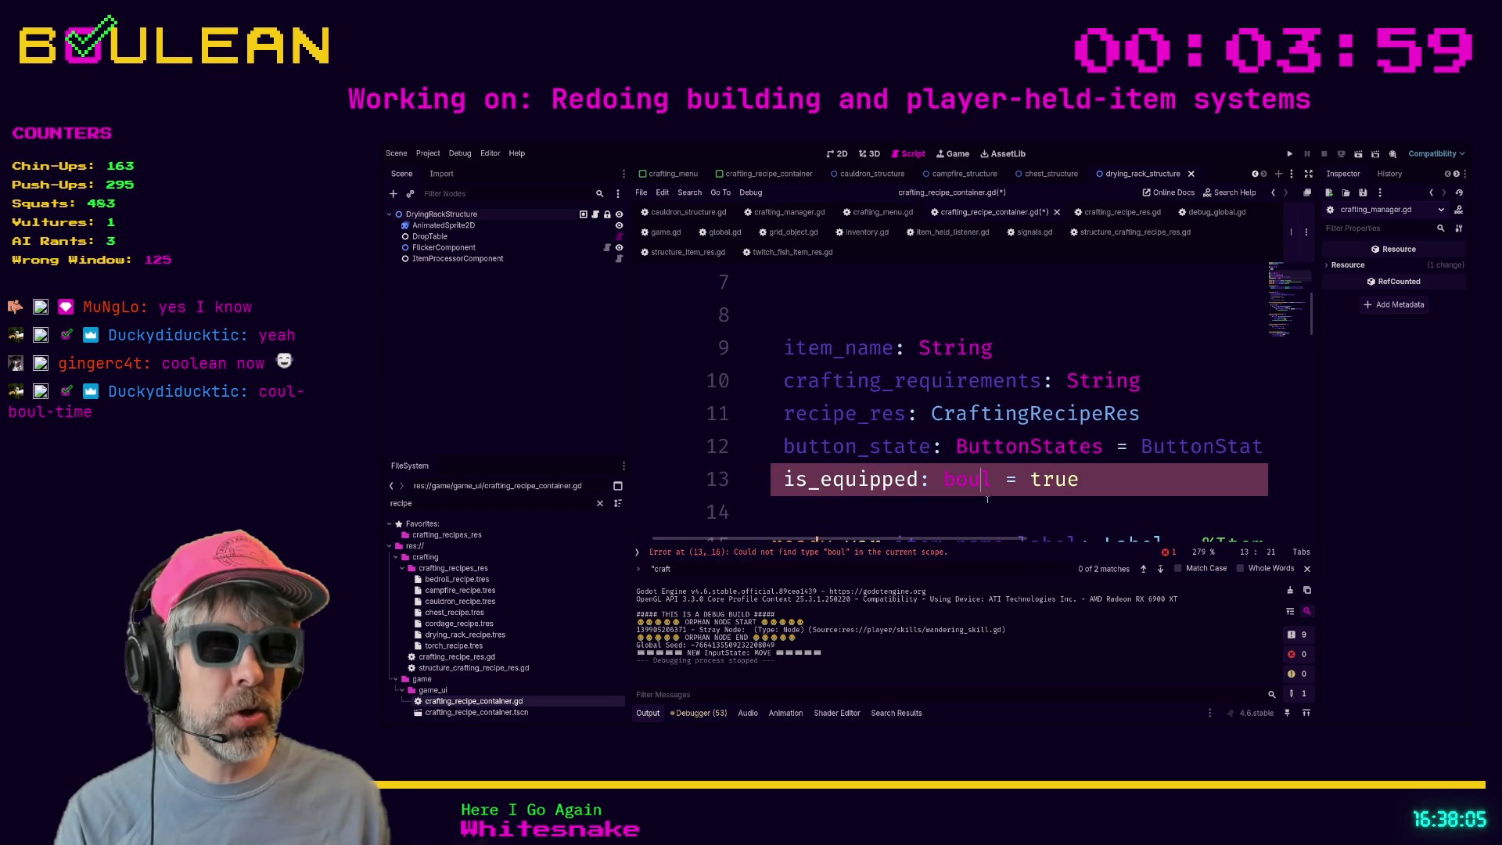
key("BackSpace")
type("o")
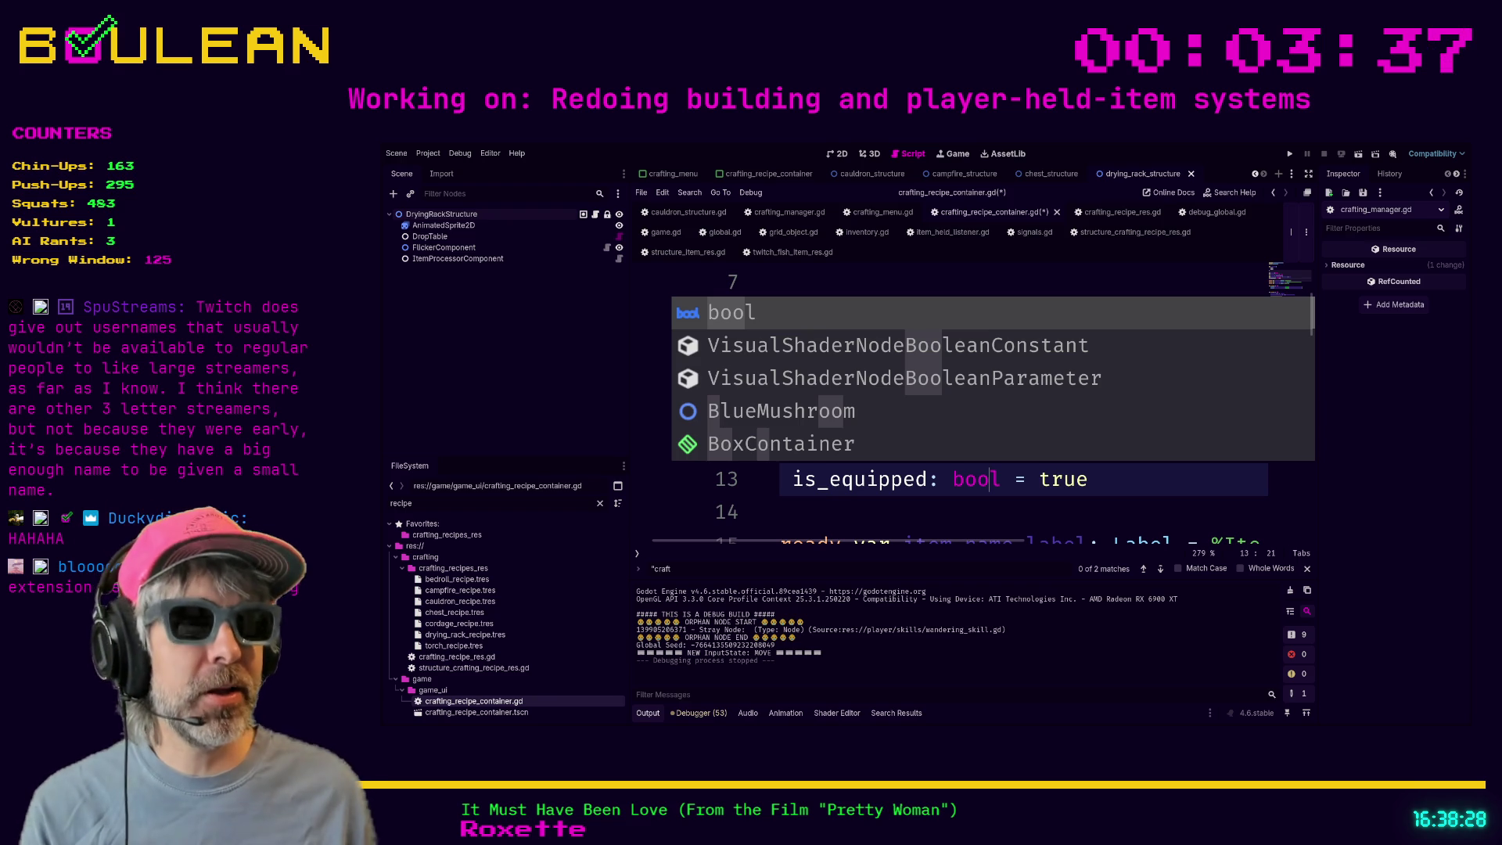
- Delete the is_equipped declaration from line 13 and save crafting_recipe_container.gd
left_click(994, 498)
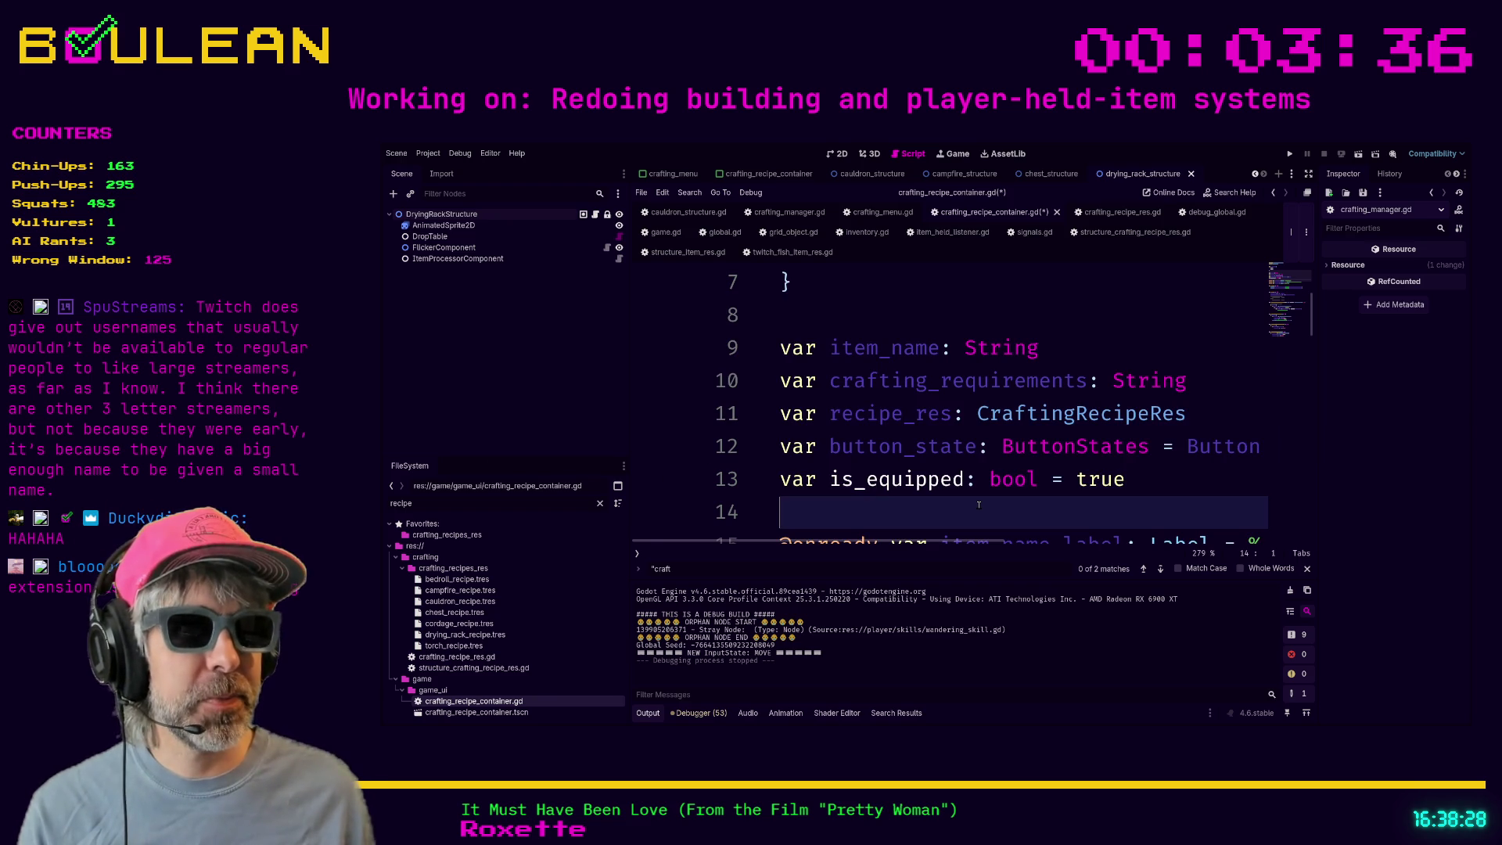
left_click(1129, 490)
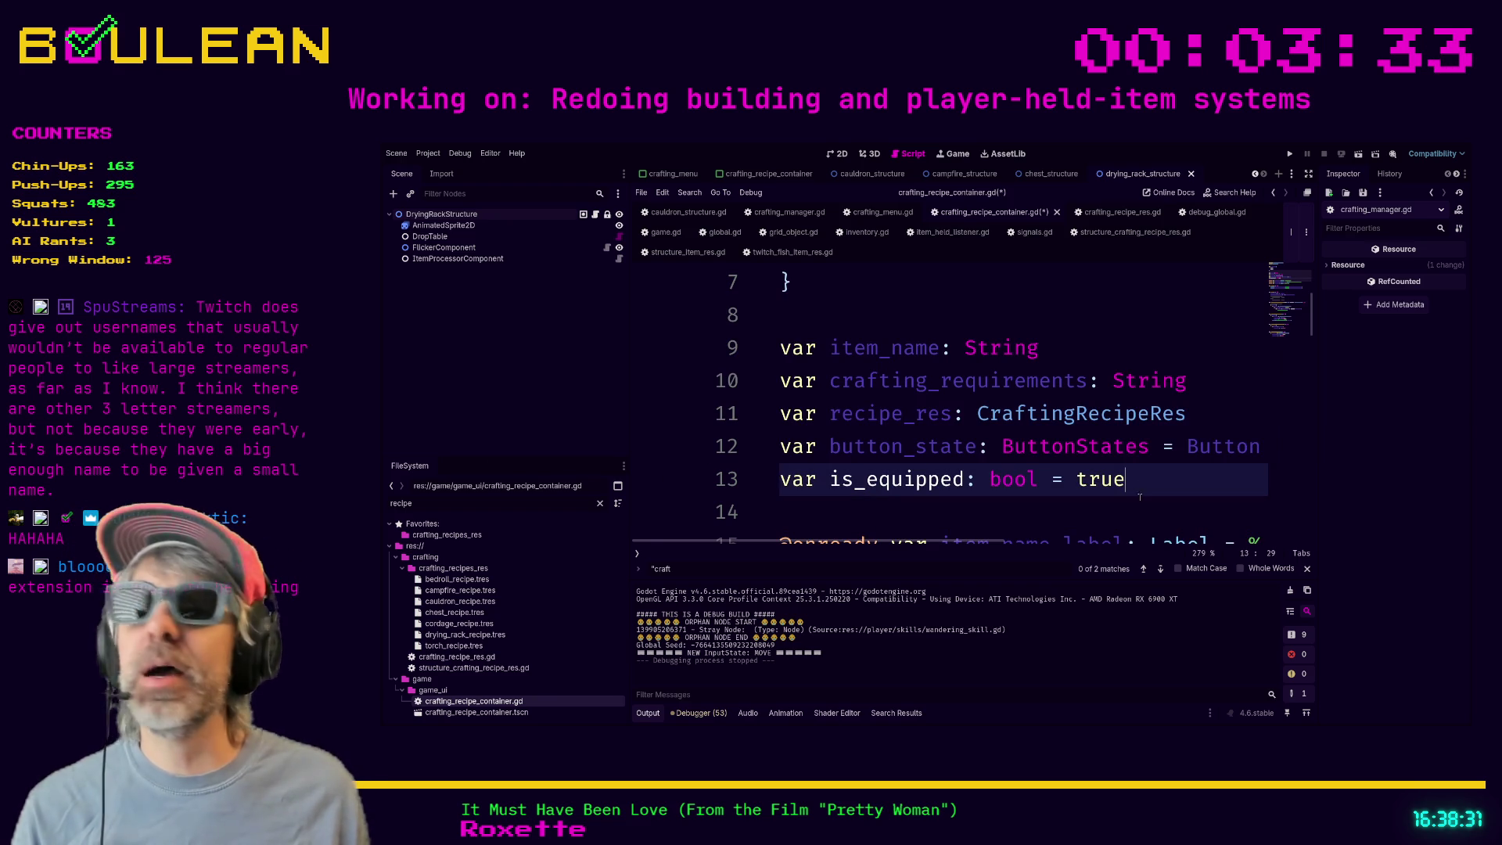
key("shift+Home")
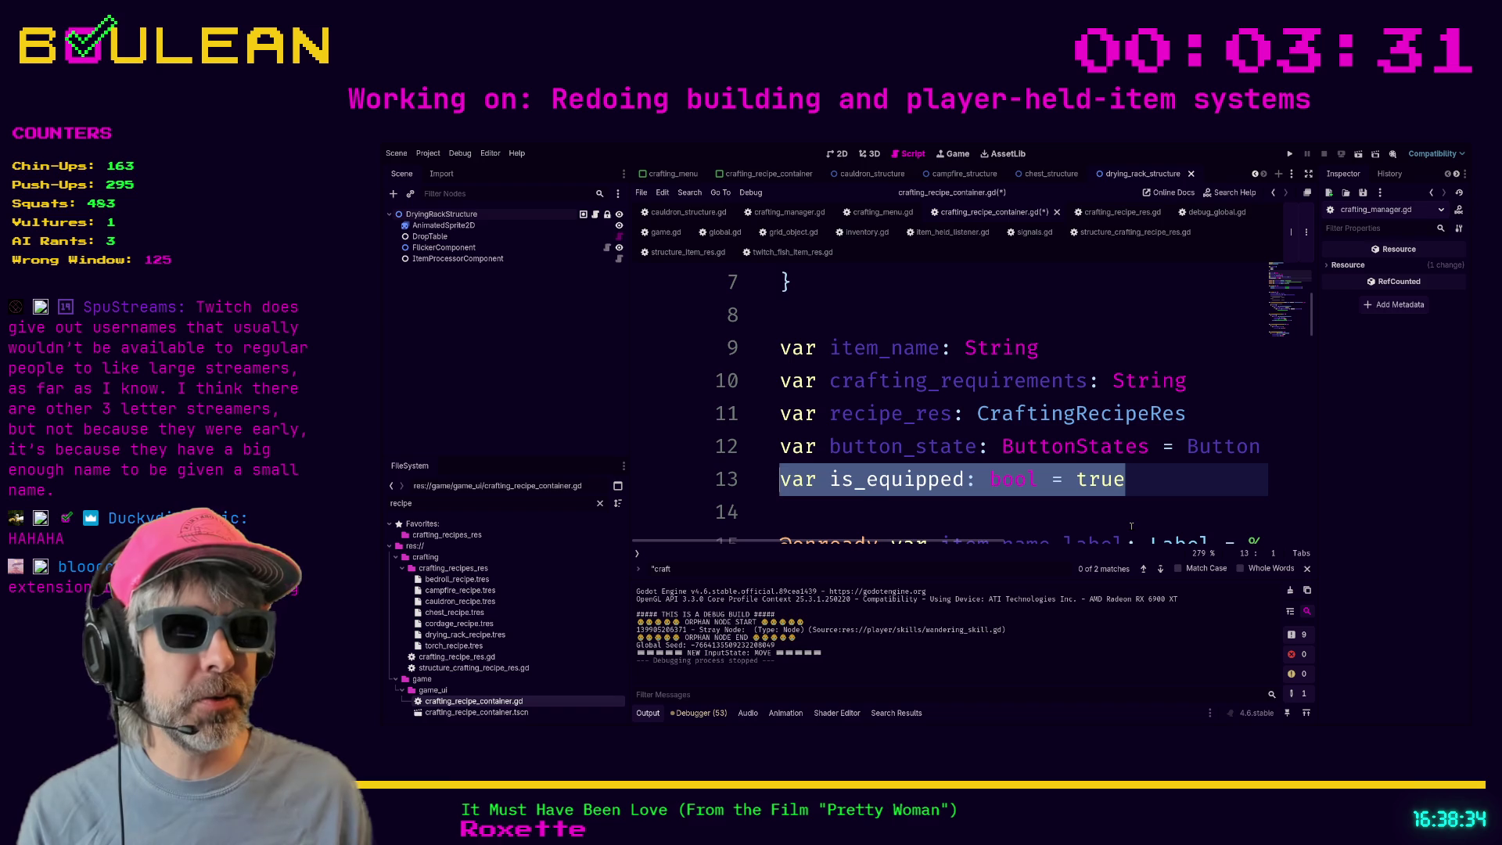
key("BackSpace")
key("ctrl+s")
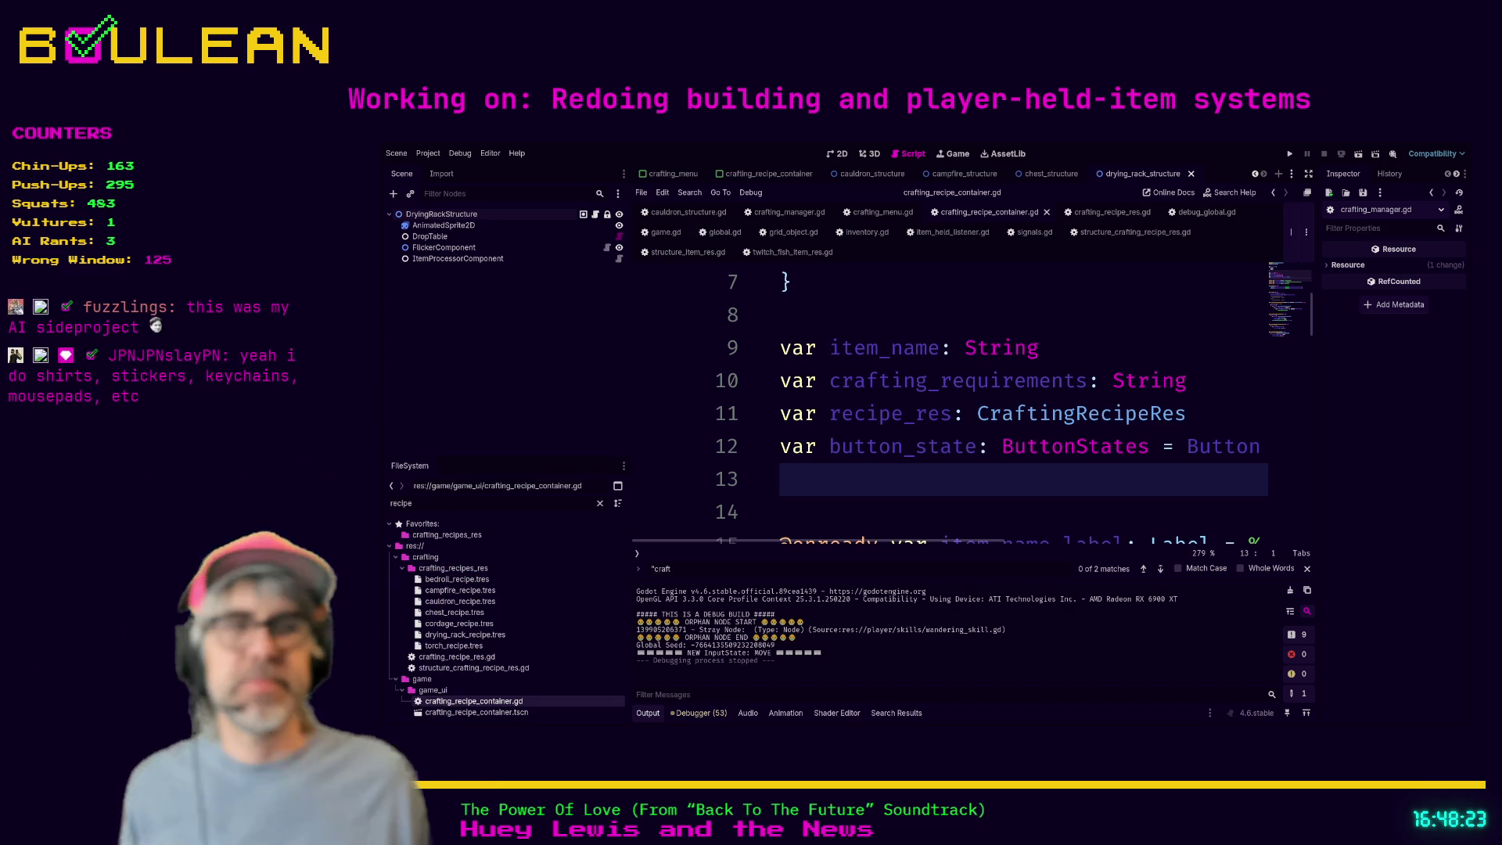
- Search the project for the crafting-menu toggle handler and open its call in game.gd
scroll(890, 416, "down", 1)
left_click(889, 416)
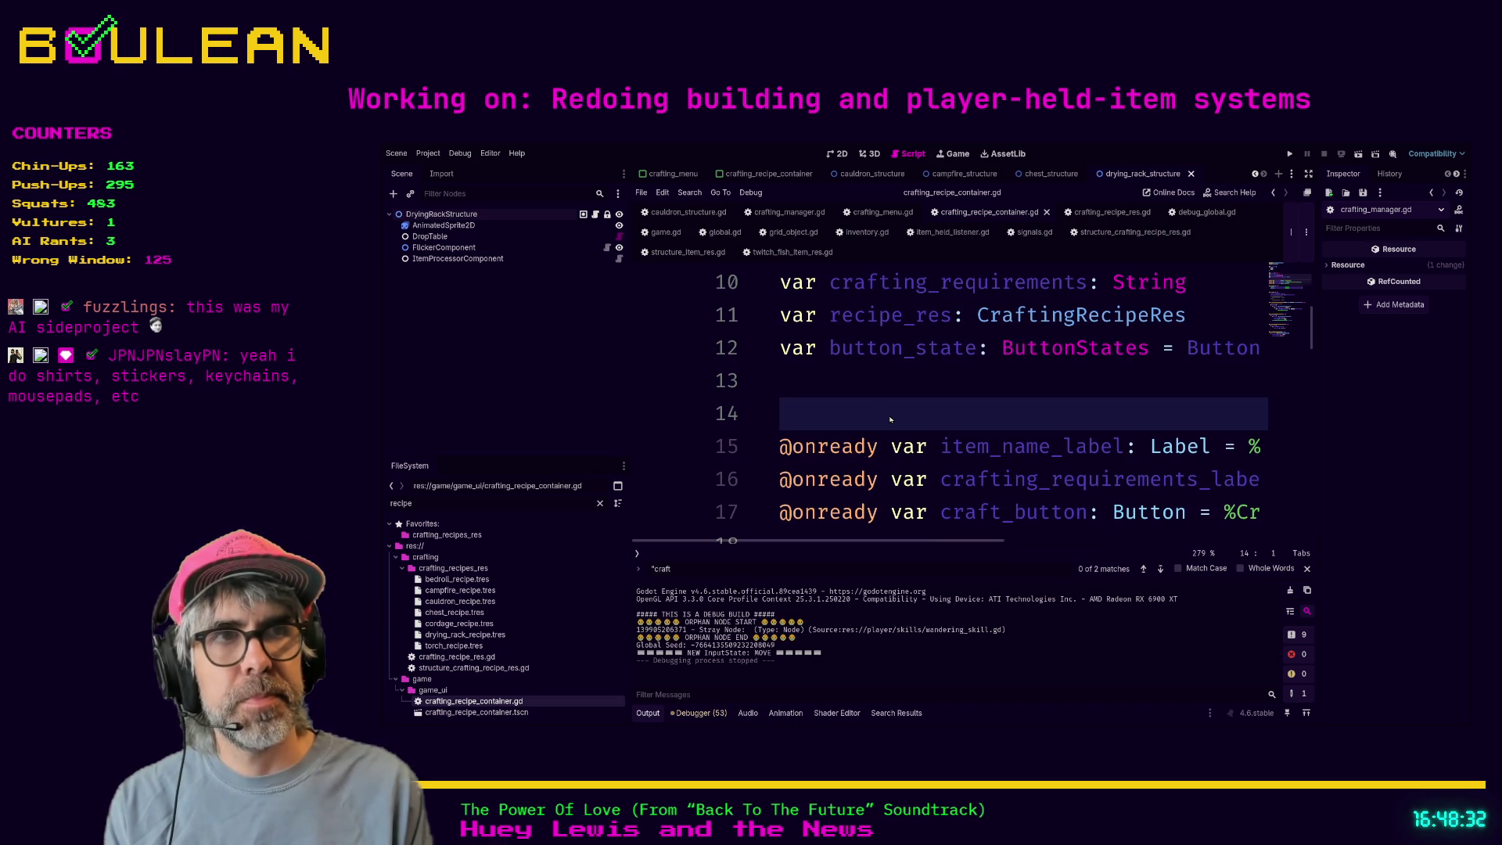
key("Return")
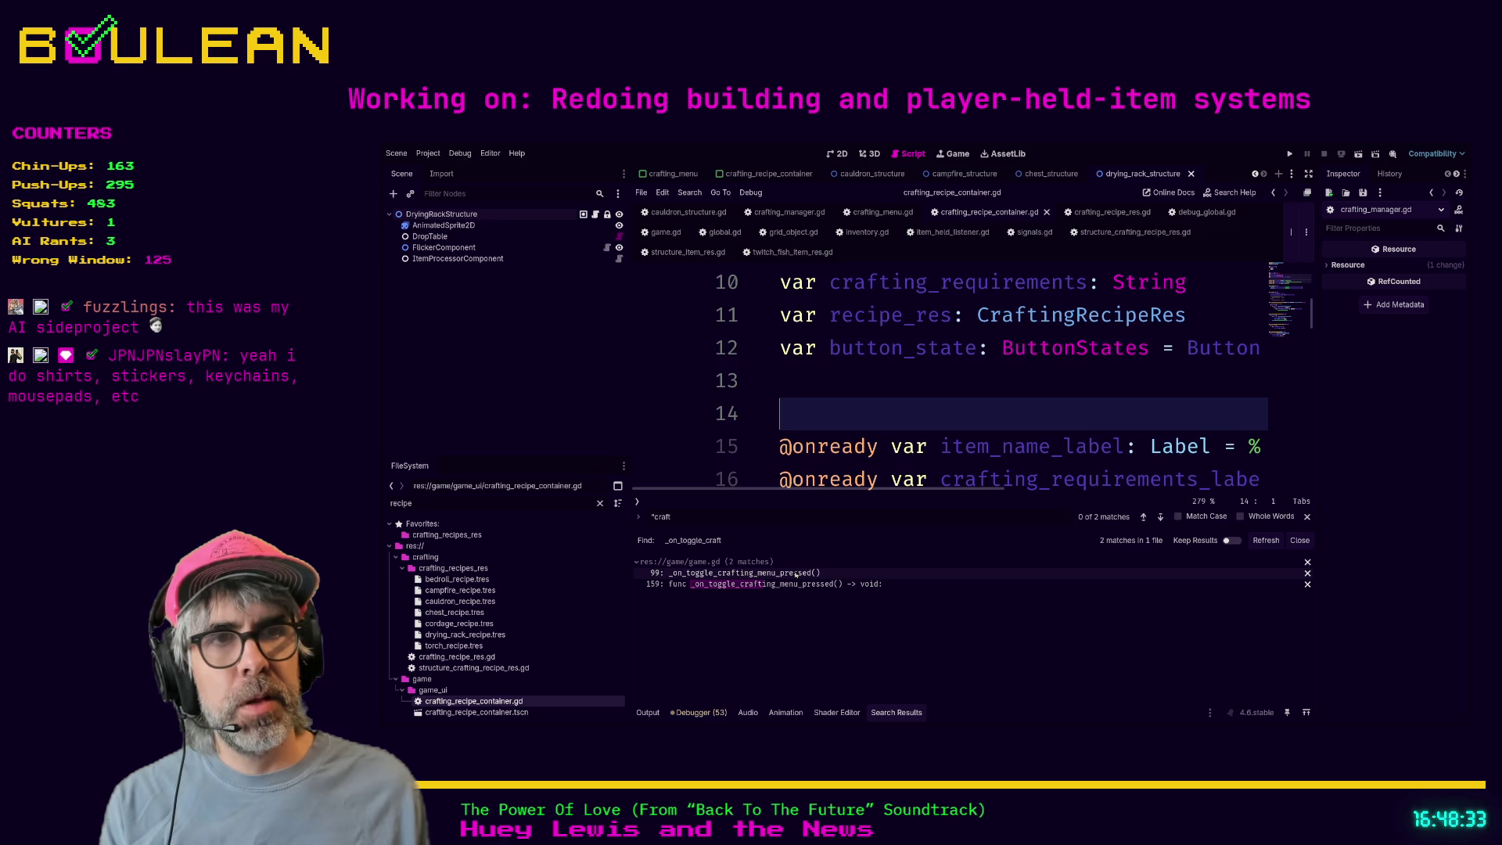
left_click(796, 573)
- Jump from the line-99 call to the _on_toggle_crafting_menu_pressed definition at line 159
scroll(981, 348, "down", 2)
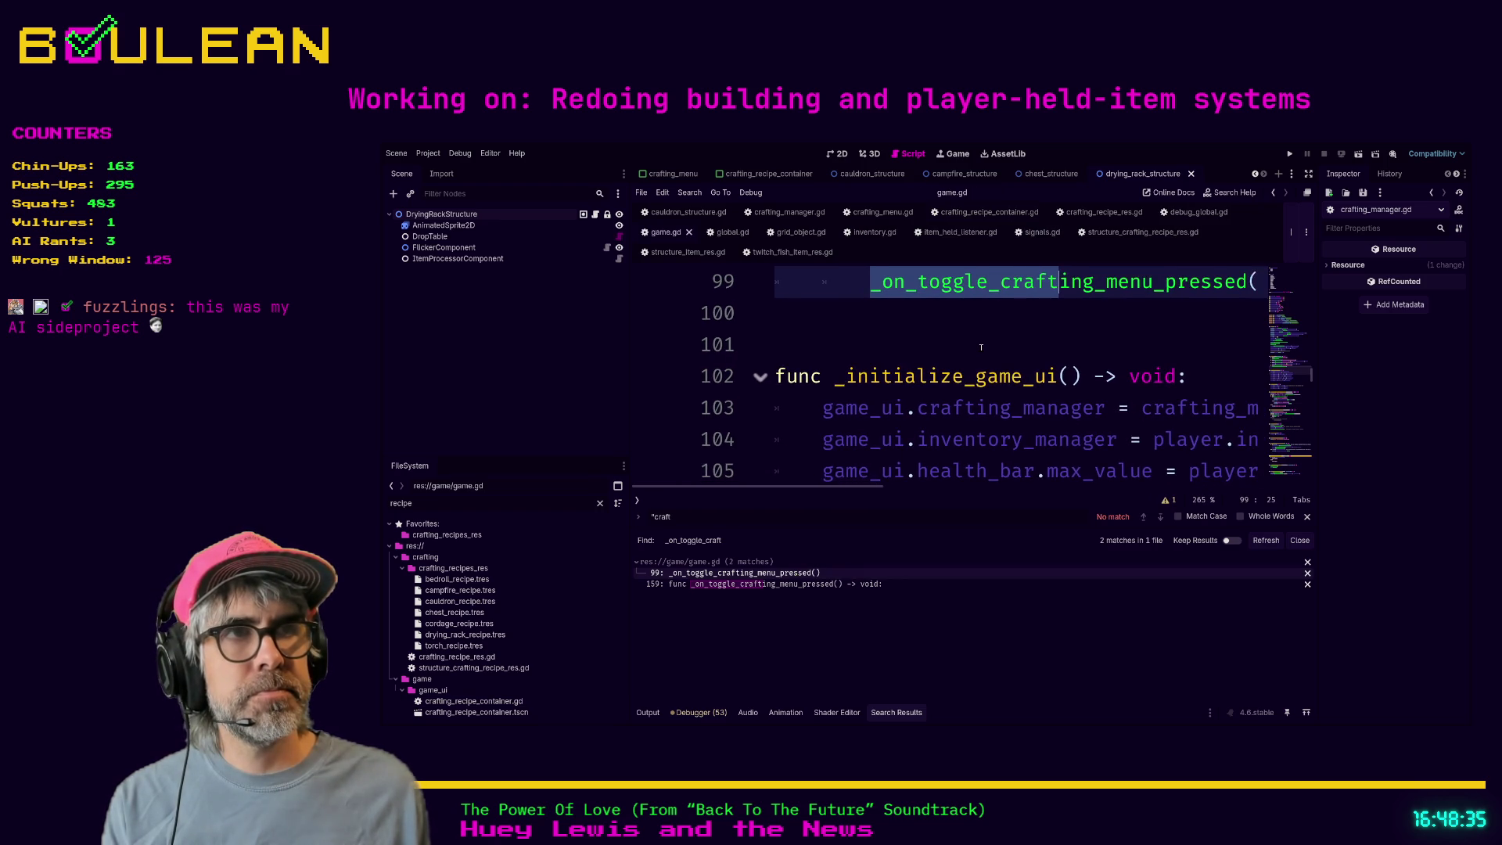
scroll(981, 347, "up", 1)
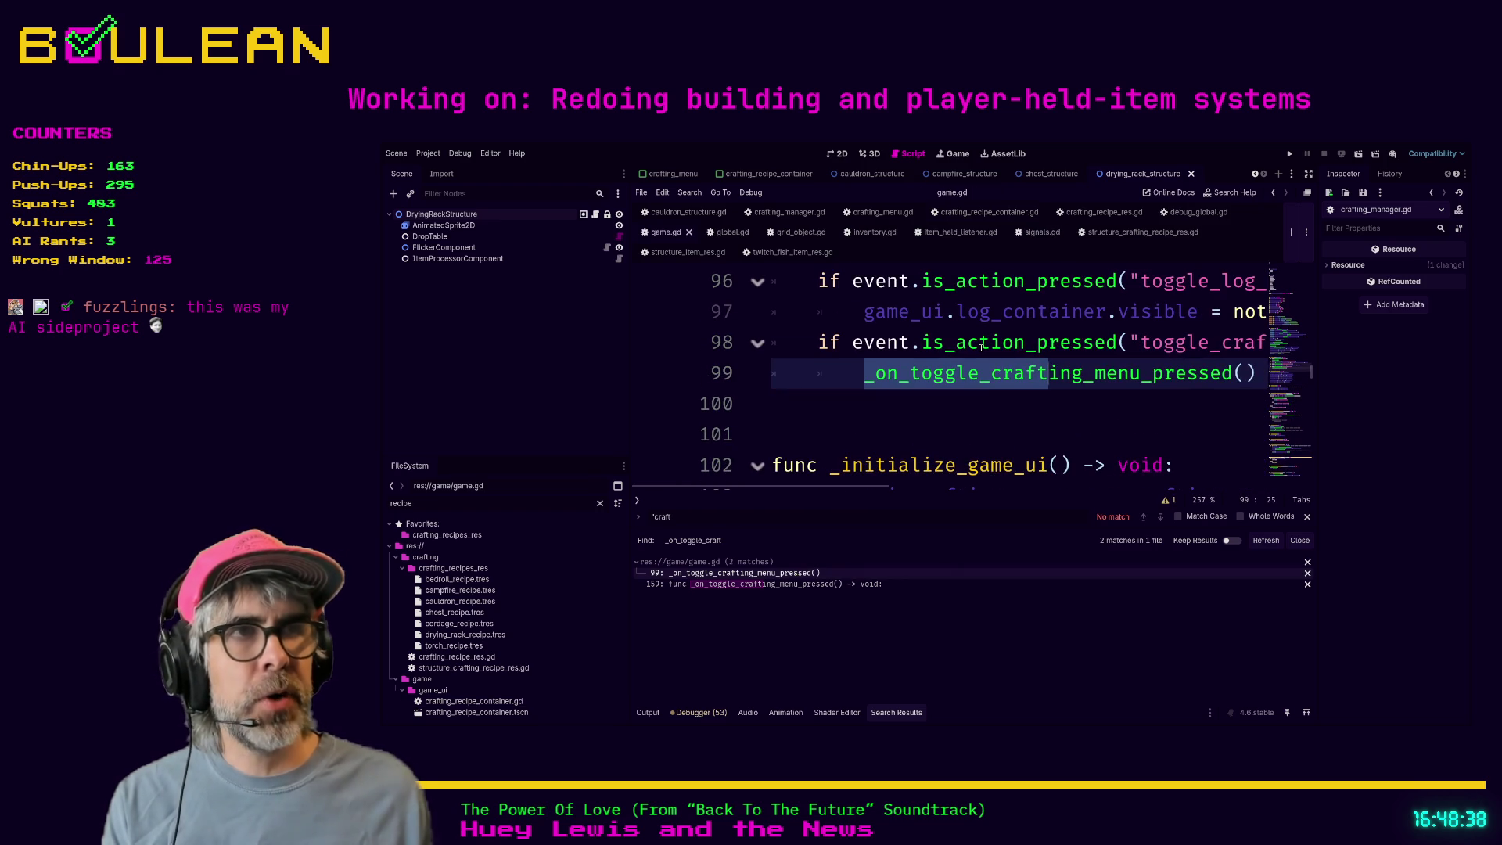
scroll(1082, 345, "down", 1)
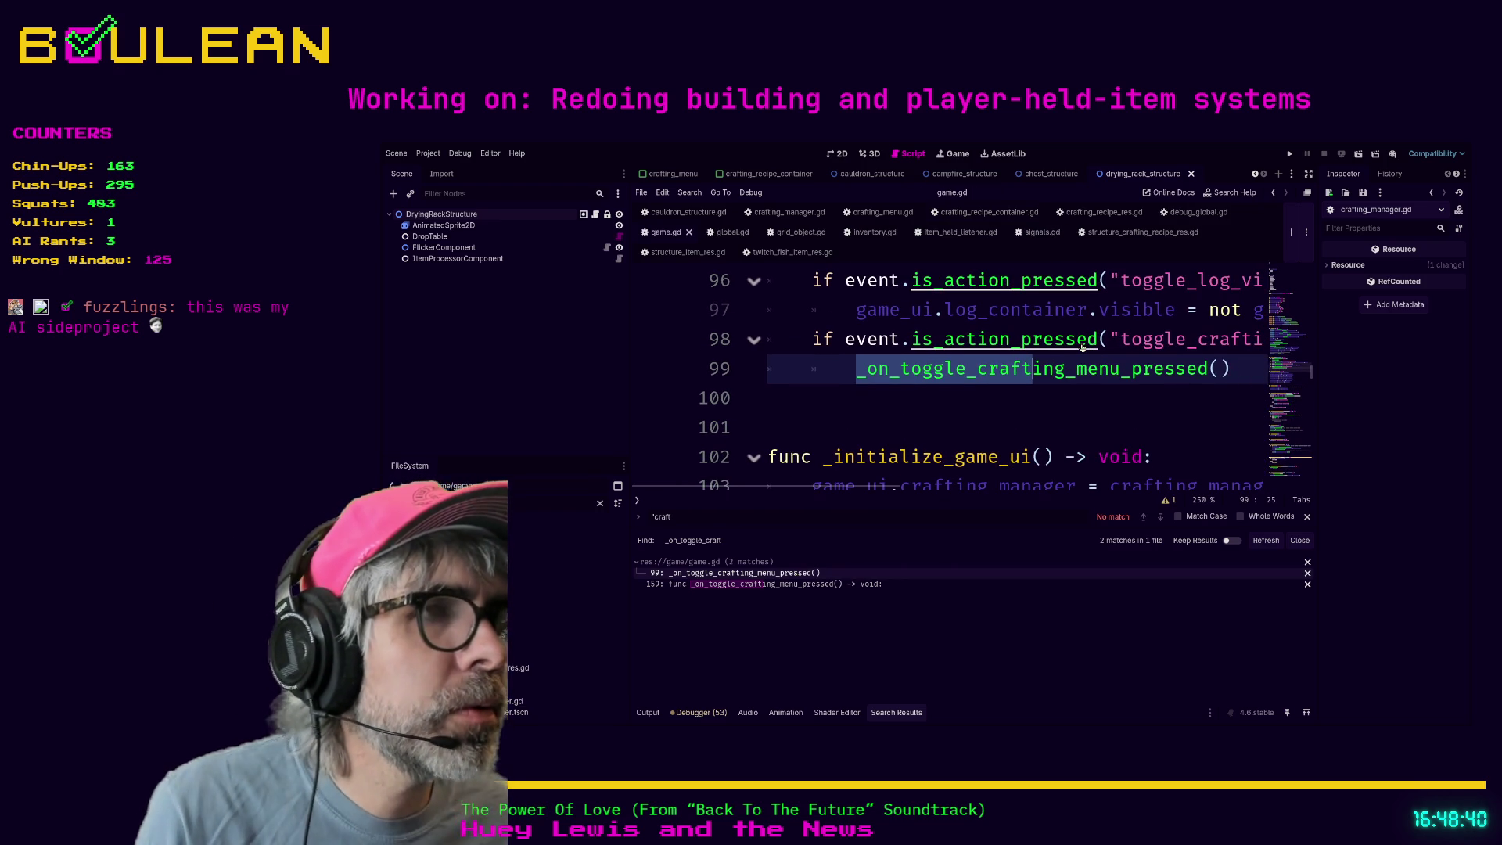
scroll(1130, 362, "down", 1)
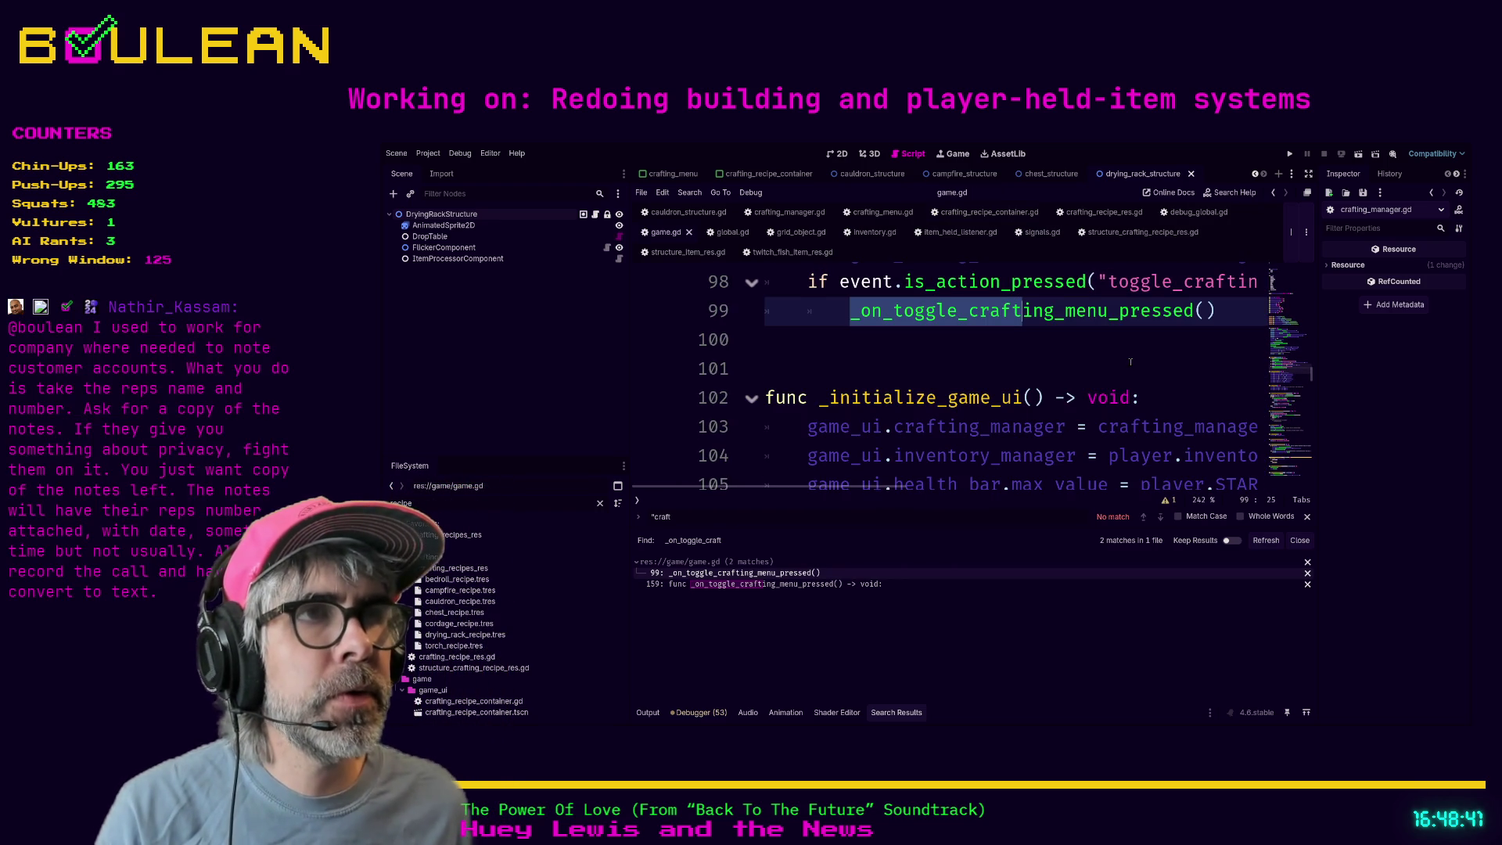
scroll(1127, 362, "down", 3)
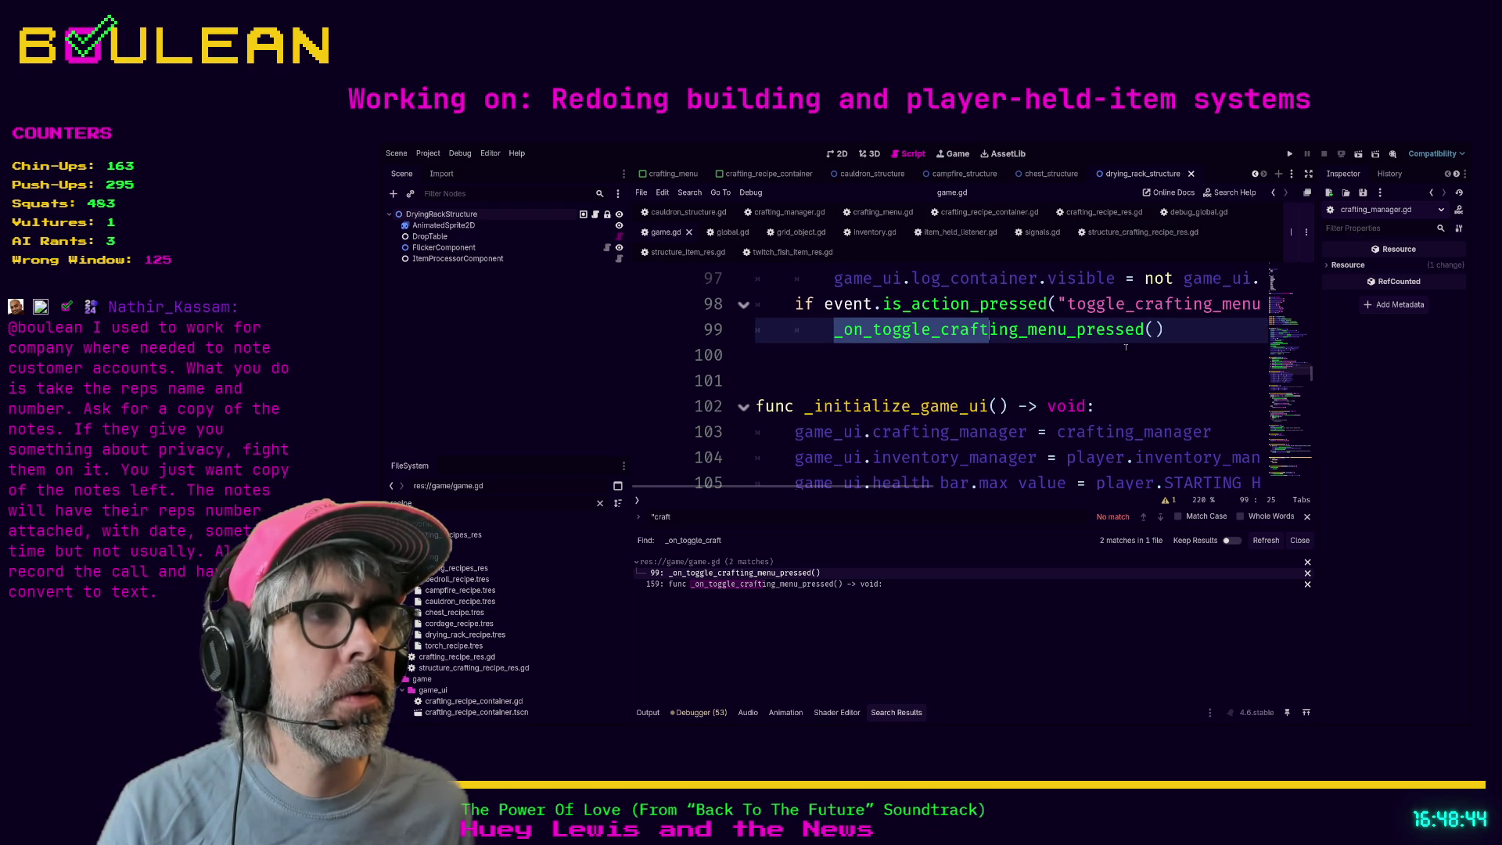
scroll(1125, 347, "down", 1)
scroll(1130, 336, "up", 2)
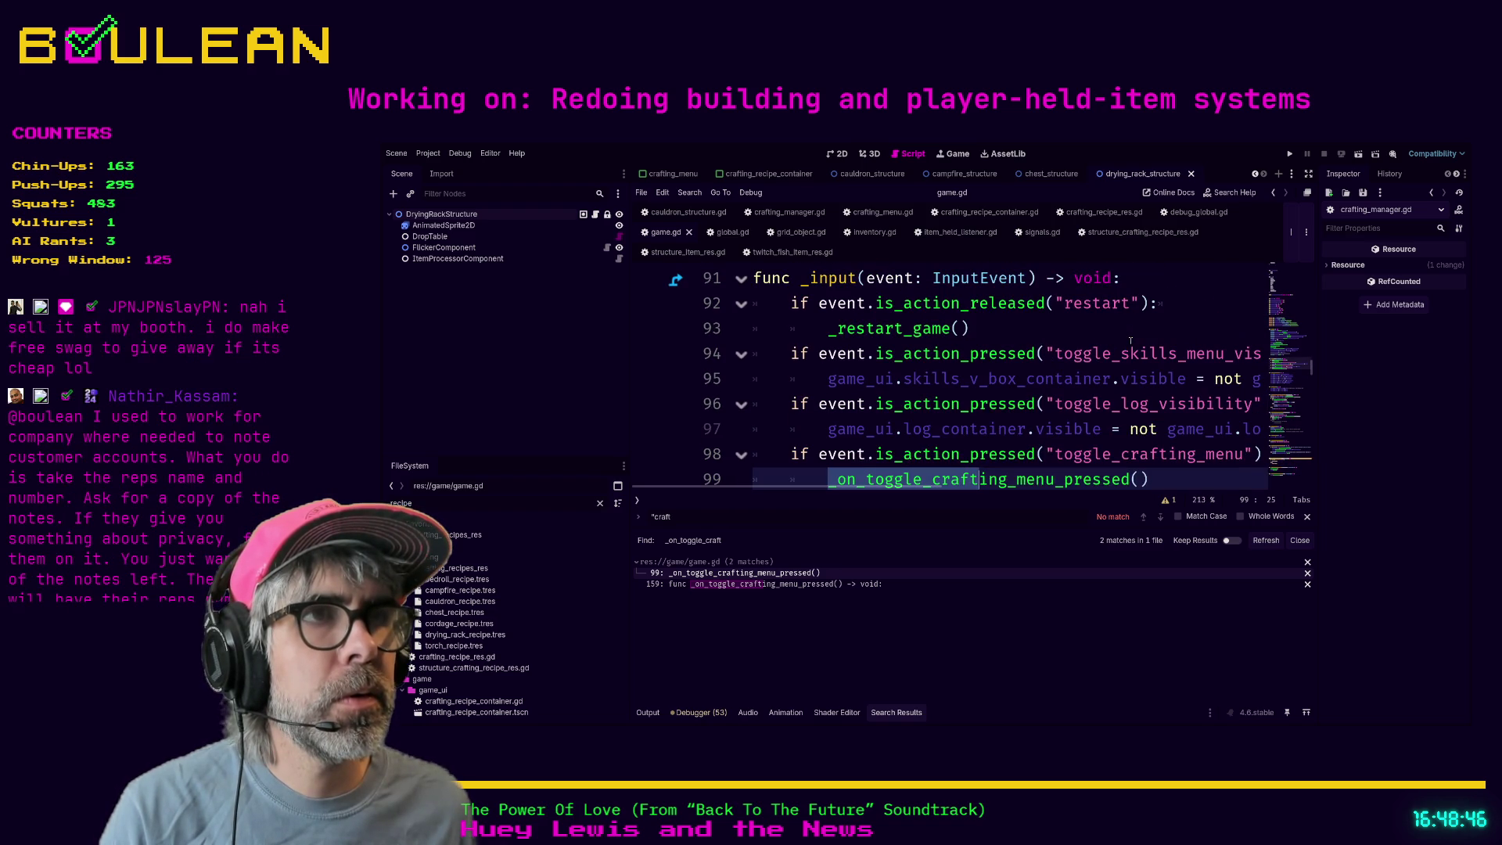
scroll(904, 296, "down", 1)
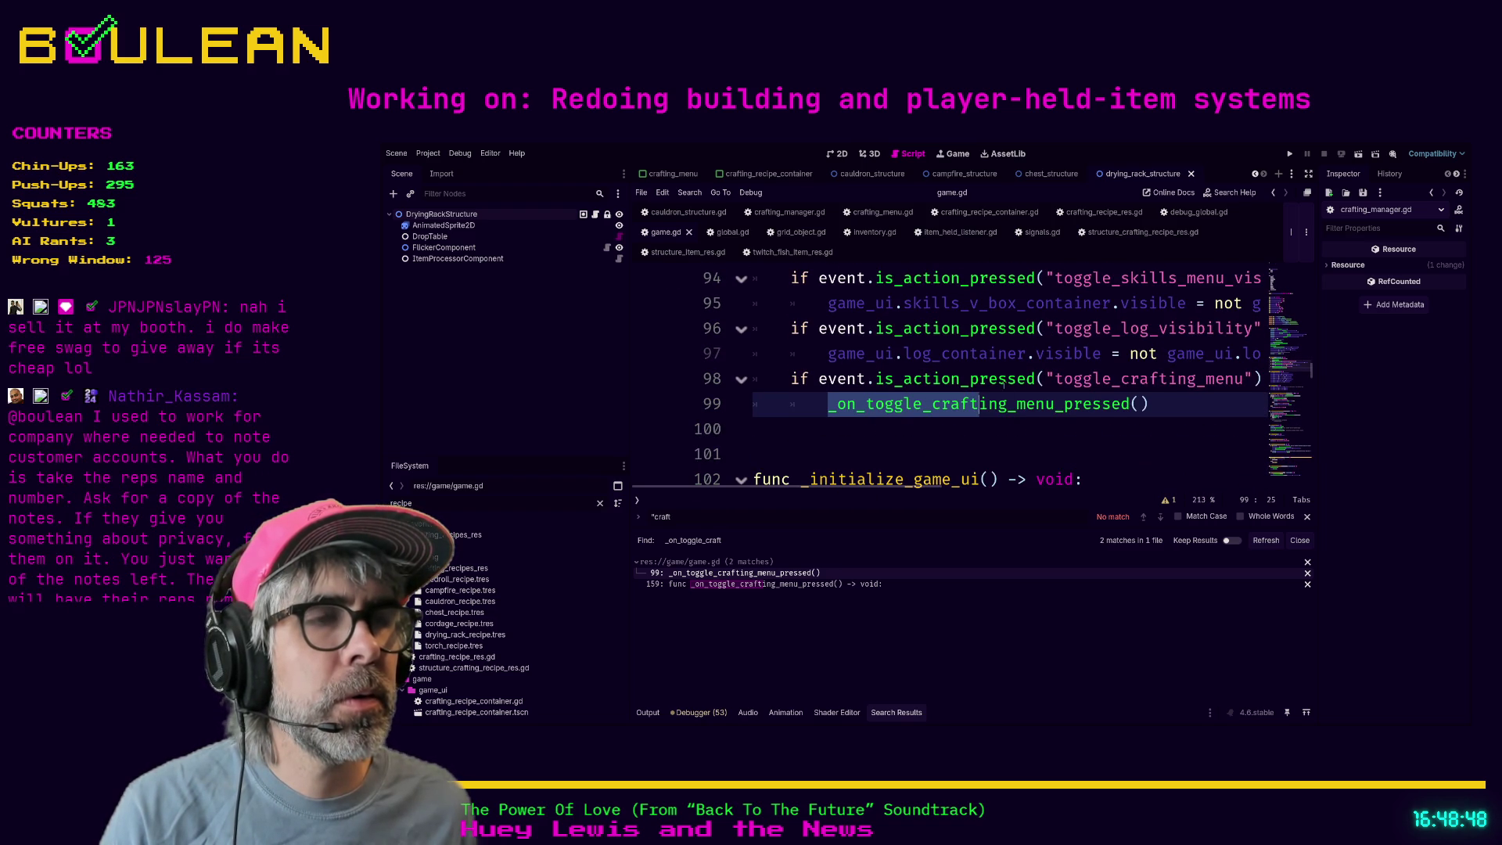
left_click(998, 406, "ctrl")
scroll(960, 318, "down", 1)
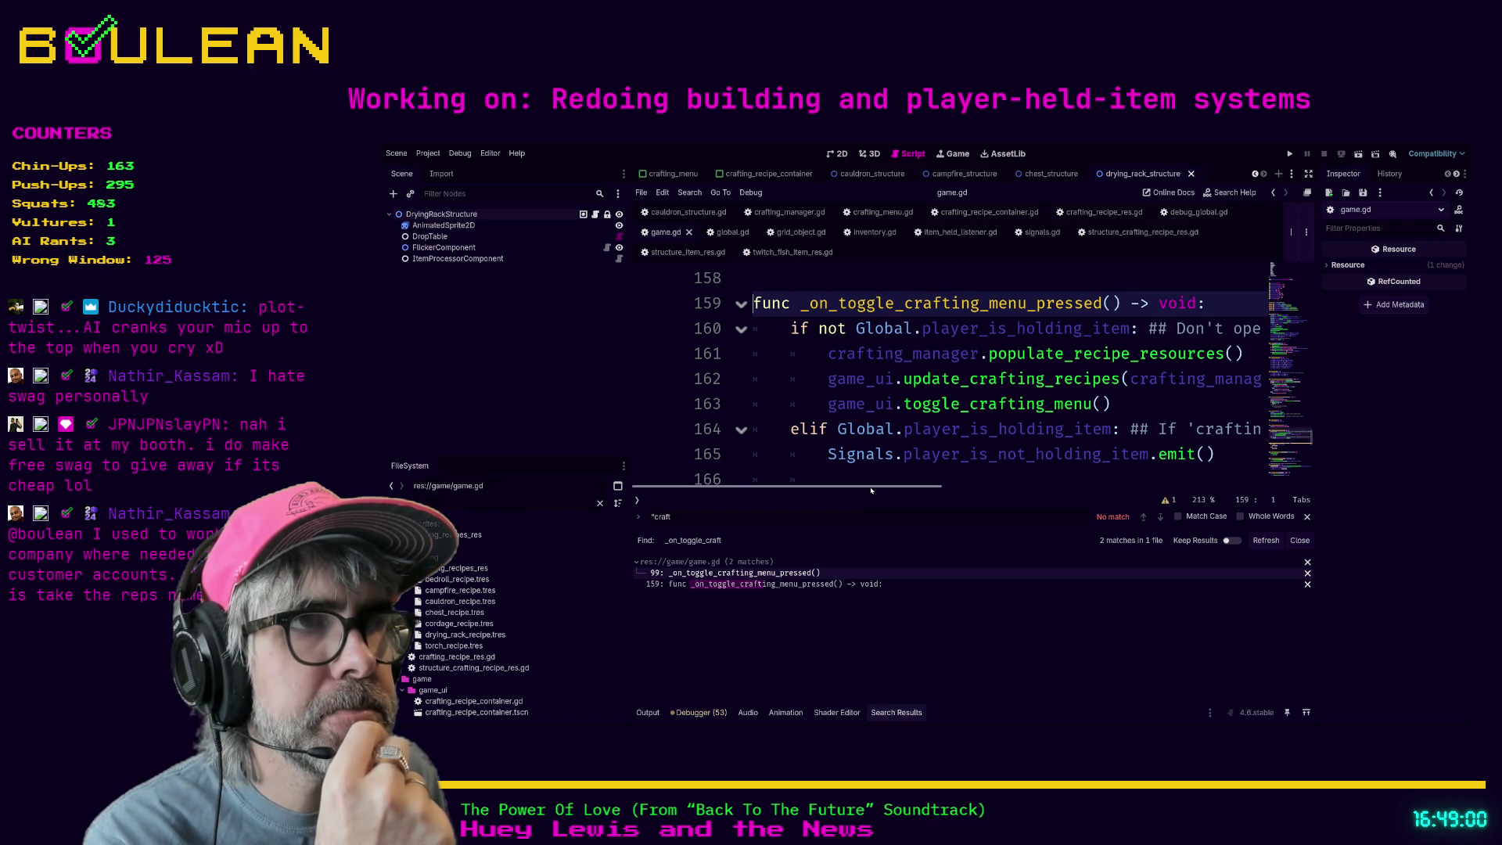
- Hide the side docks with distraction-free mode to widen game.gd's script view
left_click(791, 403)
scroll(787, 396, "down", 3, "ctrl")
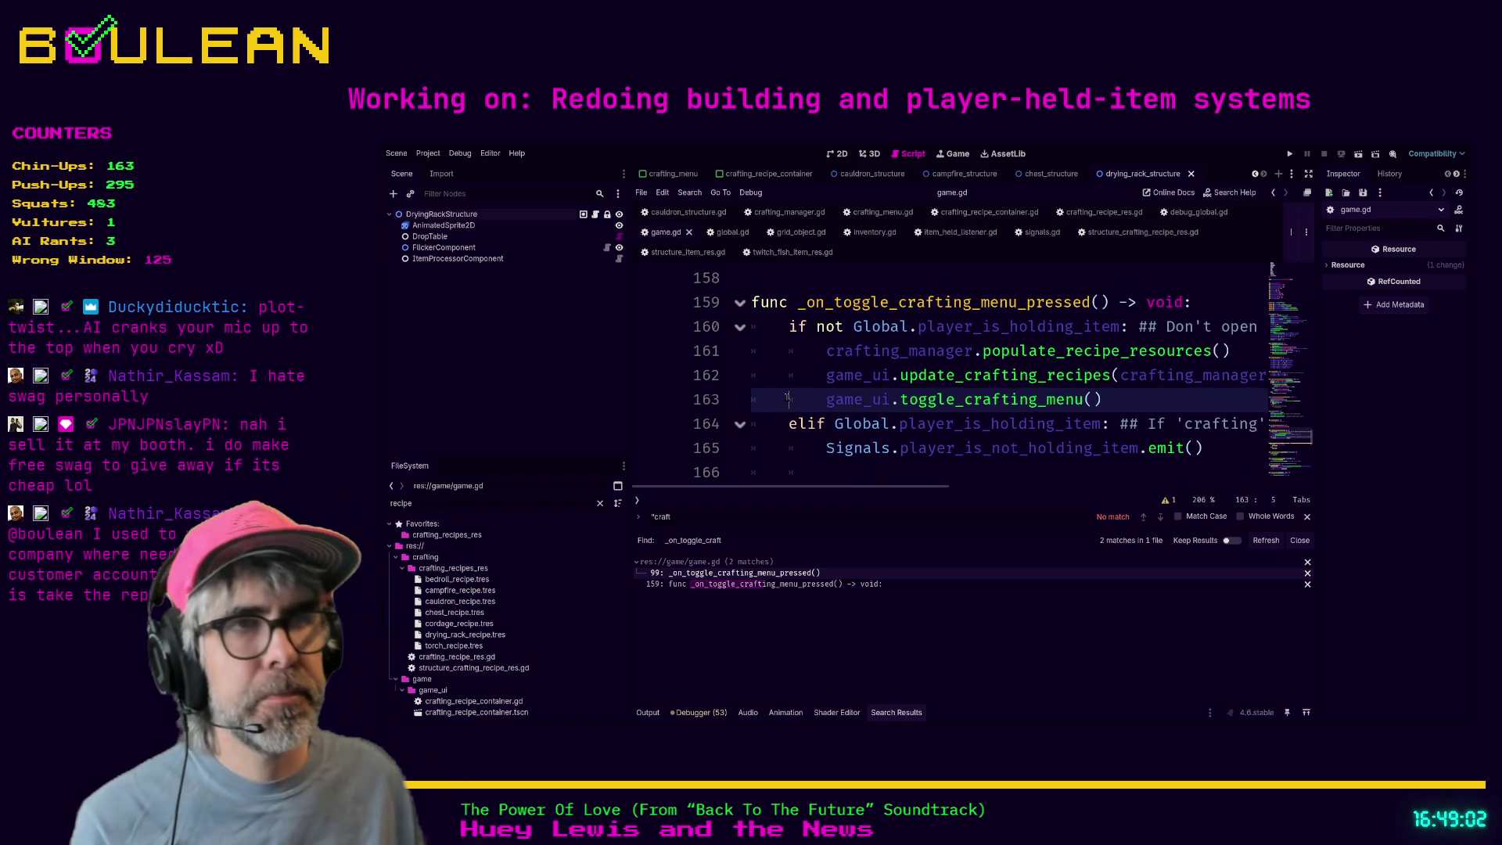
scroll(786, 397, "down", 1, "ctrl")
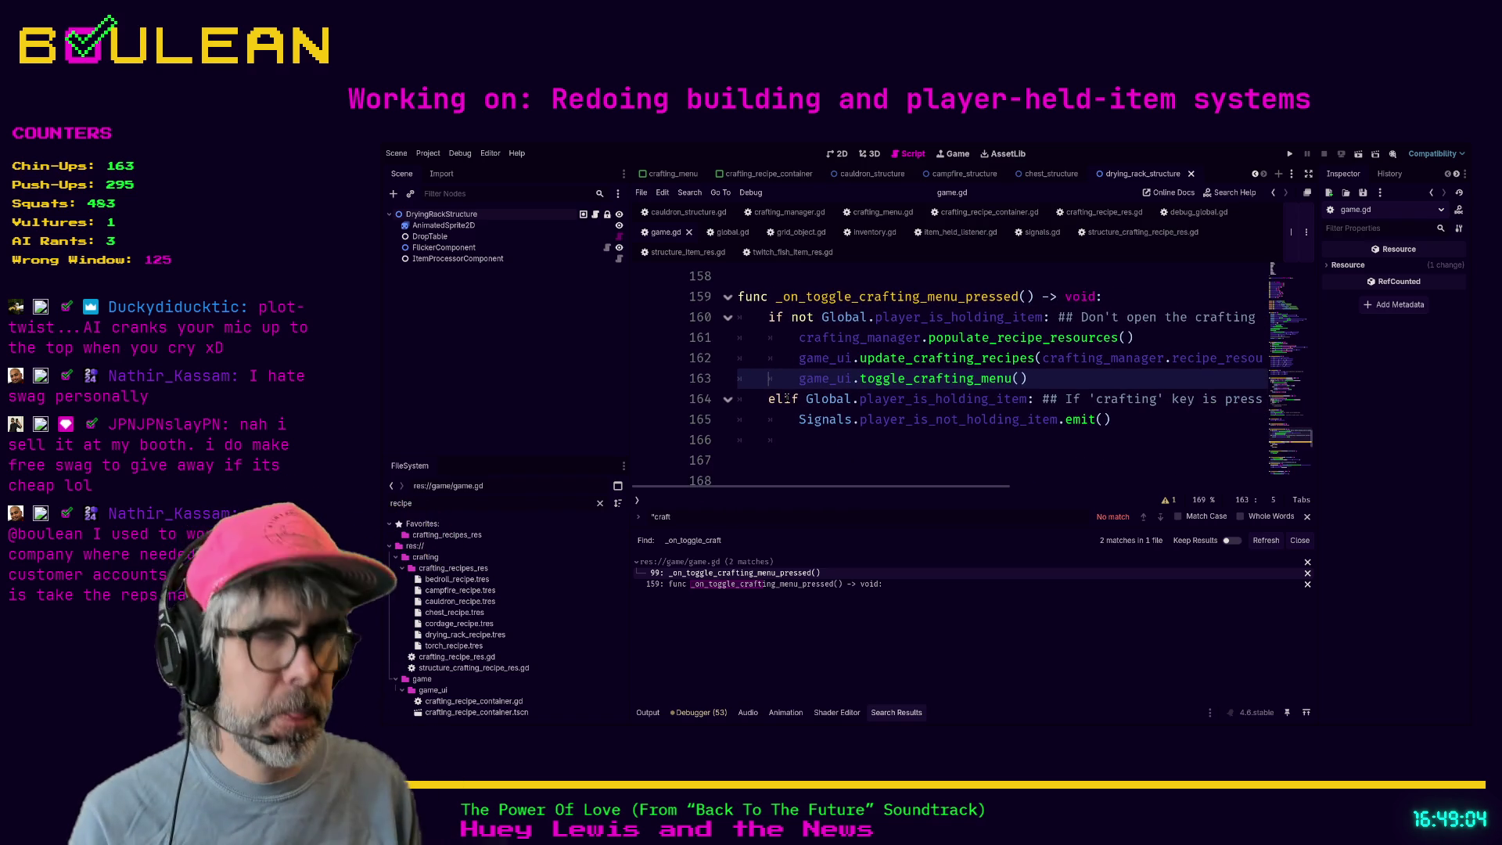
key("ctrl+shift+F11")
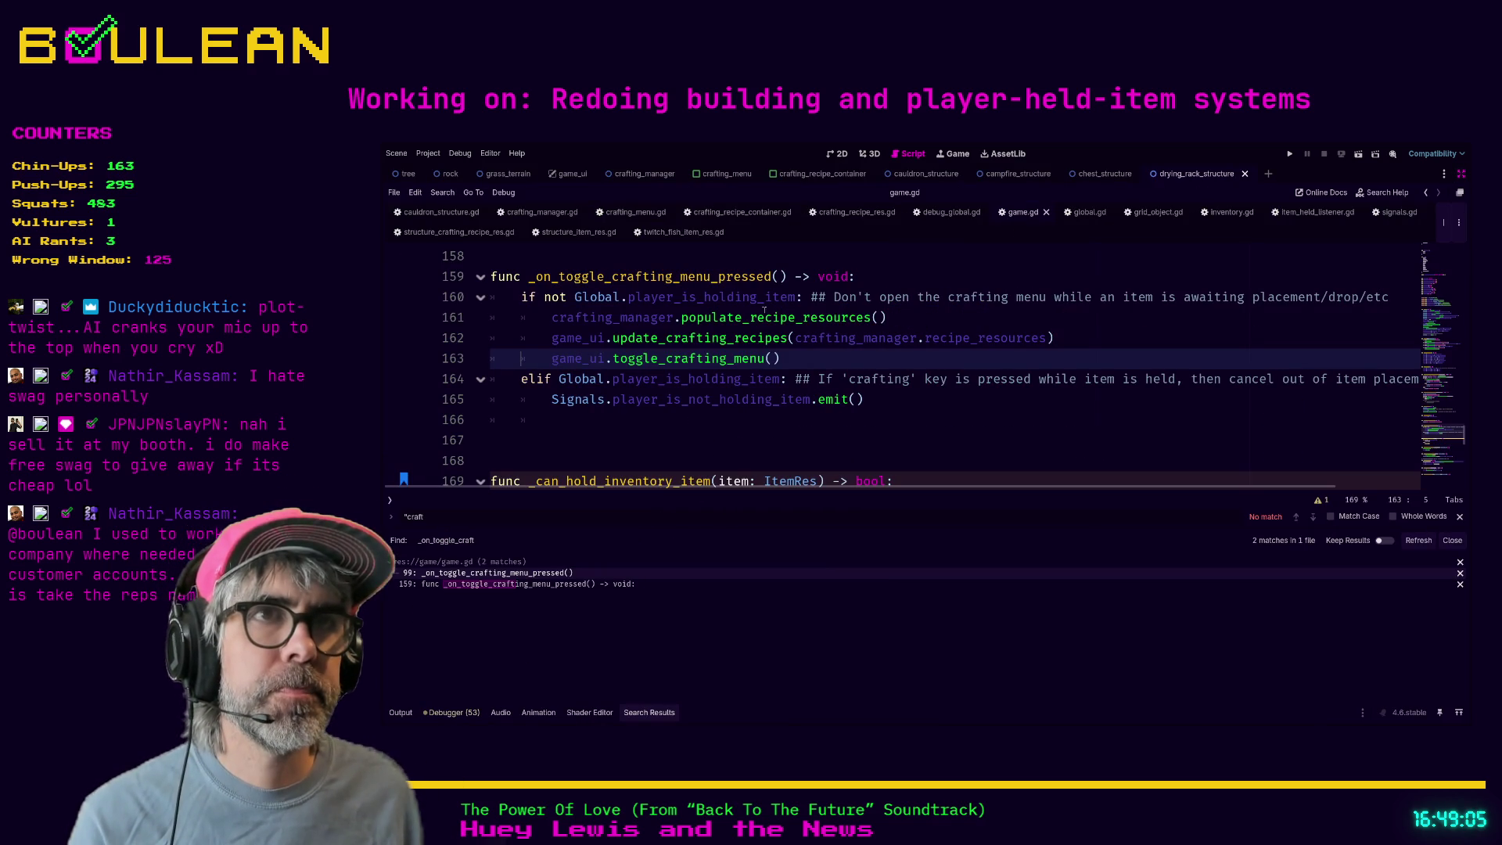
- Review lines 161–167 and search the project for toggle_crafting_menu_pressed
left_click(546, 317)
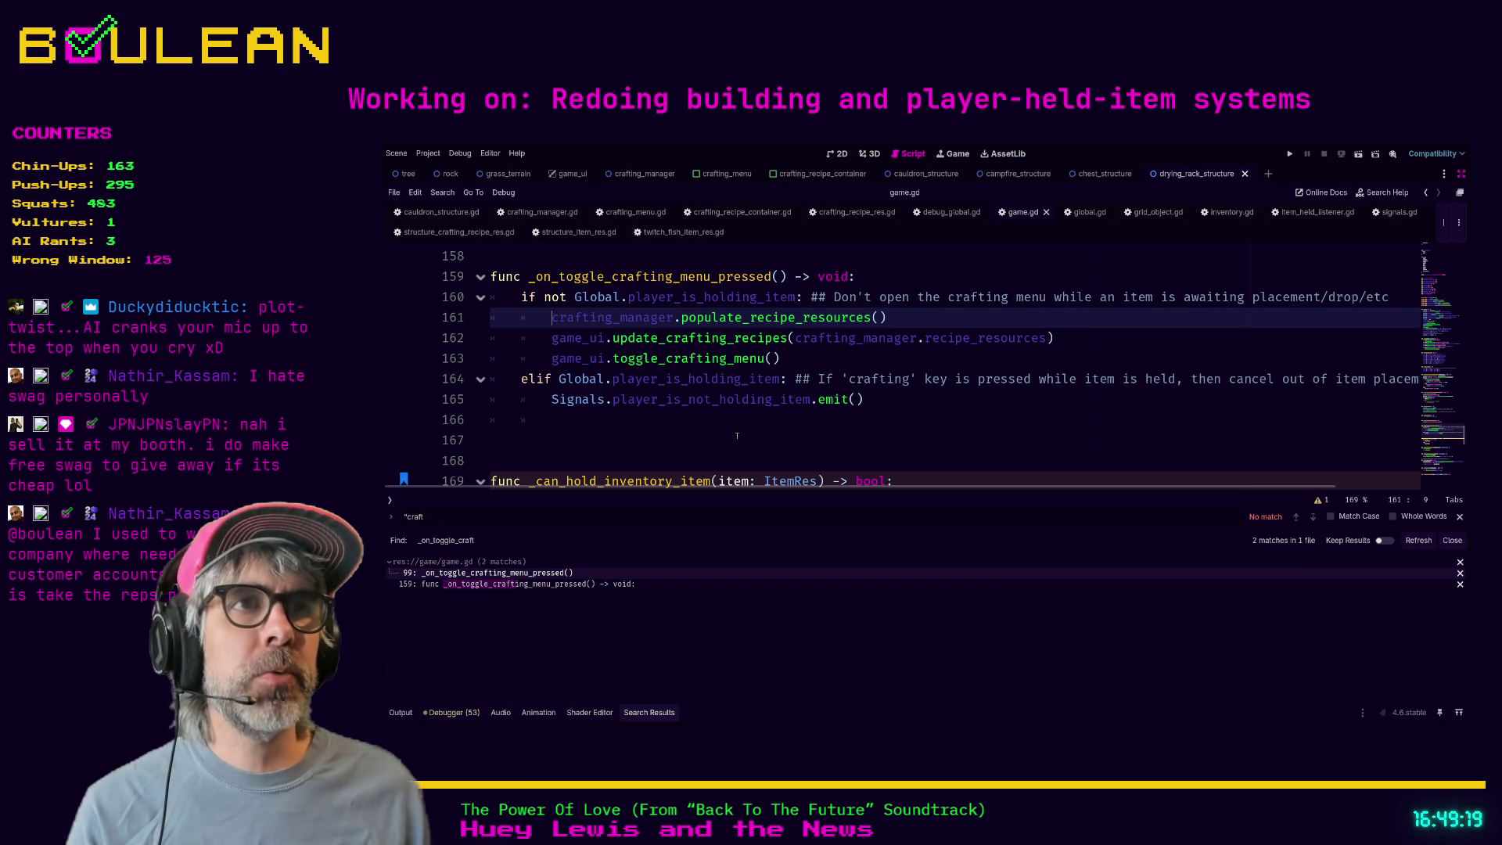
key("Down")
key("Down")
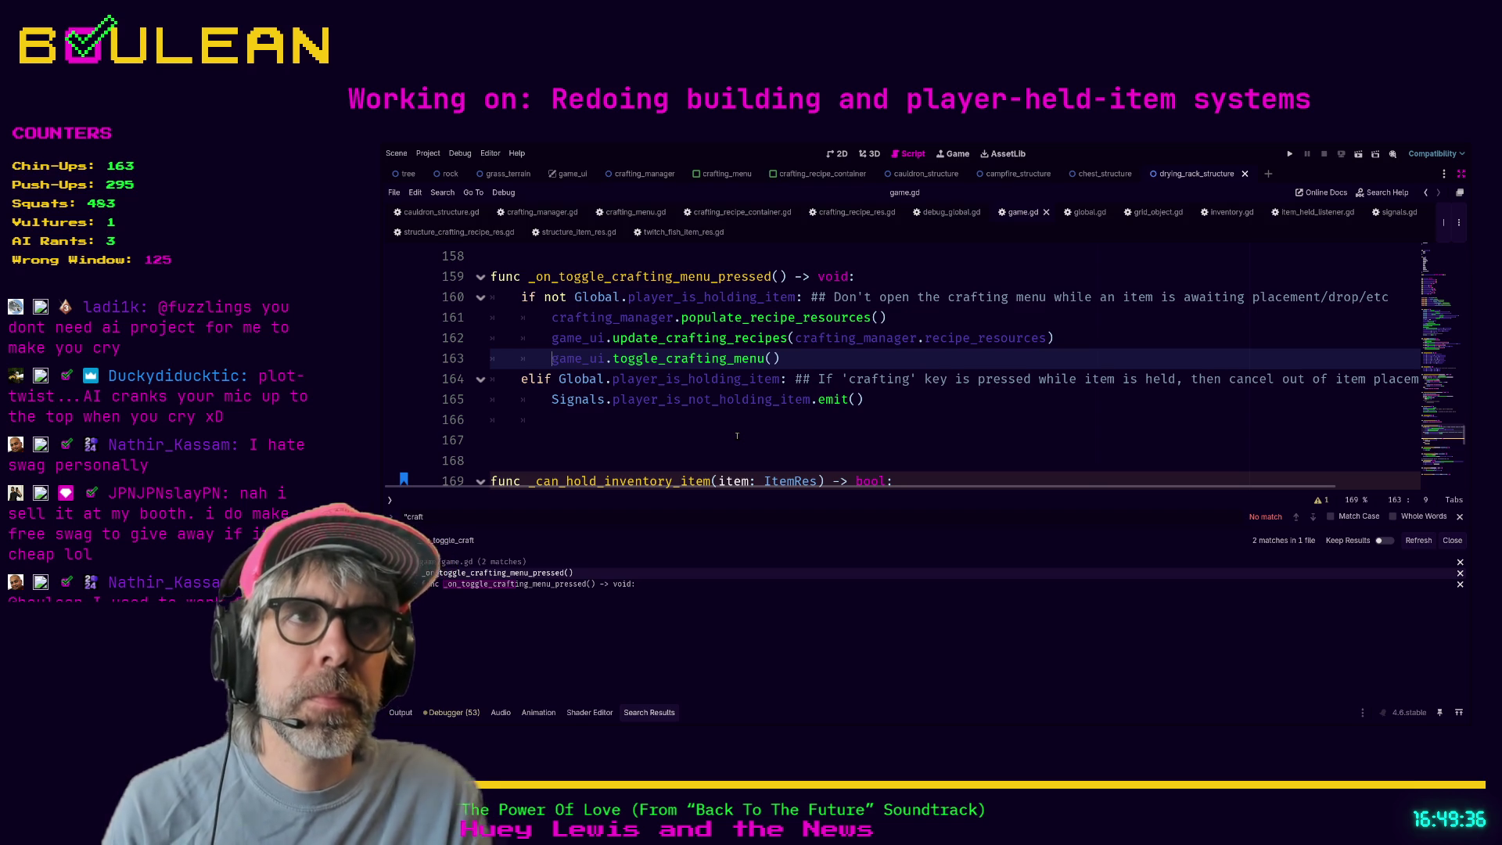
left_click(737, 436)
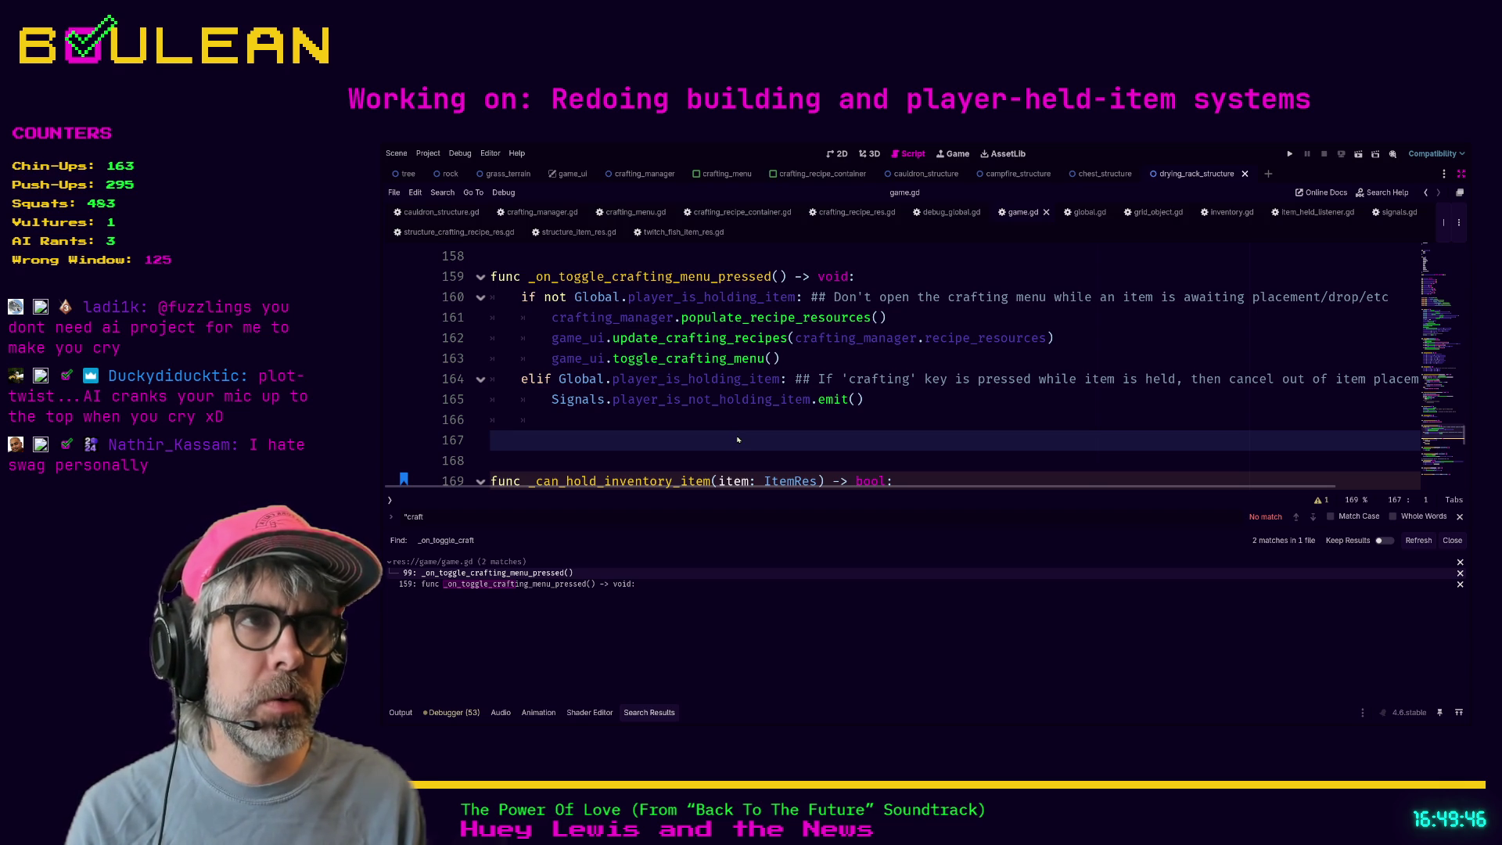
type("toggle_crafting_menu_pressed")
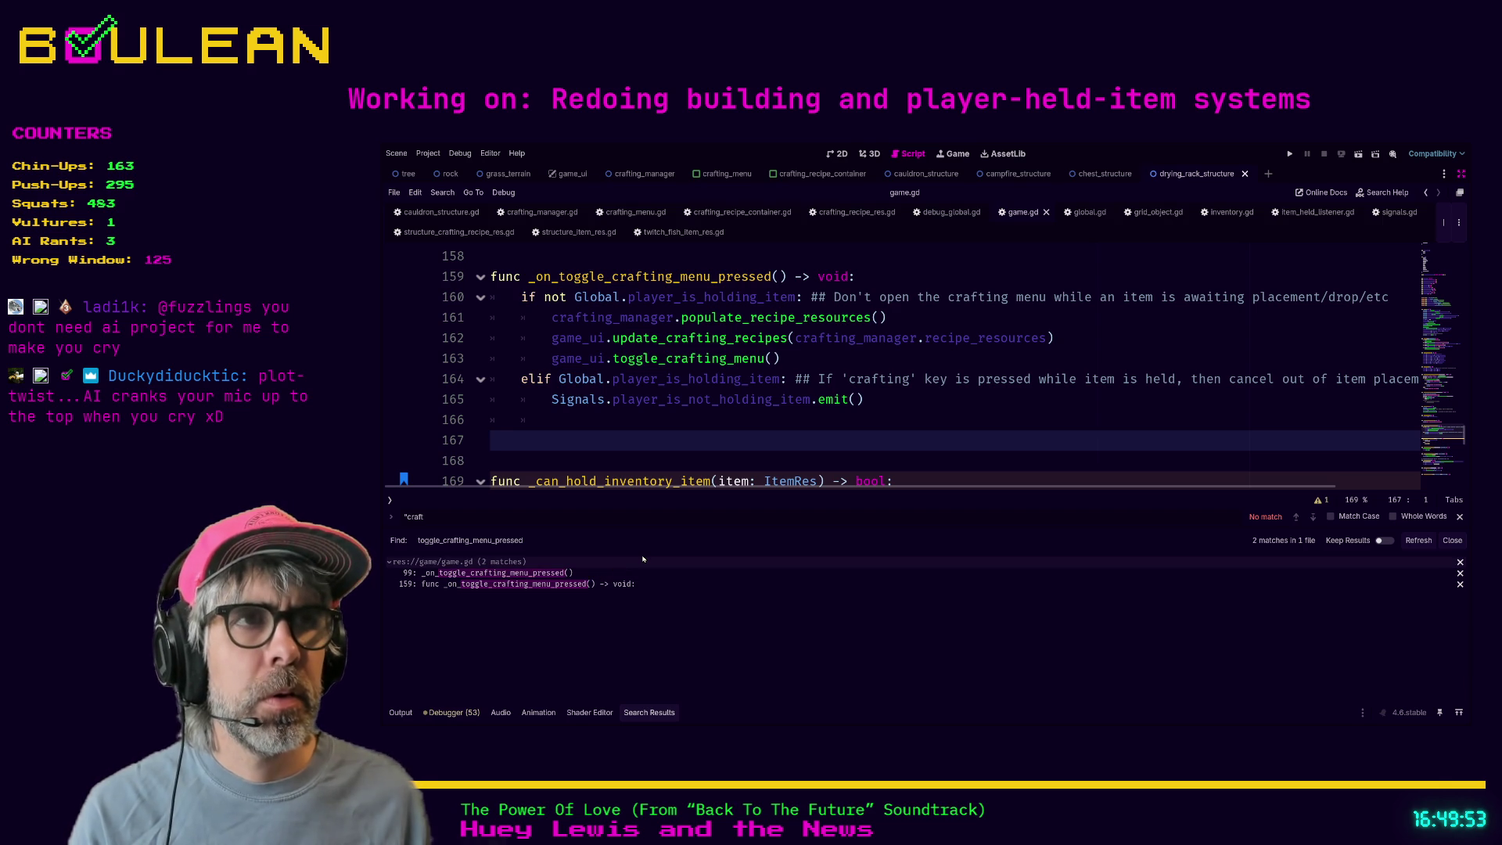
- Broaden the search to toggle_crafting_menu and review its game.gd matches on lines 98 and 163
key("BackSpace")
key("BackSpace")
key("BackSpace")
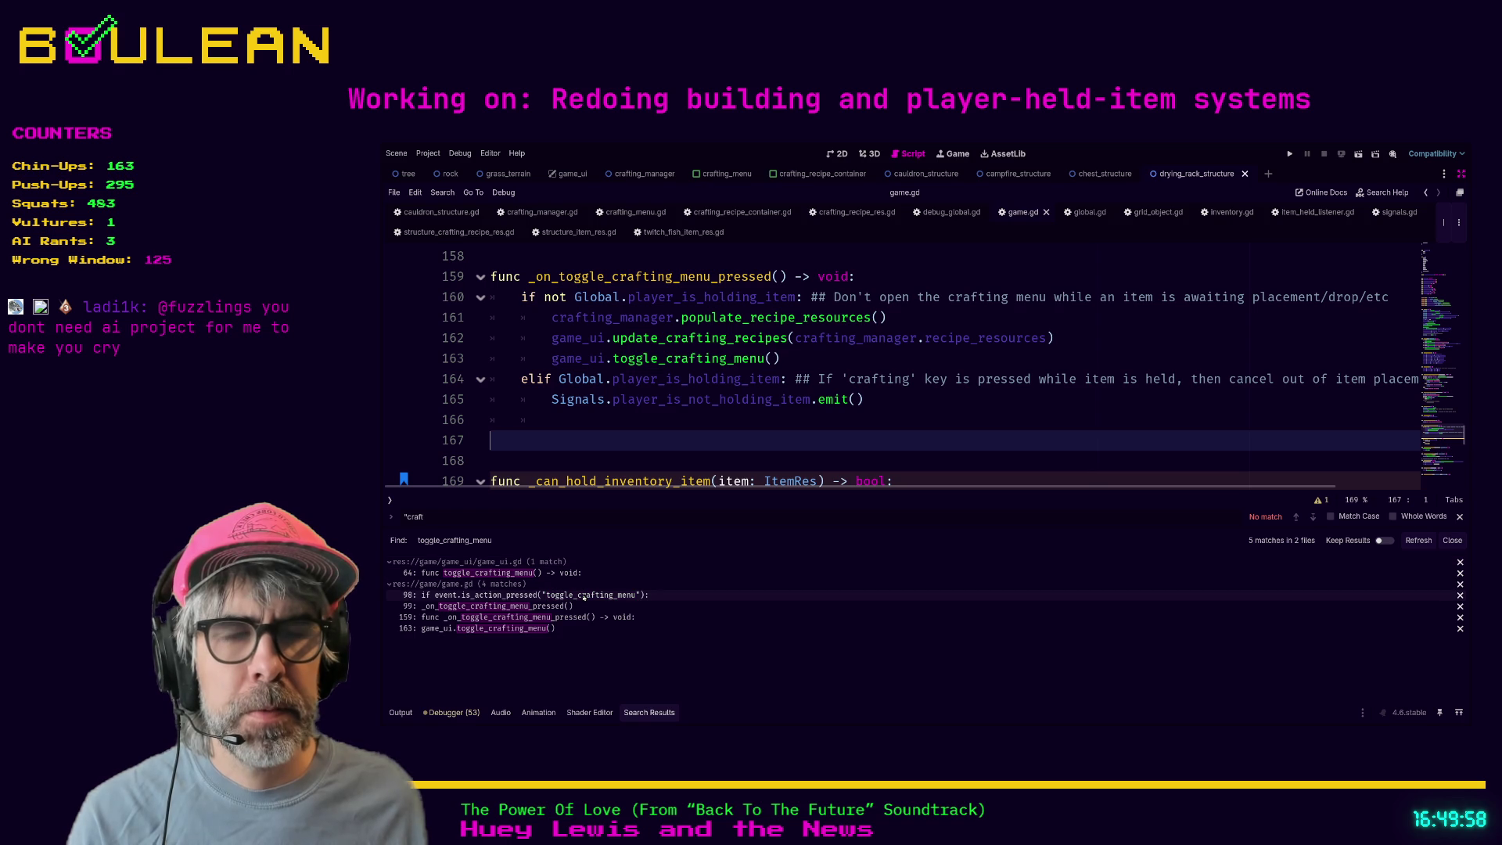
left_click(583, 596)
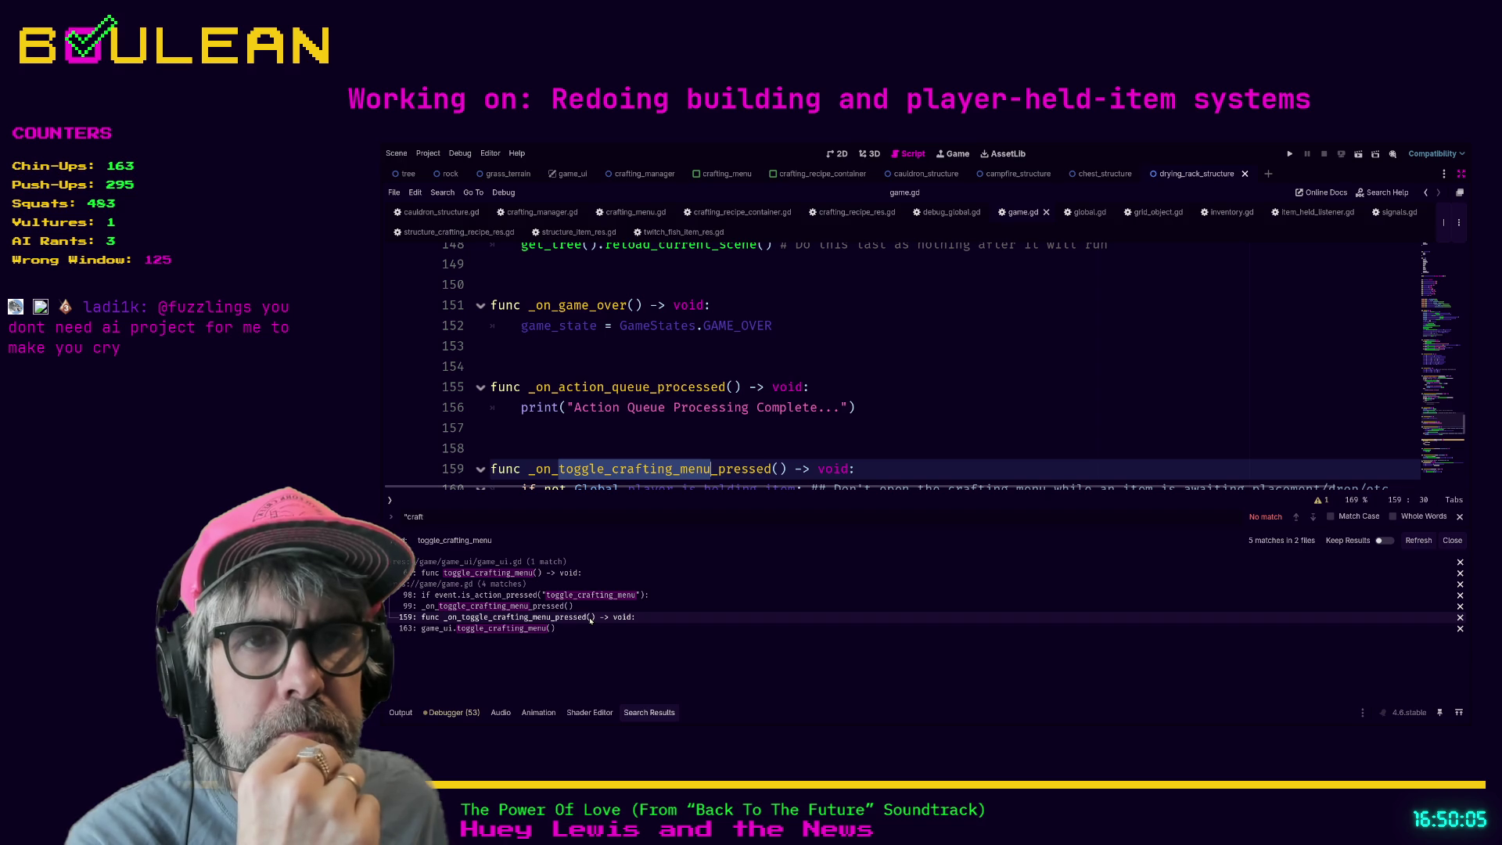
left_click(547, 628)
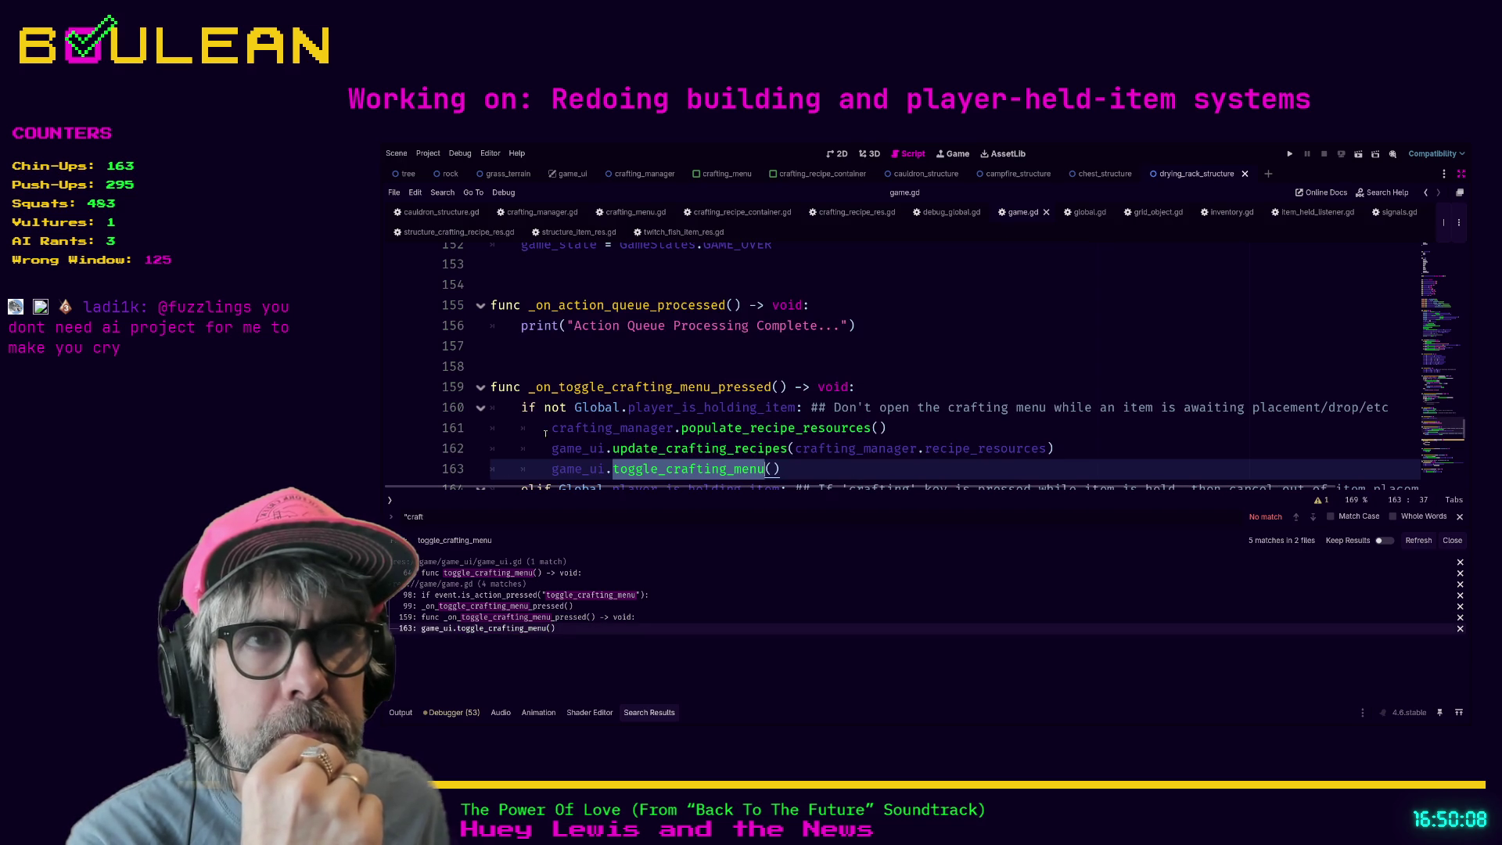
scroll(597, 424, "down", 1)
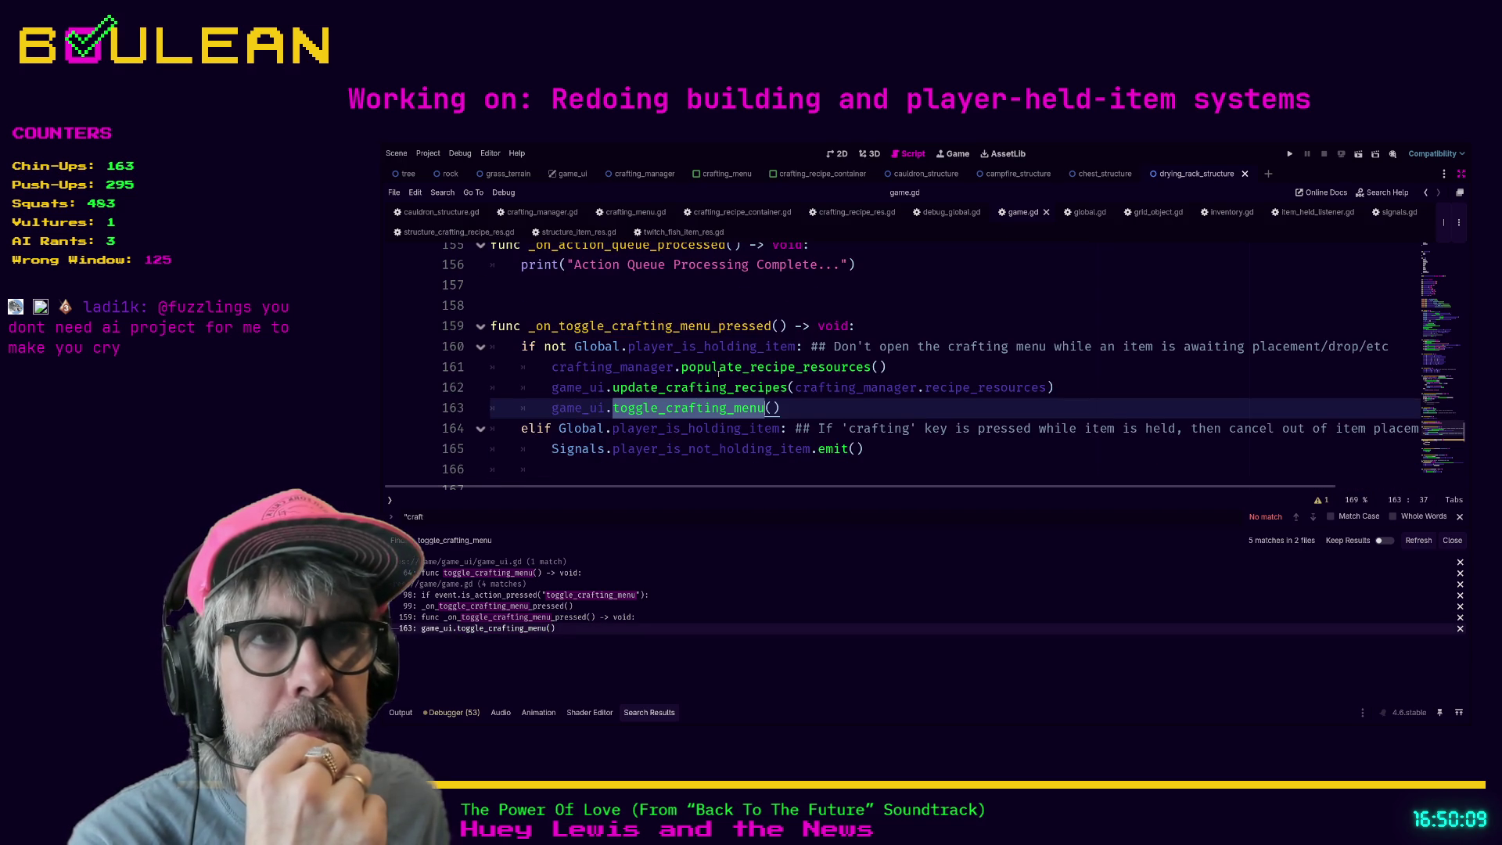
left_click_drag(800, 403, 802, 399)
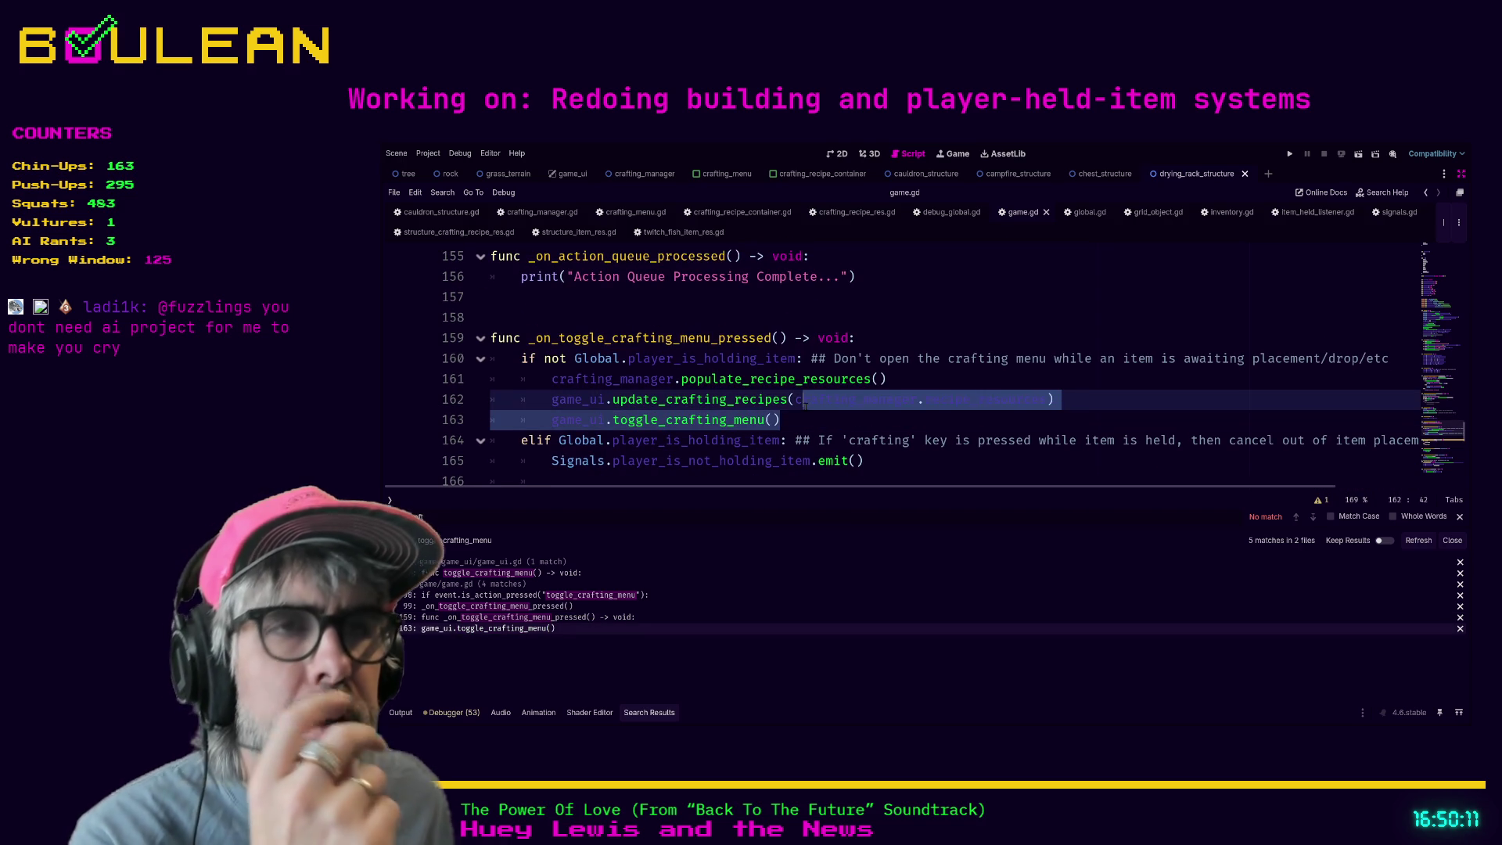
left_click(785, 420)
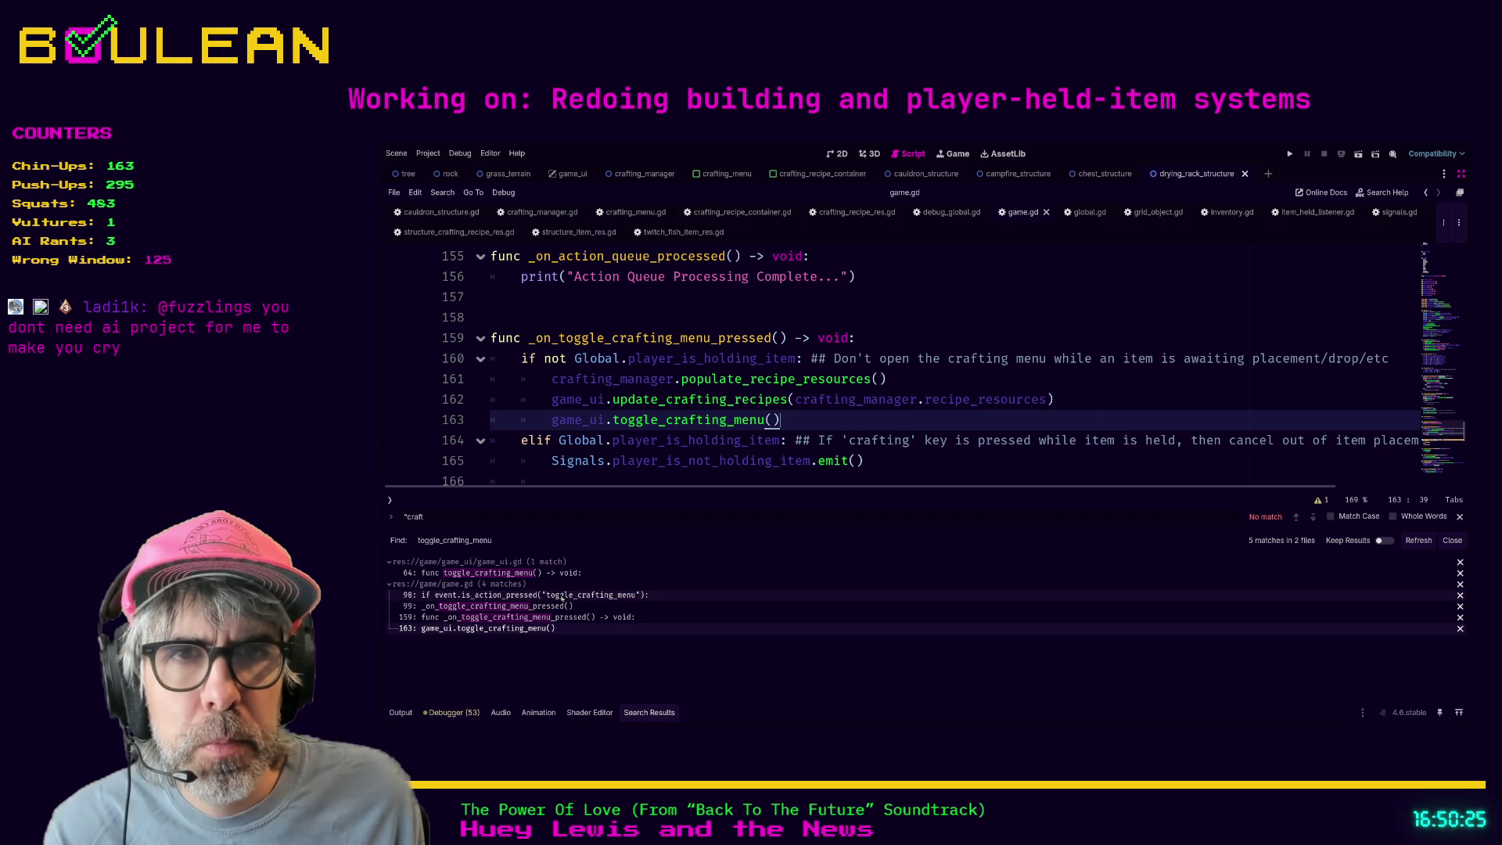
left_click(562, 596)
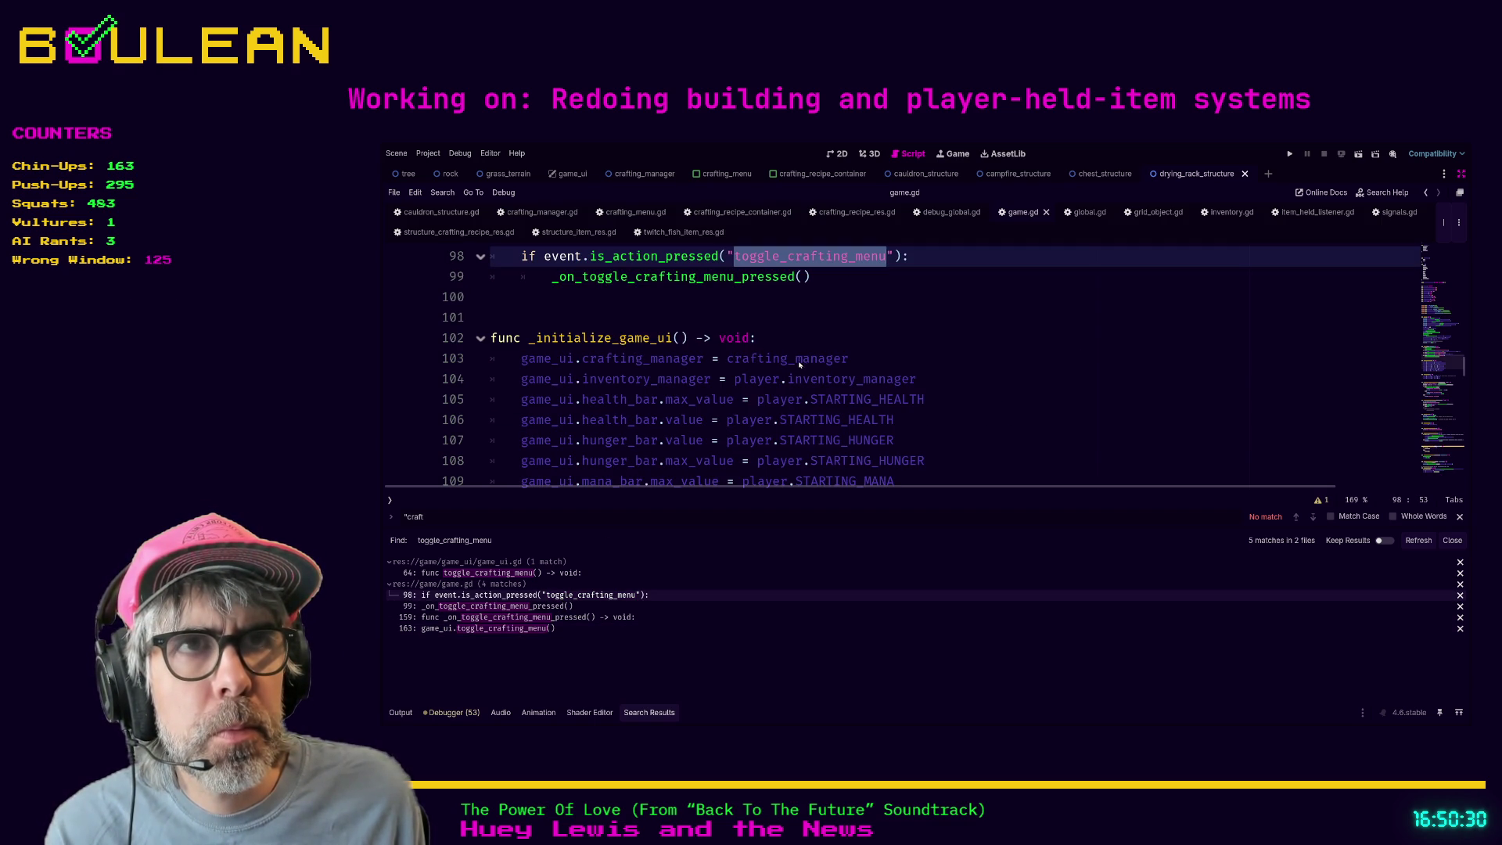
- Review the _on_toggle_crafting_menu_pressed definition in game.gd
scroll(813, 356, "up", 1)
scroll(855, 393, "up", 2)
scroll(854, 393, "down", 1)
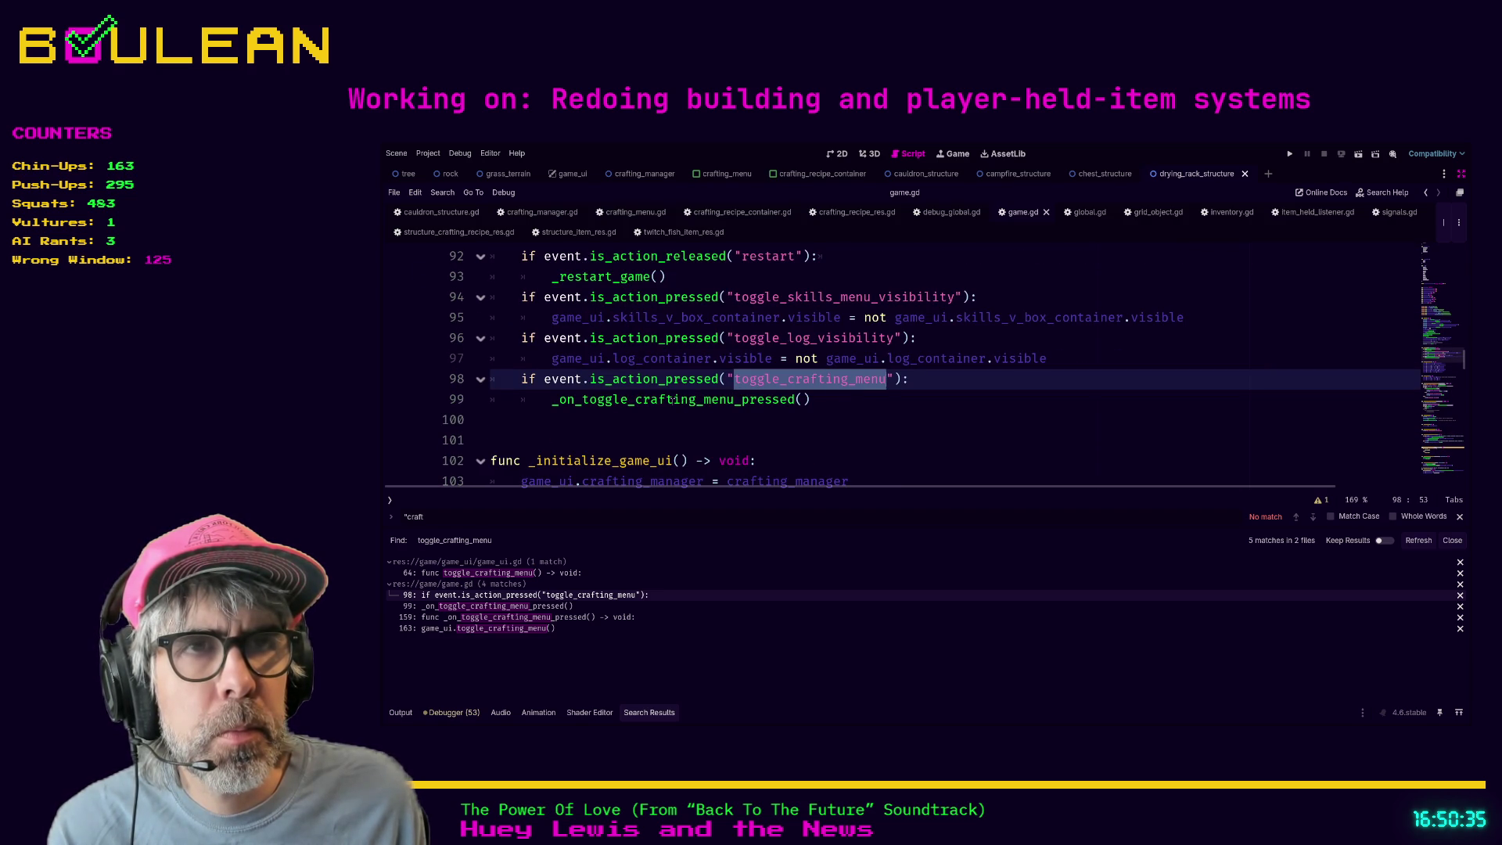
left_click(639, 399, "ctrl")
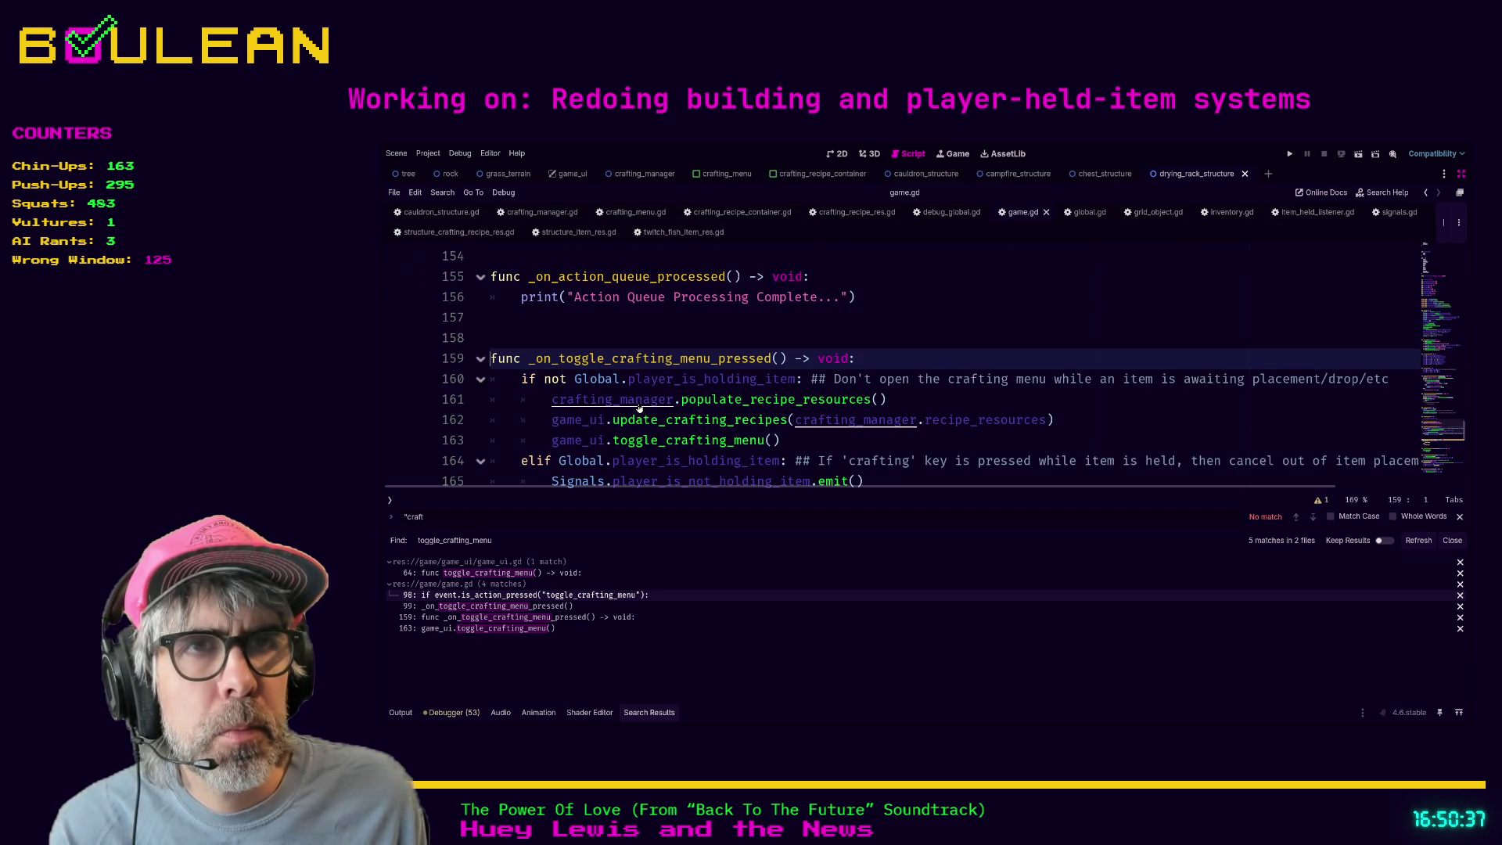
scroll(531, 409, "down", 1)
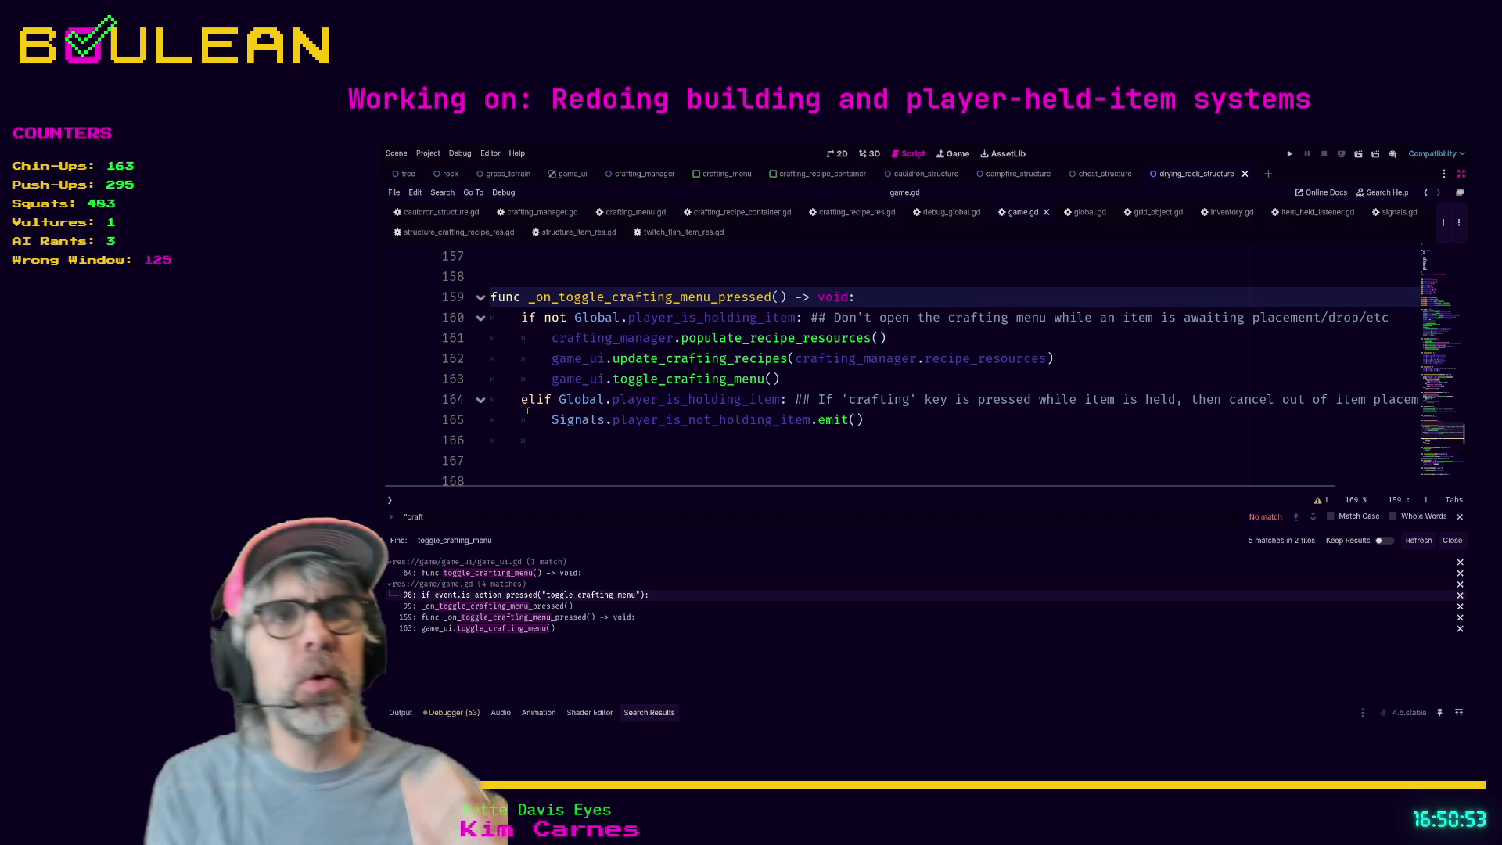
- Open the matching toggle code in game_ui.gd, then return to crafting_recipe_container.gd
left_click(587, 460)
scroll(591, 455, "down", 1)
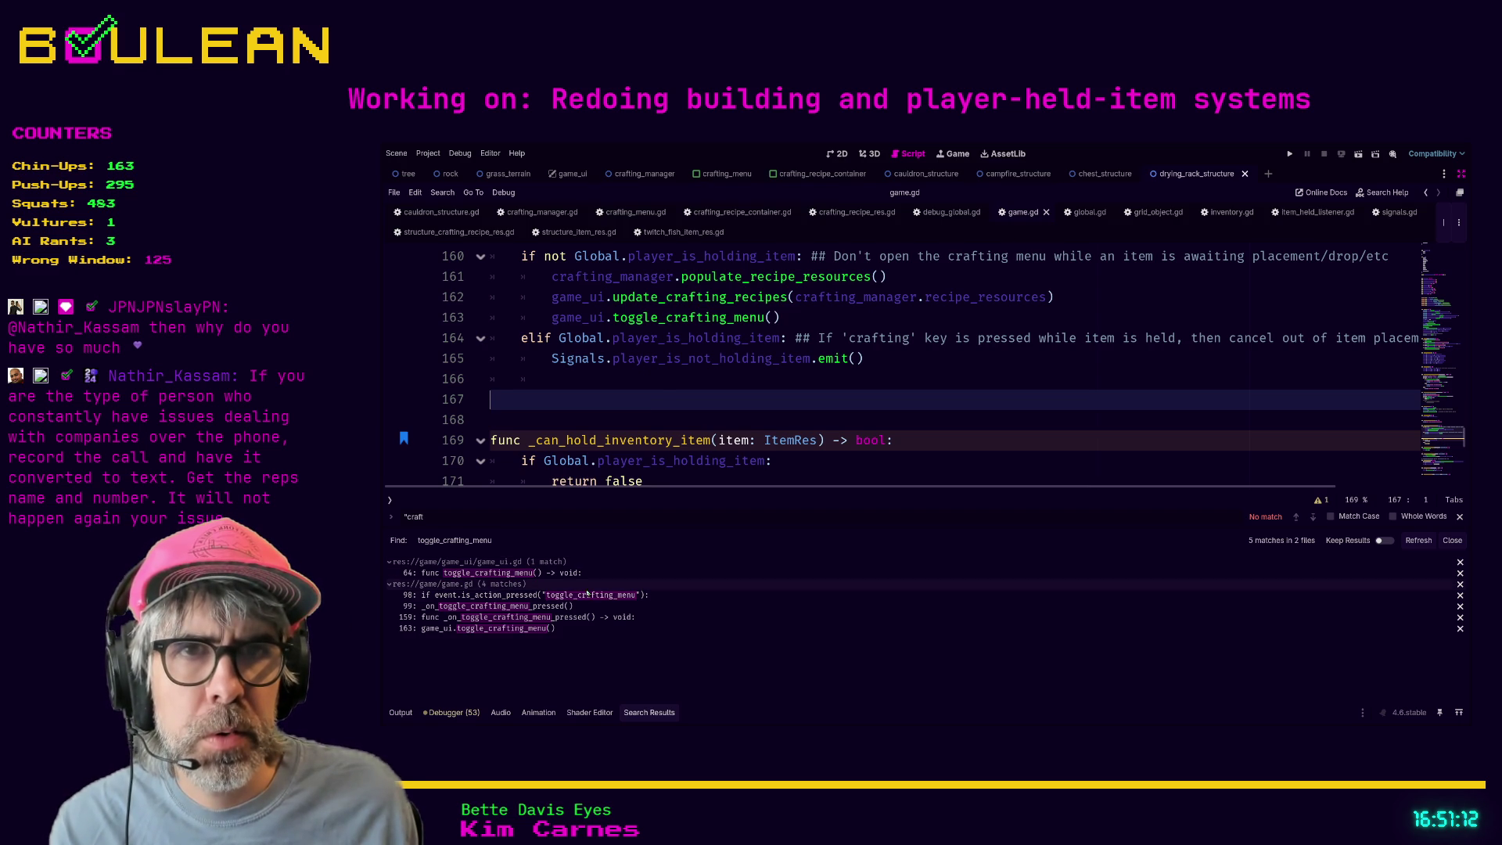
left_click(501, 628)
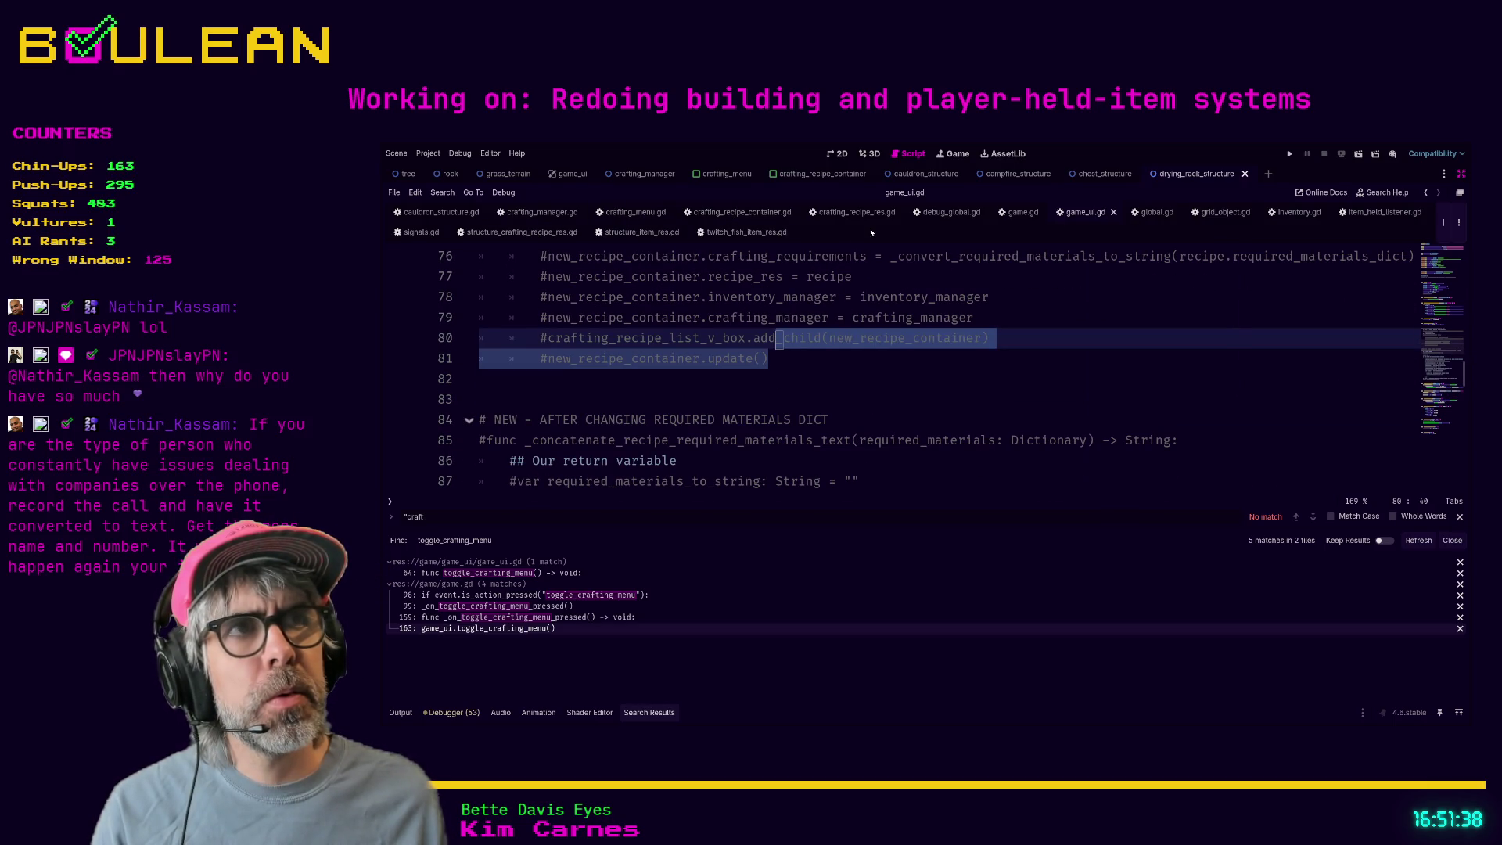
left_click(736, 213)
- Delete the commented craft button text block, the commented assert and the blank line, then save
scroll(738, 359, "down", 3)
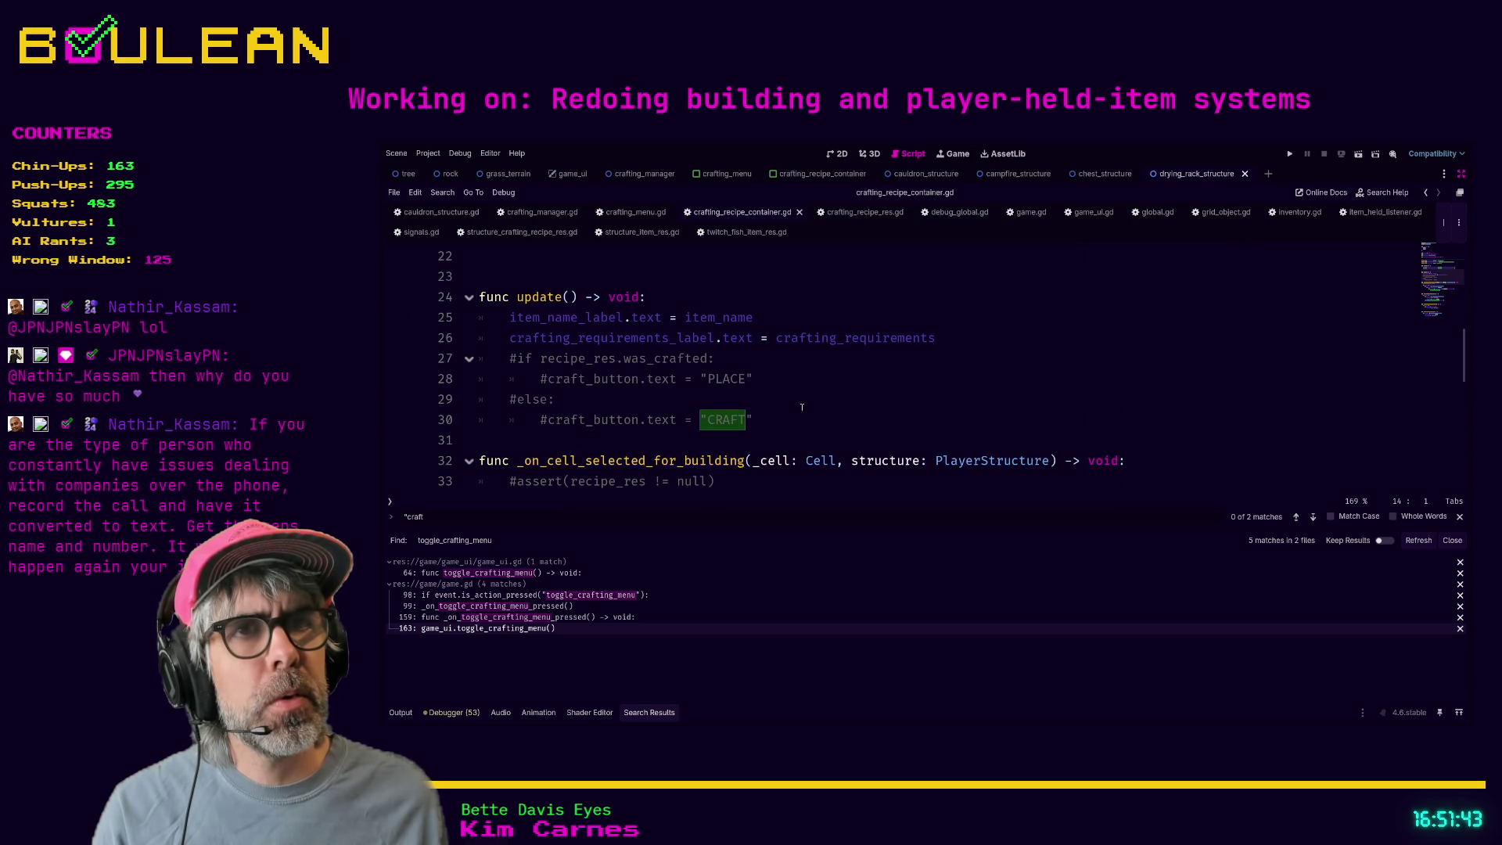
mouse_move(798, 420)
left_mouse_down()
mouse_move(479, 379)
mouse_move(479, 358)
left_mouse_up()
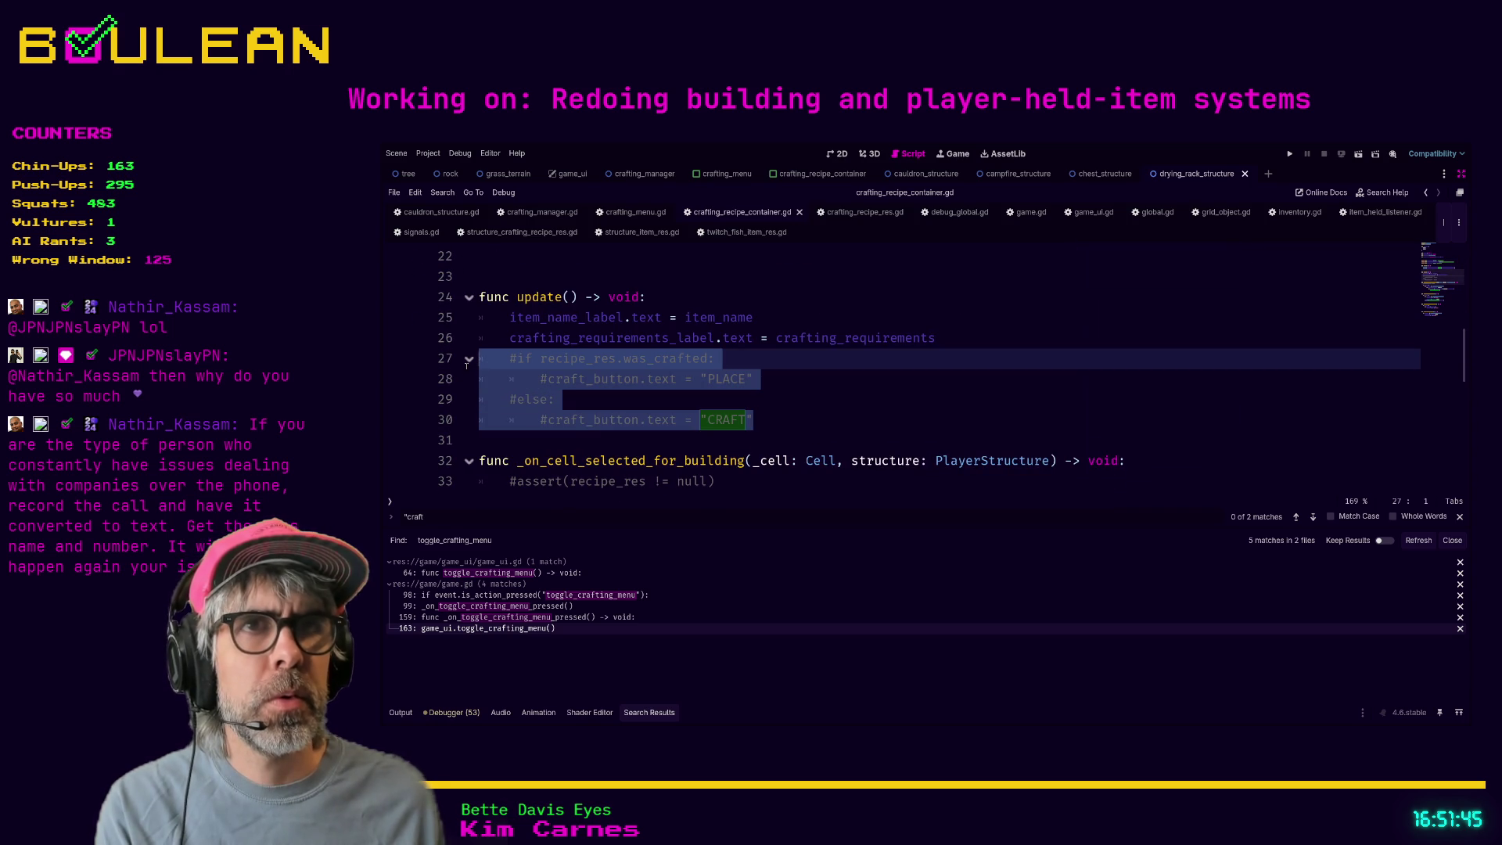
key("BackSpace")
key("Down")
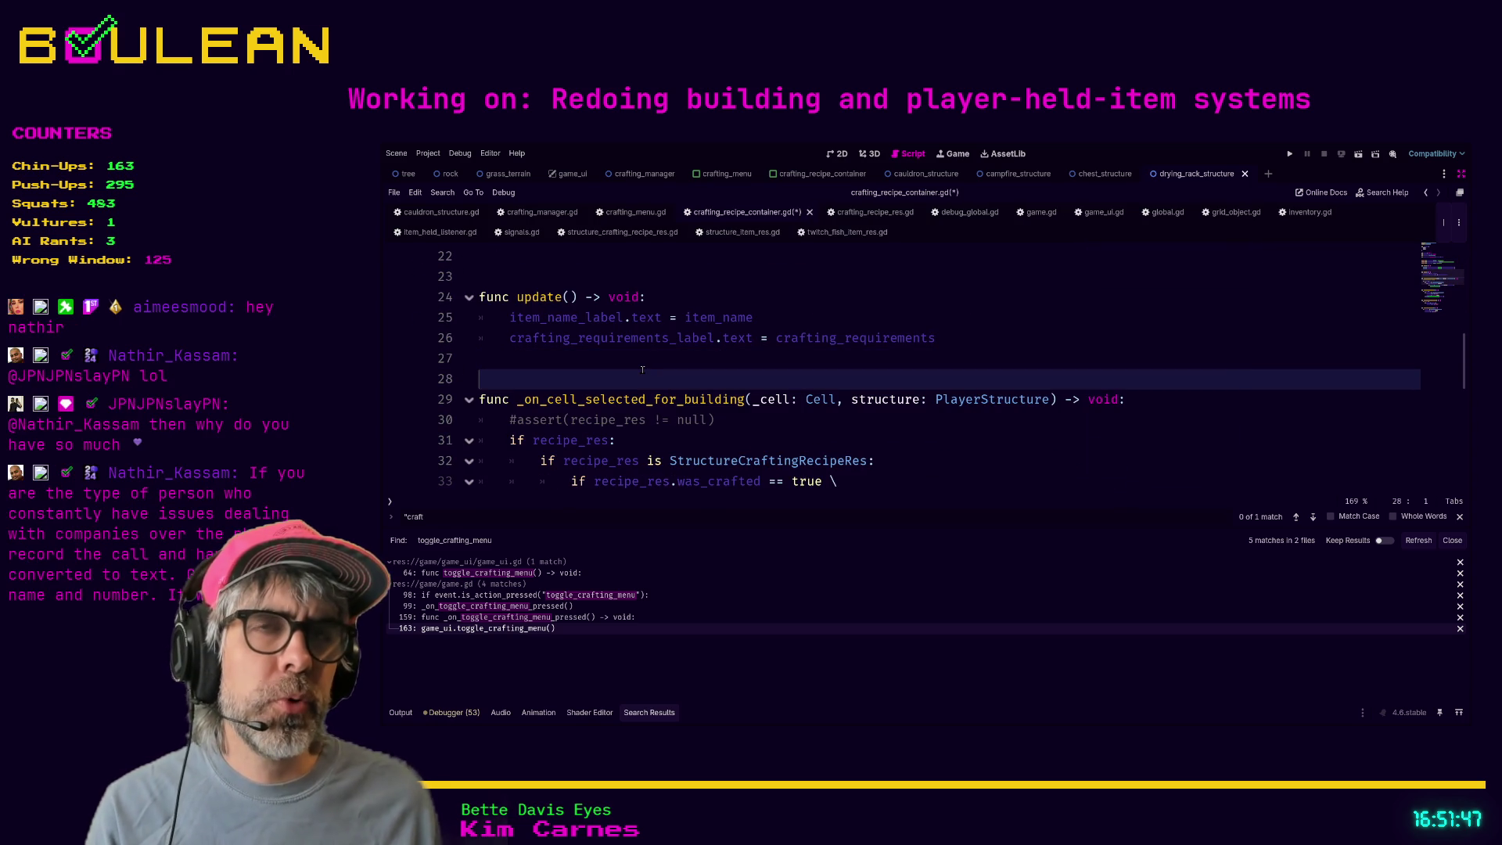
left_click(813, 423)
key("shift+Home")
key("BackSpace")
key("BackSpace")
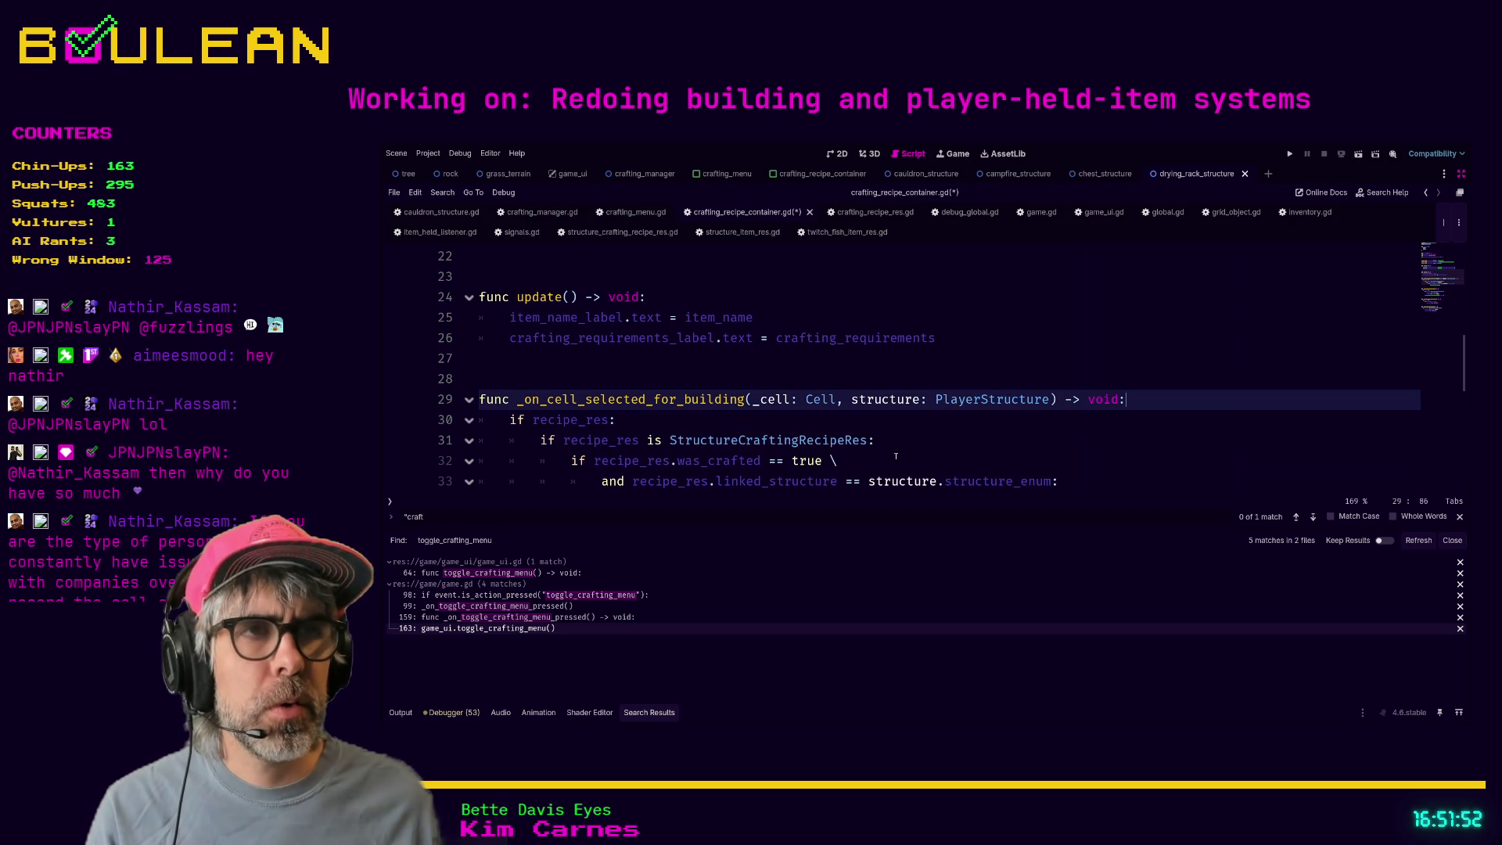
left_click(881, 461)
key("ctrl+s")
- Review the recipe check in crafting_recipe_container.gd's craft button handler
scroll(910, 452, "down", 2)
scroll(910, 451, "down", 5)
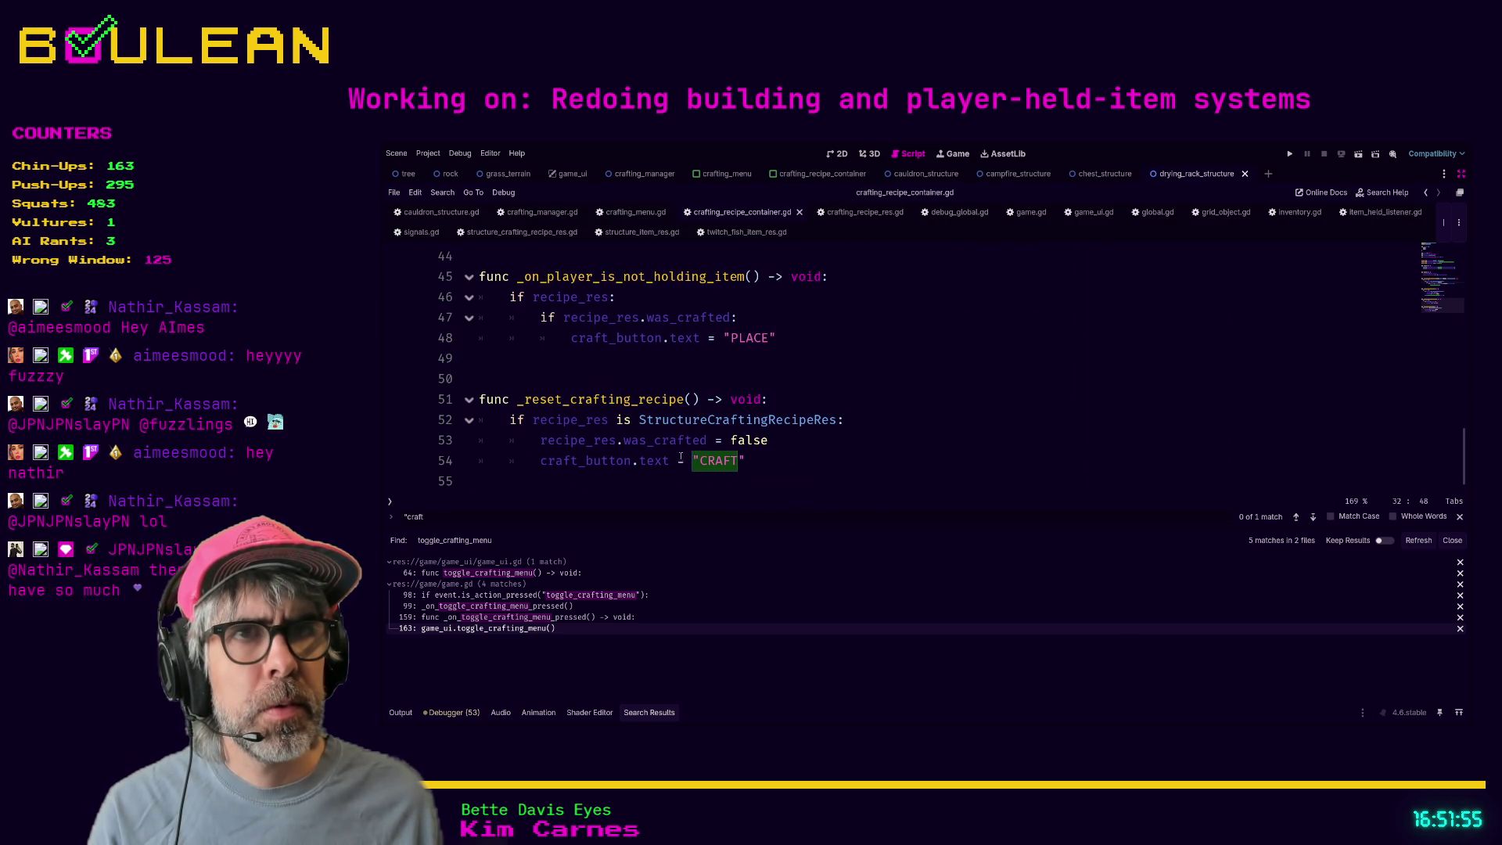
scroll(704, 454, "up", 1)
scroll(704, 453, "up", 3)
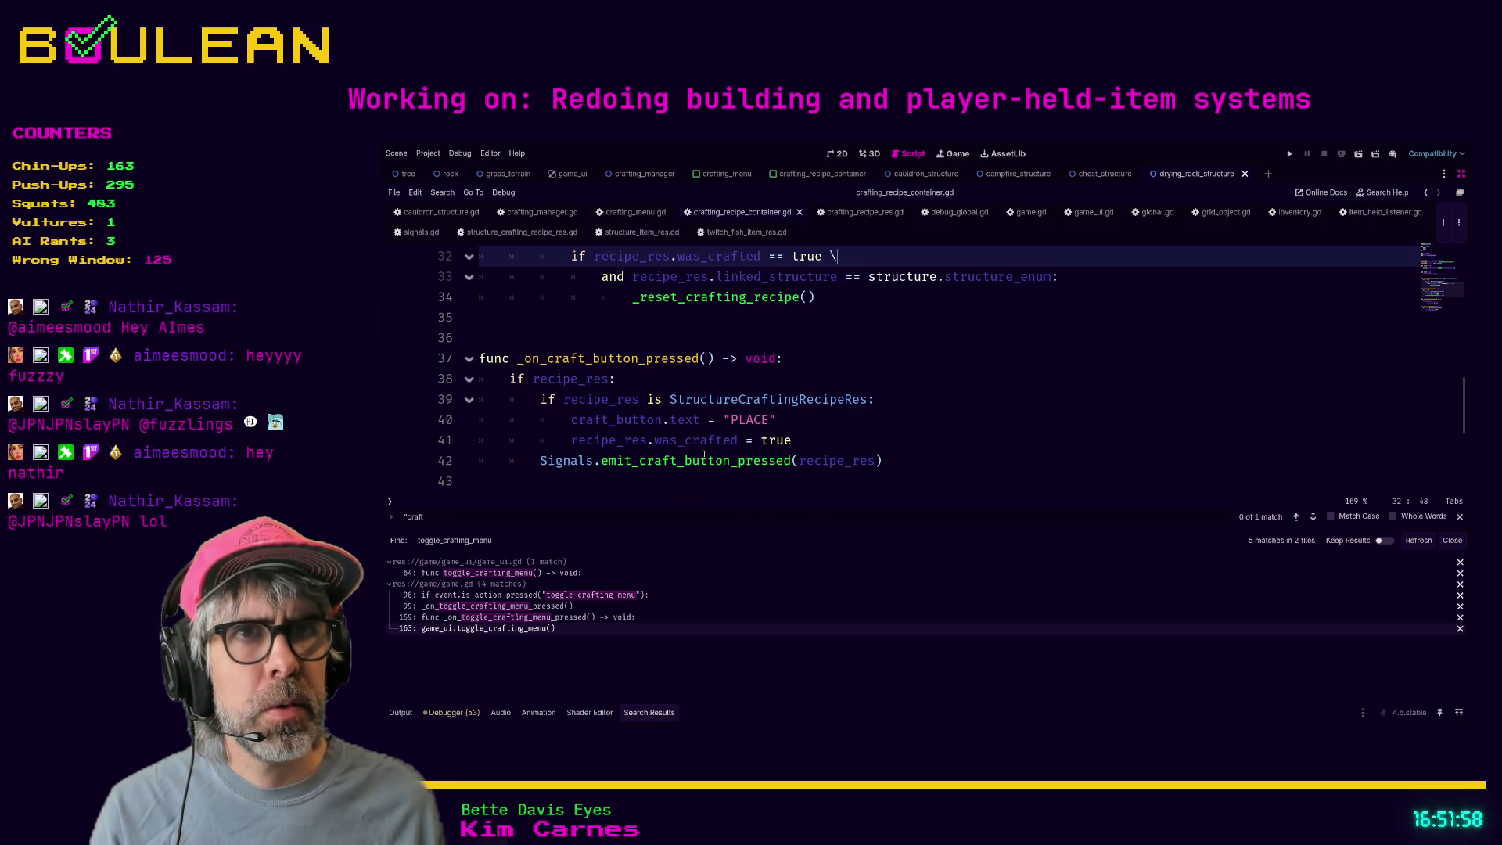
scroll(665, 371, "down", 1)
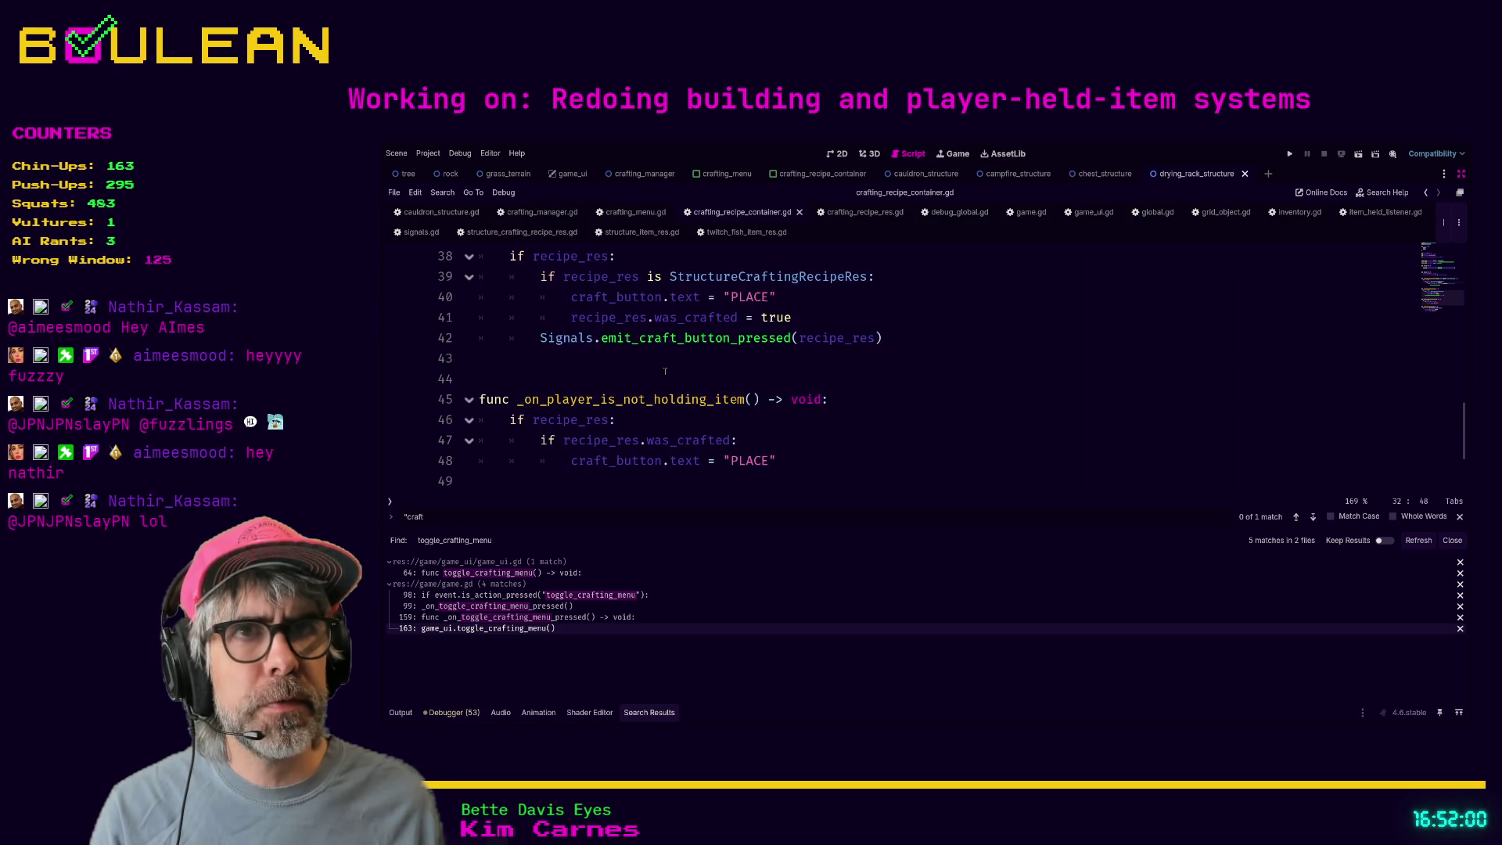
left_click(673, 321)
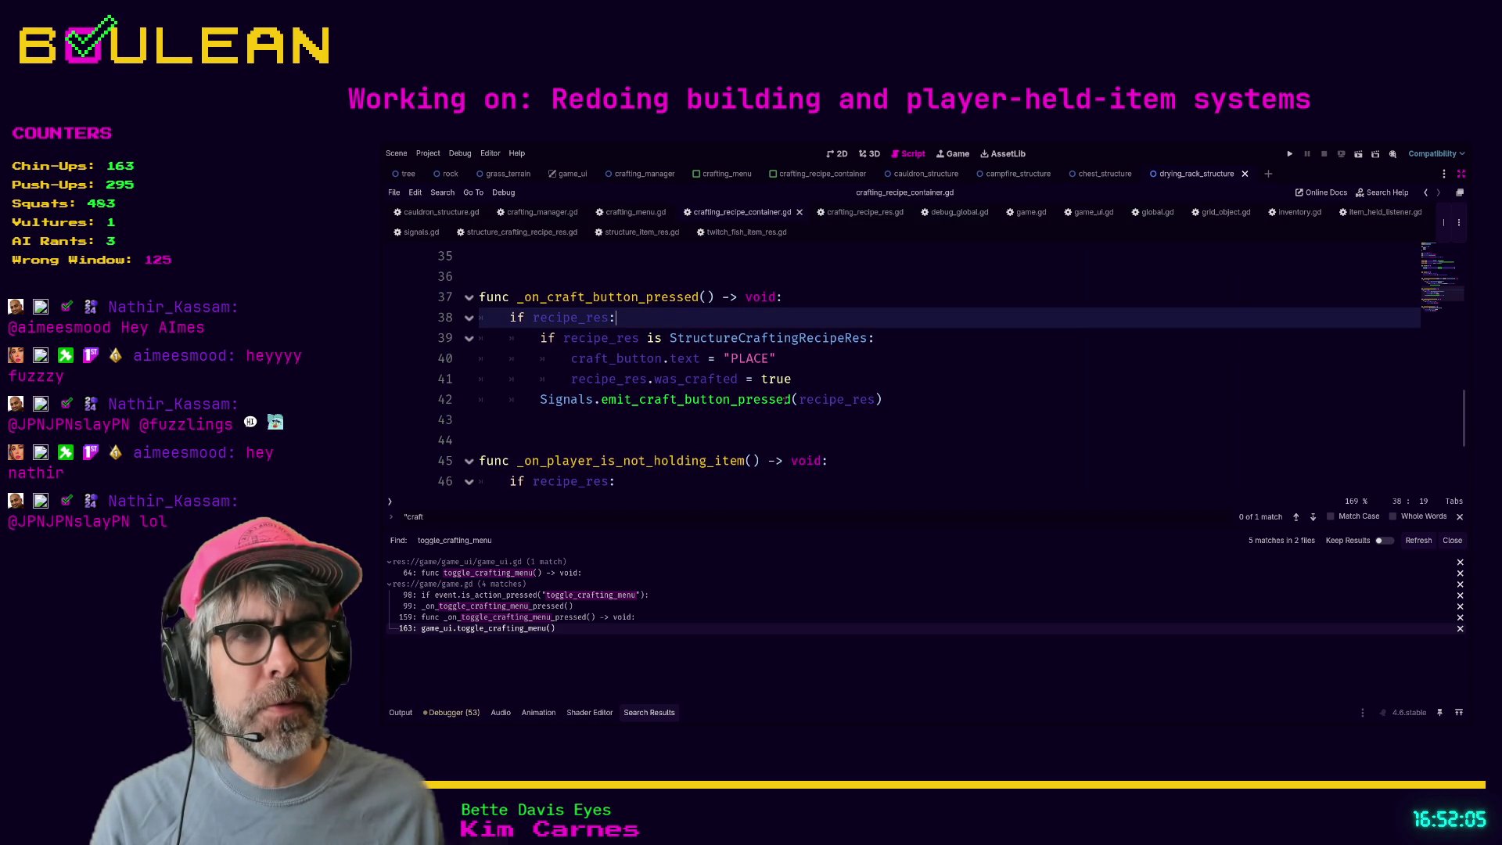
left_click(735, 420)
type("craft_button_pressed.connect")
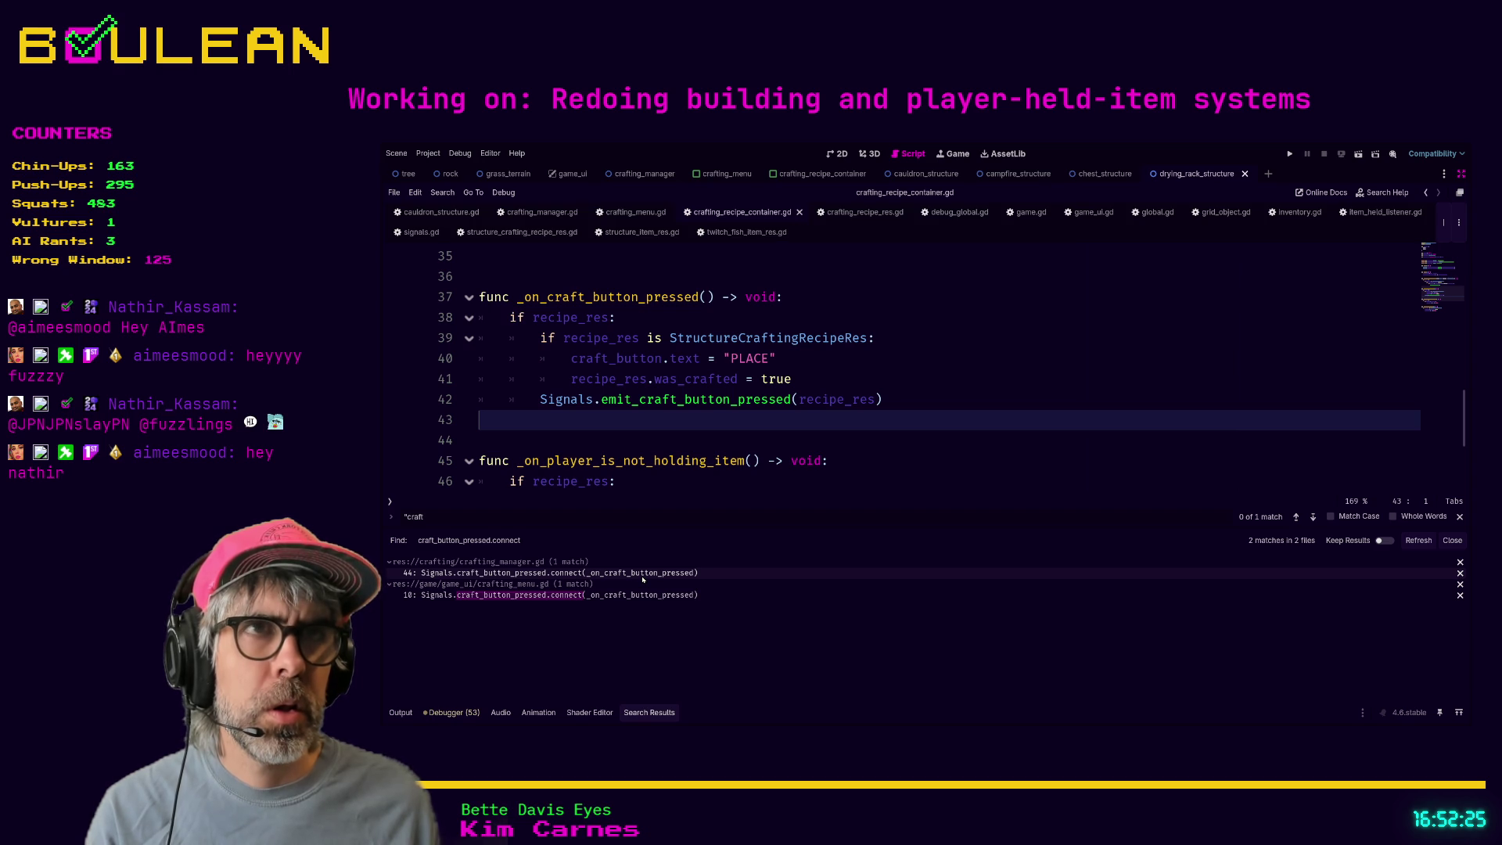
- Open the craft_button_pressed.connect match on line 44 of crafting_manager.gd's _ready
left_click(643, 578)
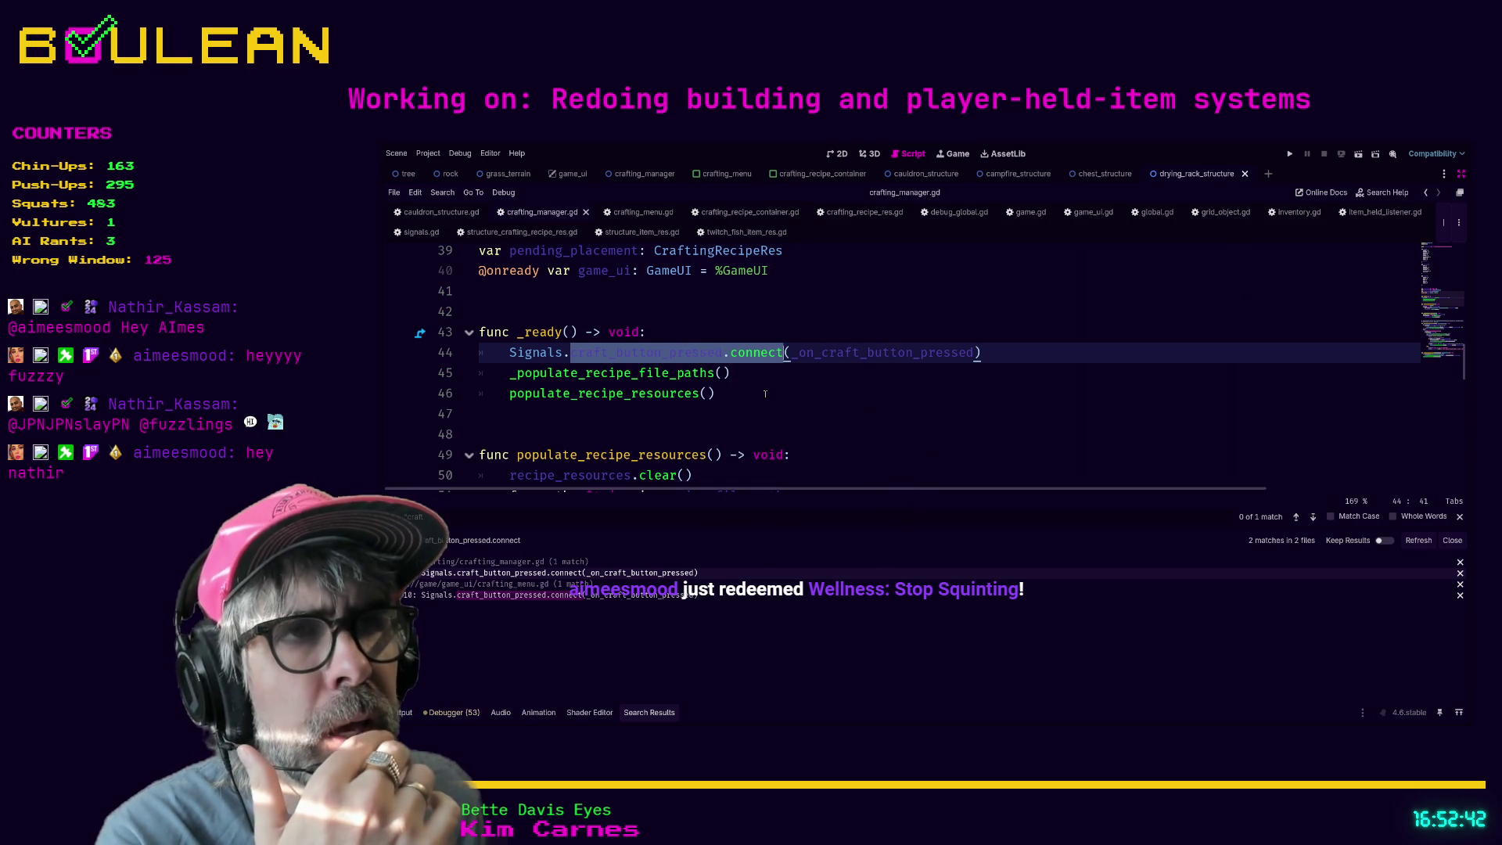
- Search for emit_craft_button, finding crafting_recipe_container.gd line 42 and signals.gd line 107
left_click(765, 374)
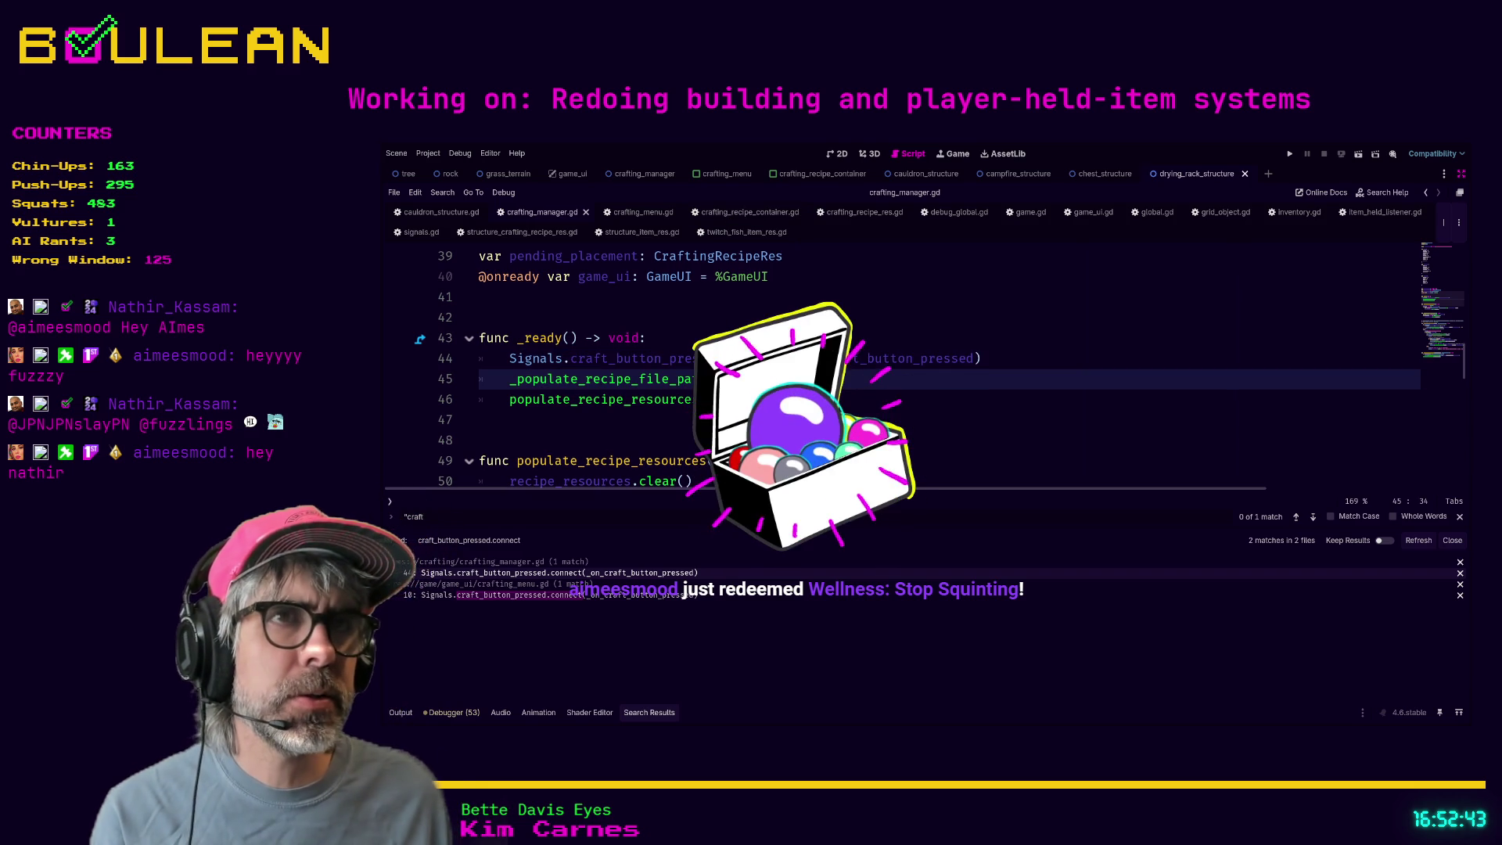
scroll(765, 374, "down", 1)
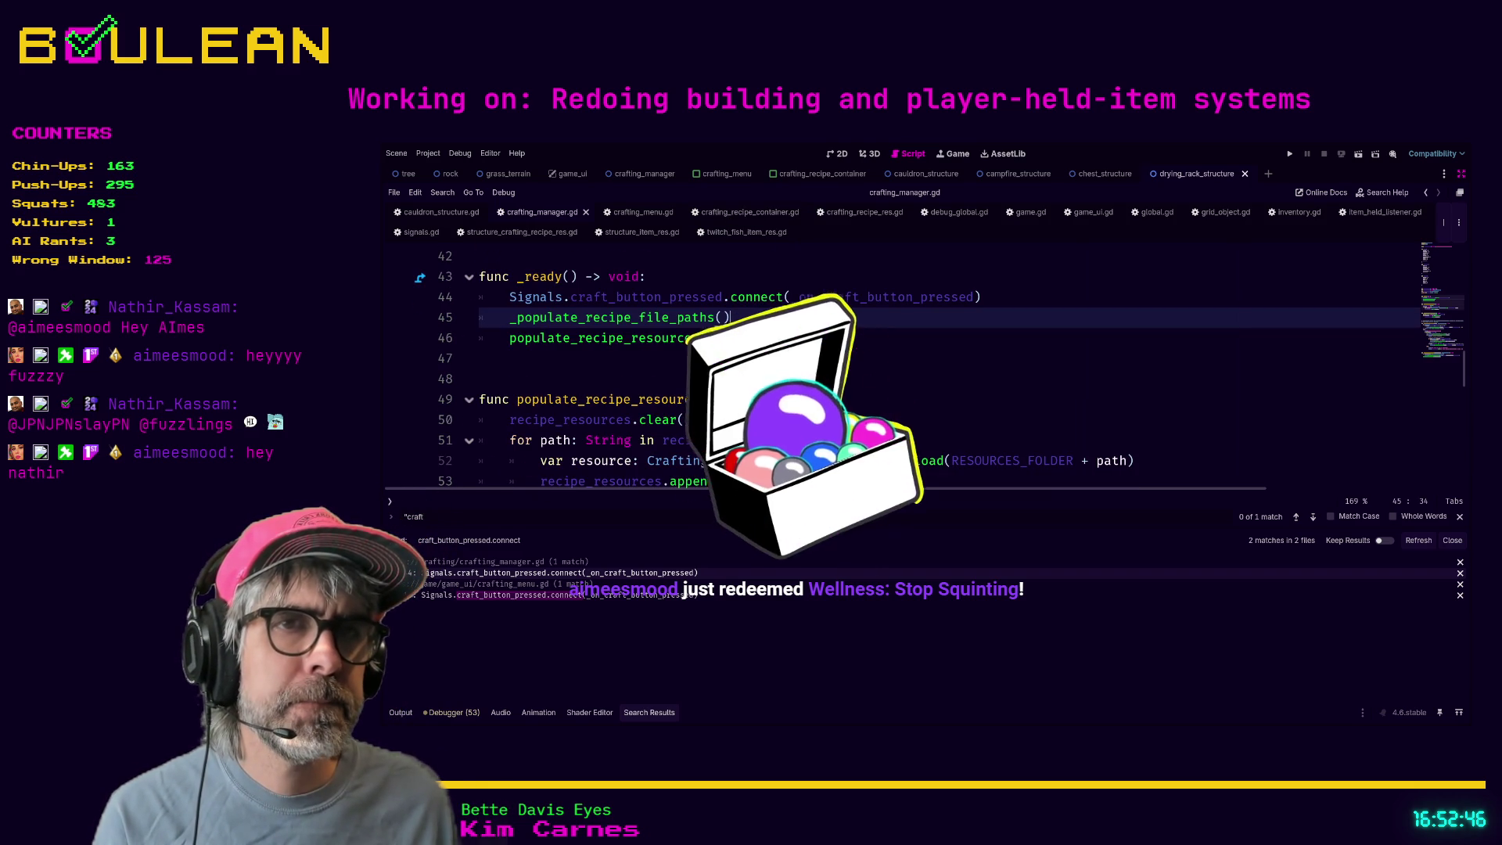
left_click(650, 573)
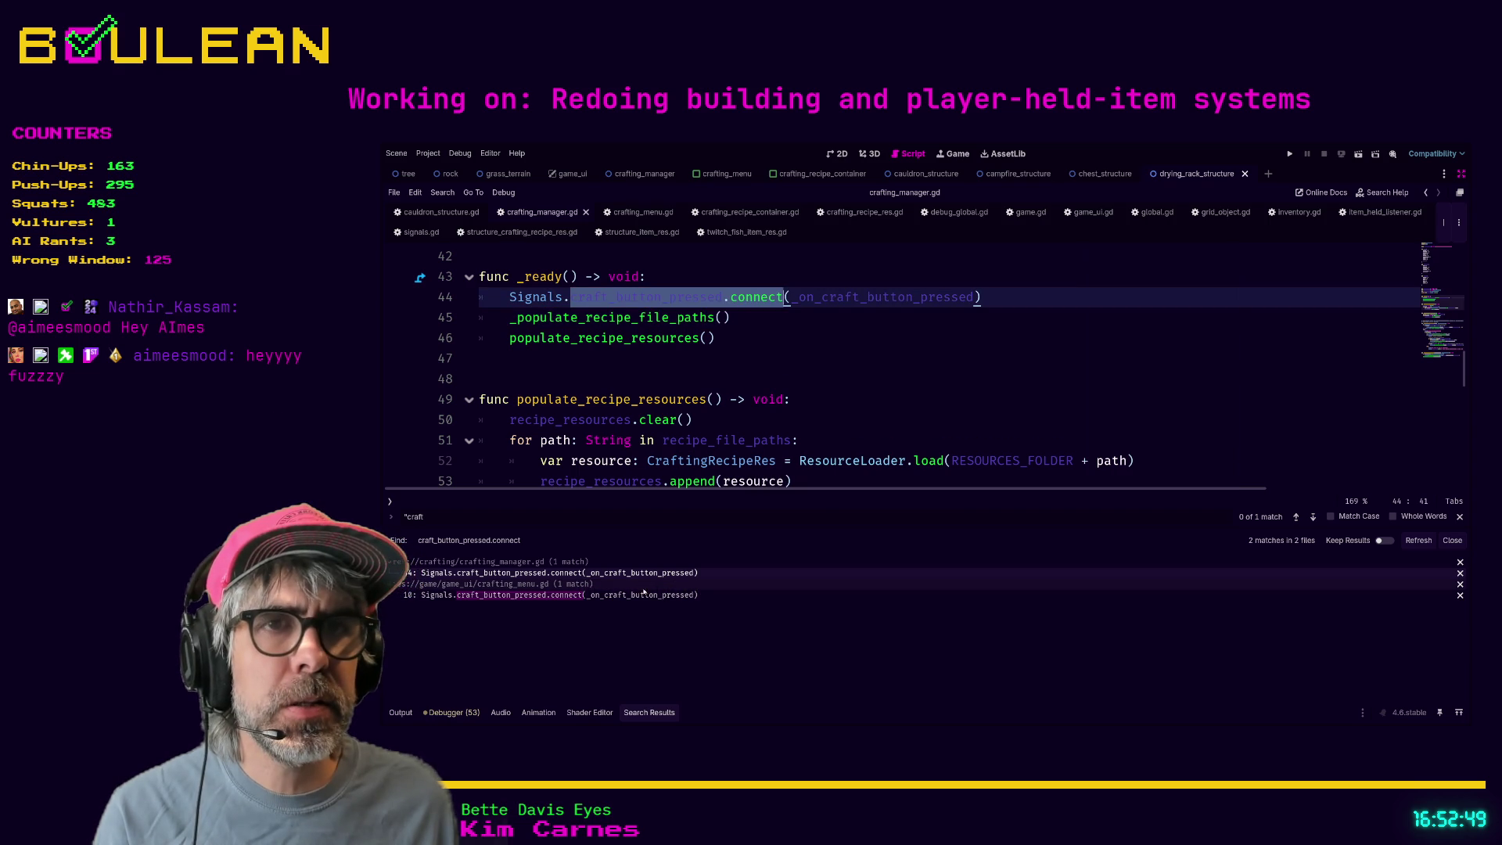
left_click(840, 370)
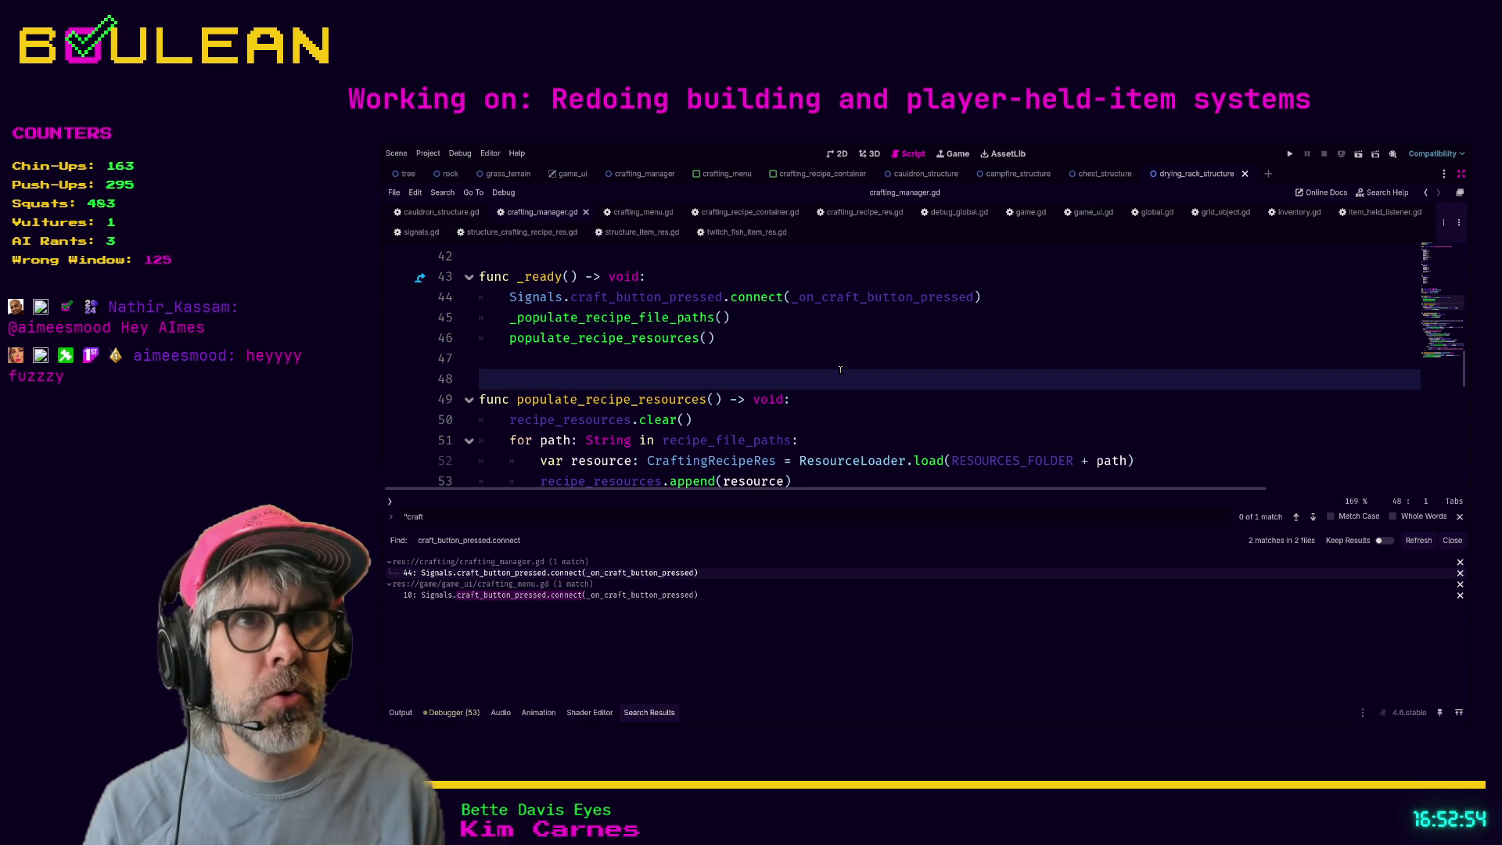
key("Return")
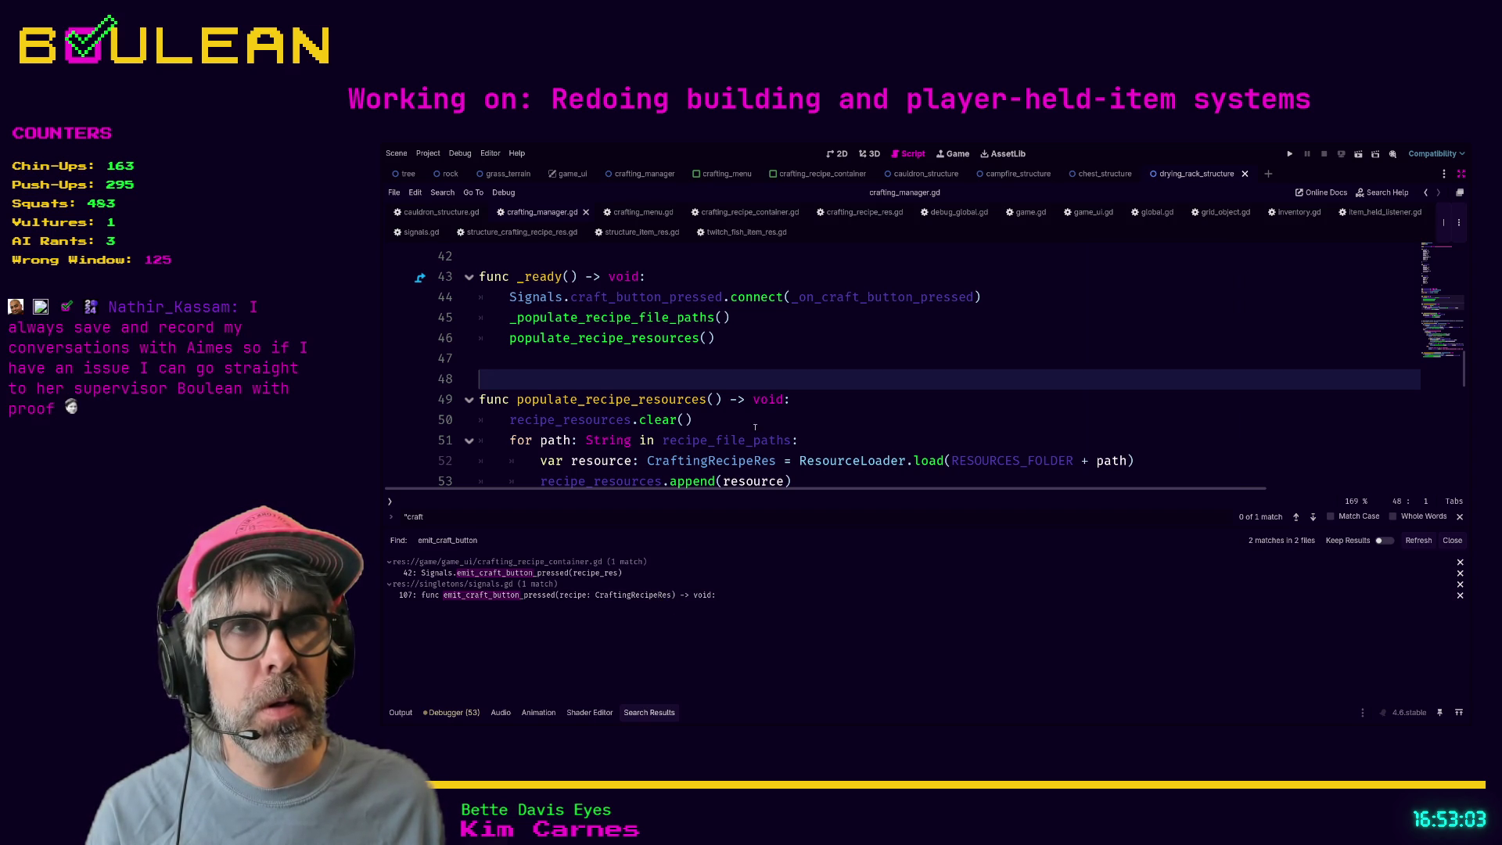
left_click(817, 305, "ctrl")
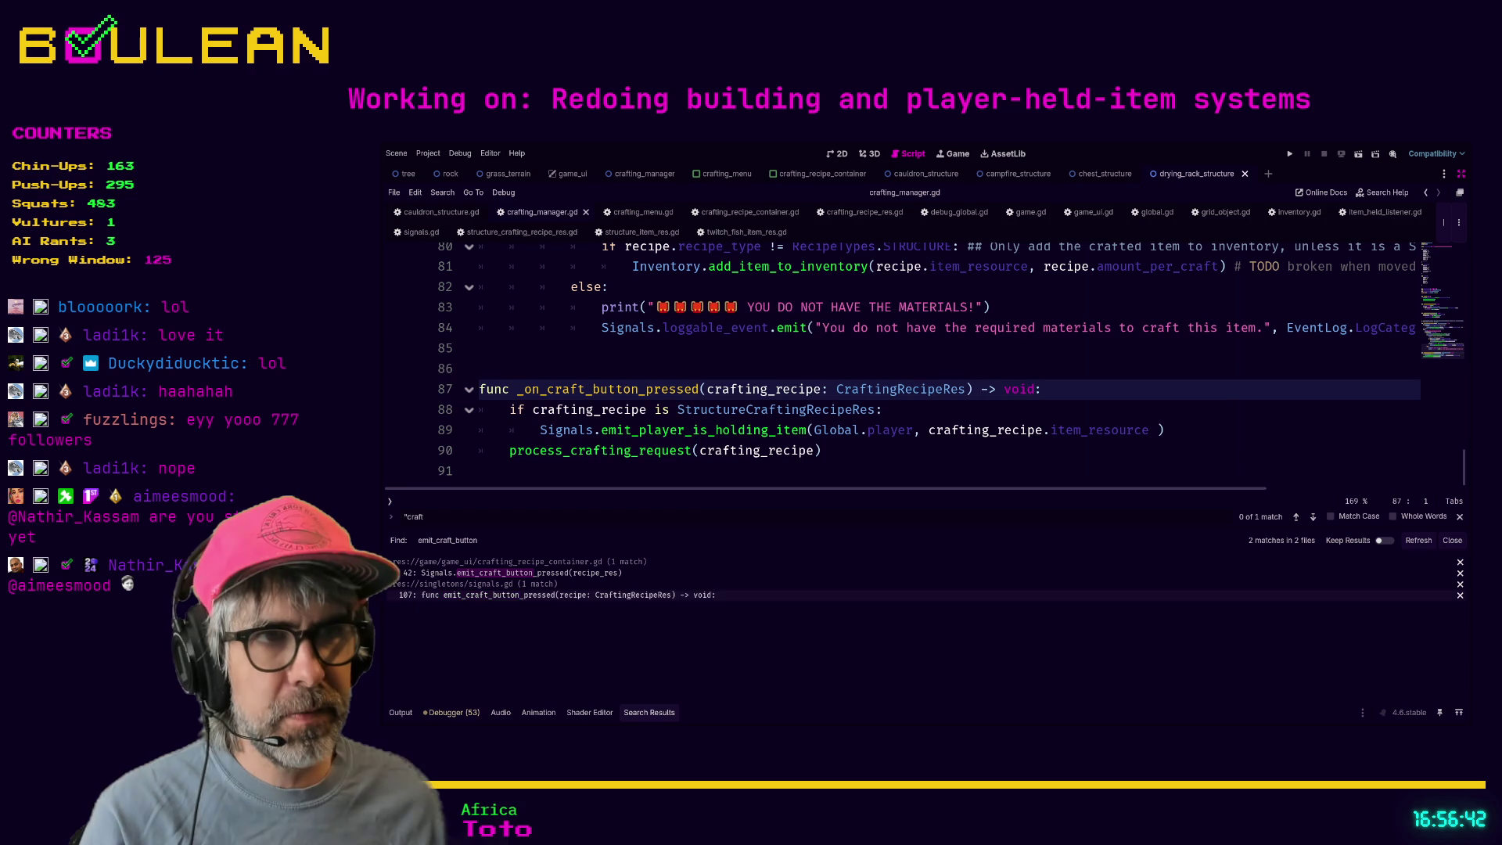
- Place the caret after the process_crafting_request call in _on_craft_button_pressed
left_click(869, 454)
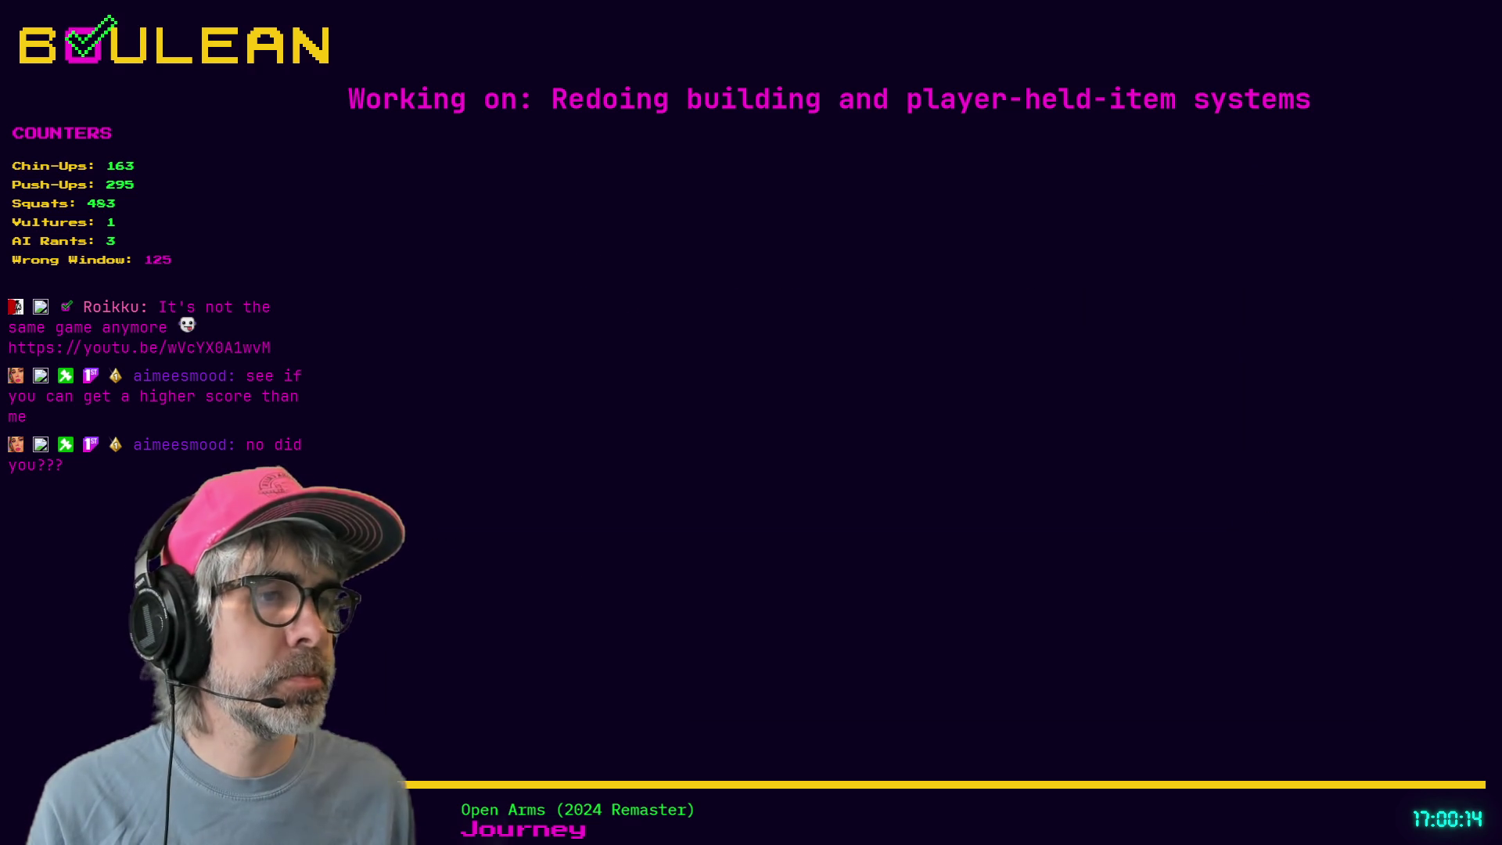
key("ctrl+t")
- Paste the YouTube link from chat into the new tab's address bar and load it
type("https://youtu.be/wVcYX0A1wvM")
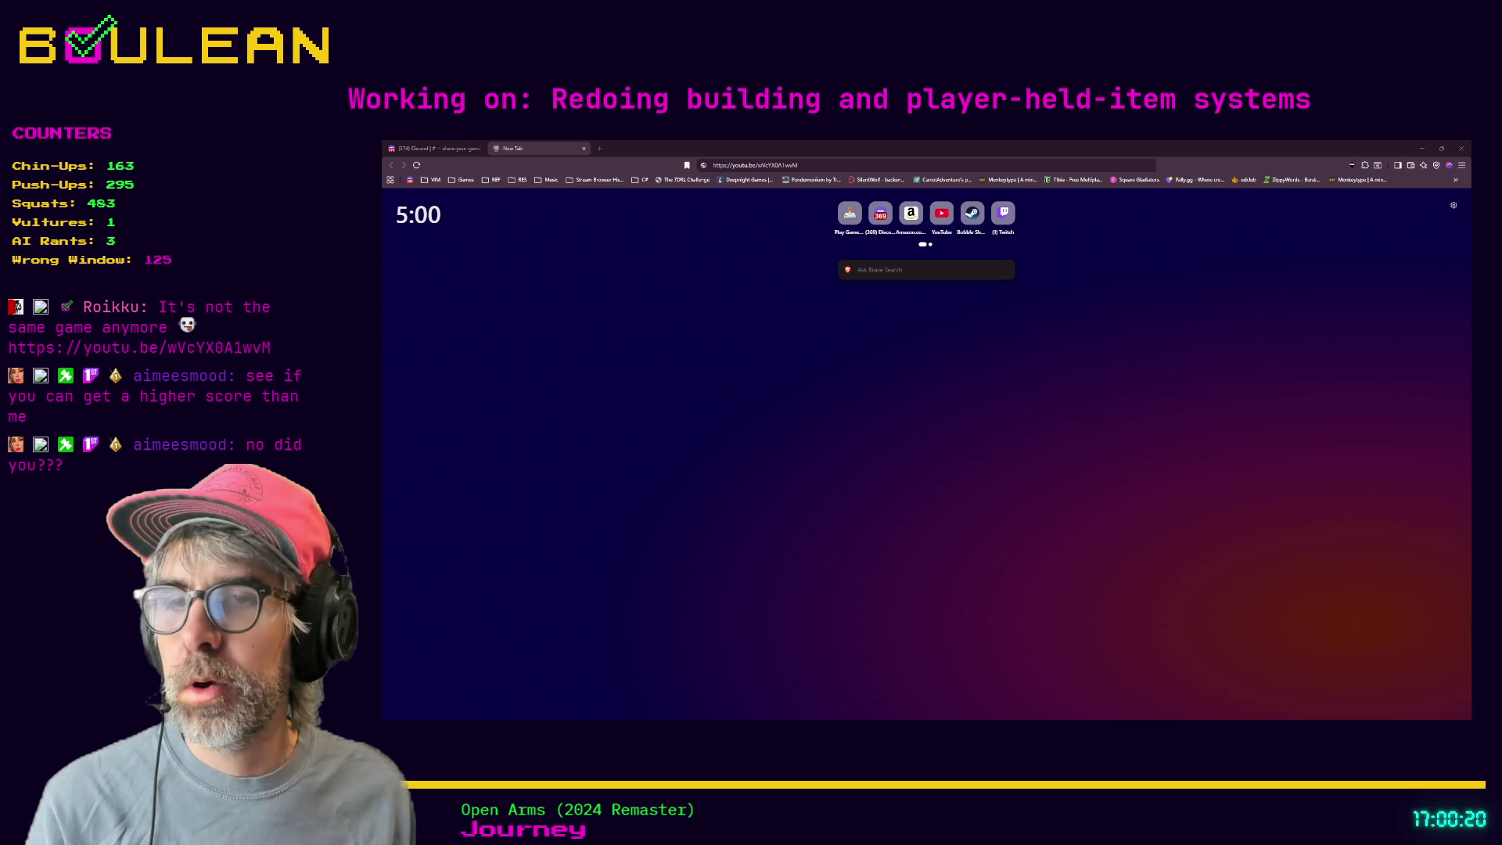
key("alt+Tab")
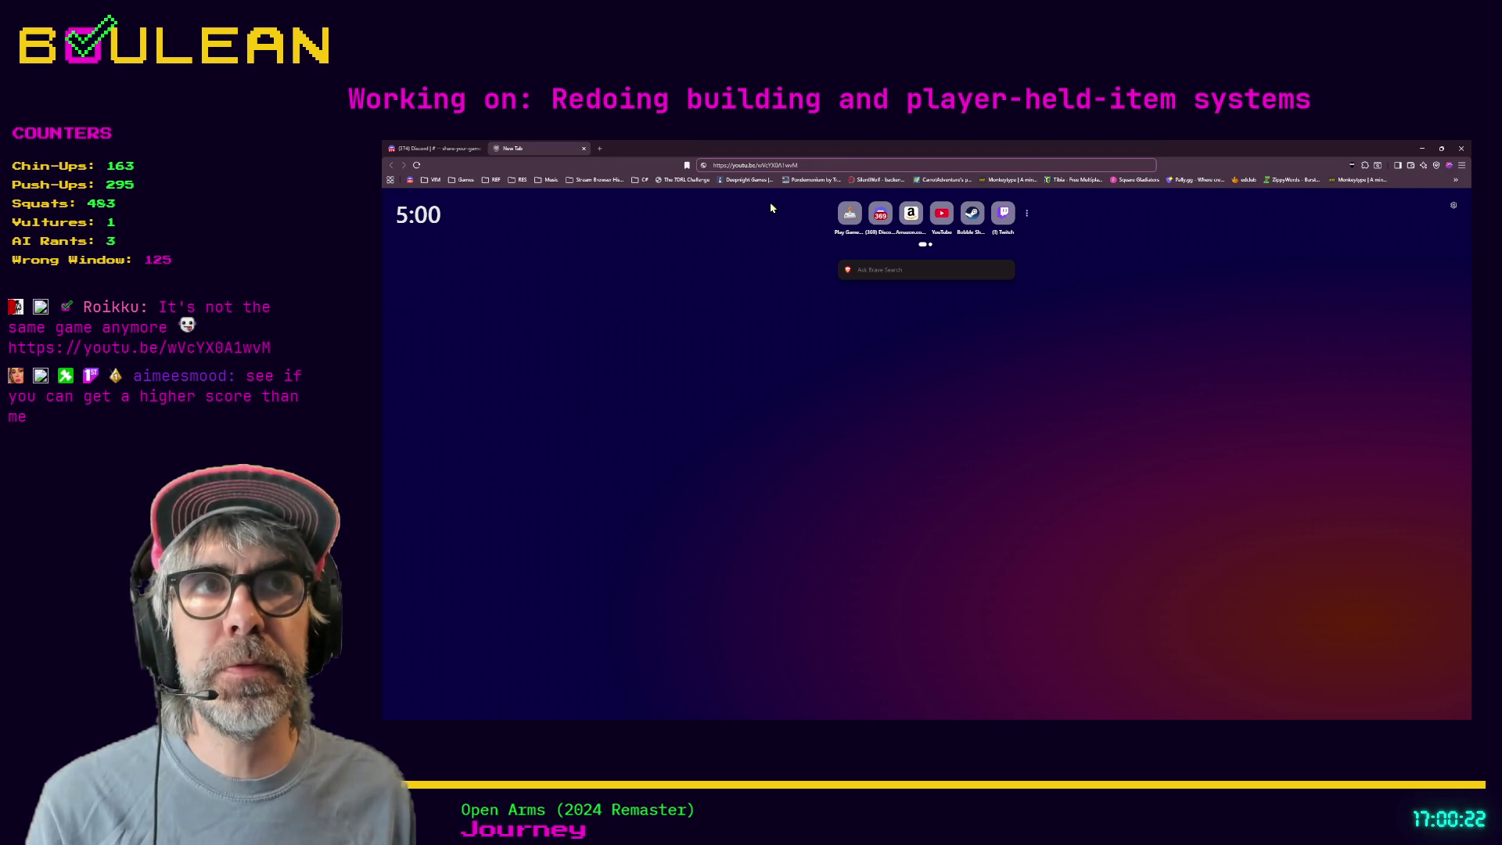
key("Return")
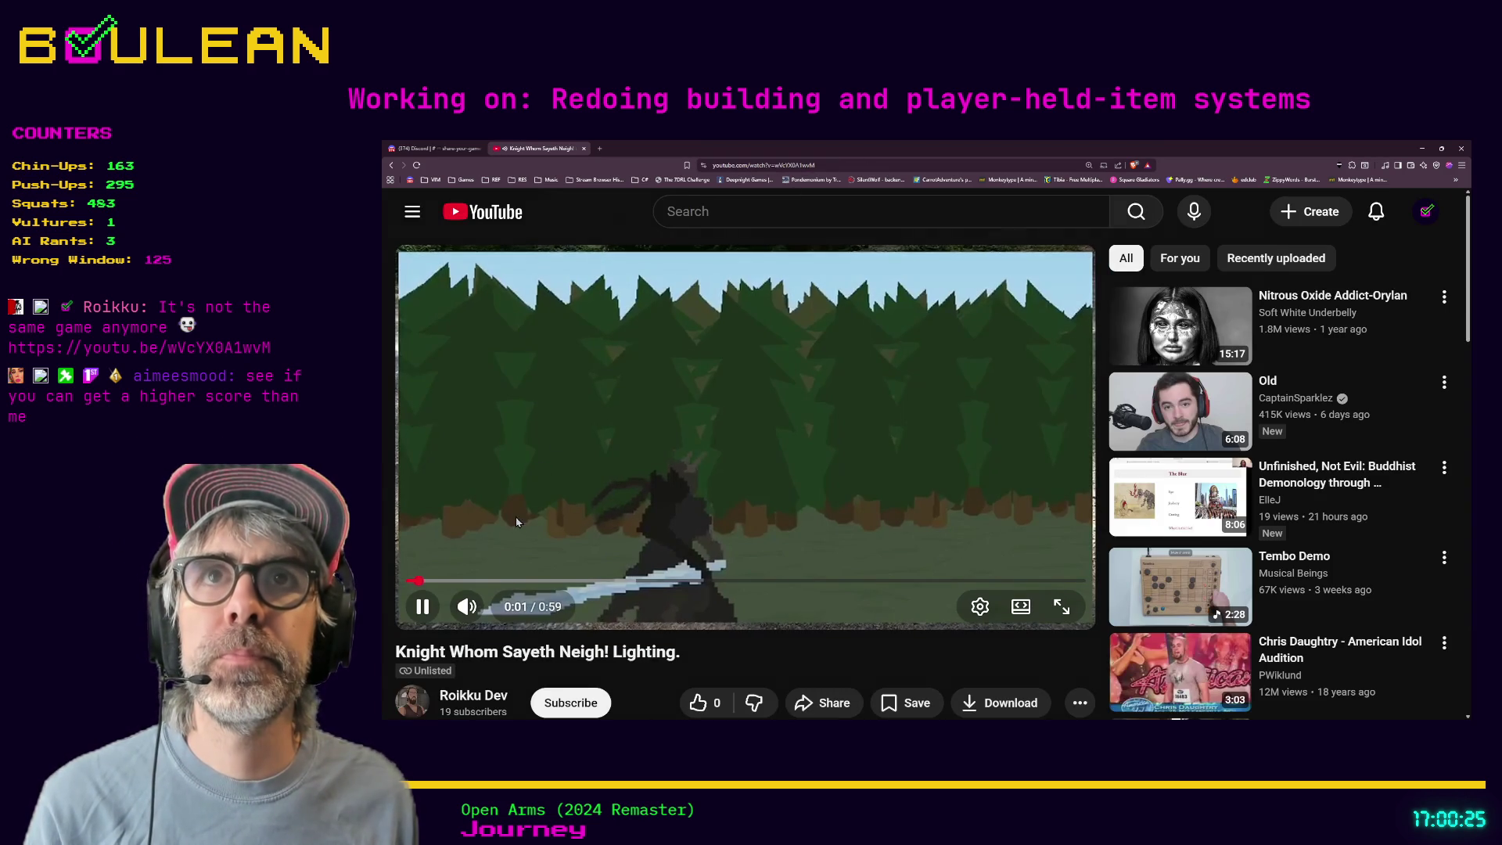
- Pause 'Knight Whom Sayeth Neigh! Lighting.' at 0:02 and switch the player to full screen
left_click(423, 609)
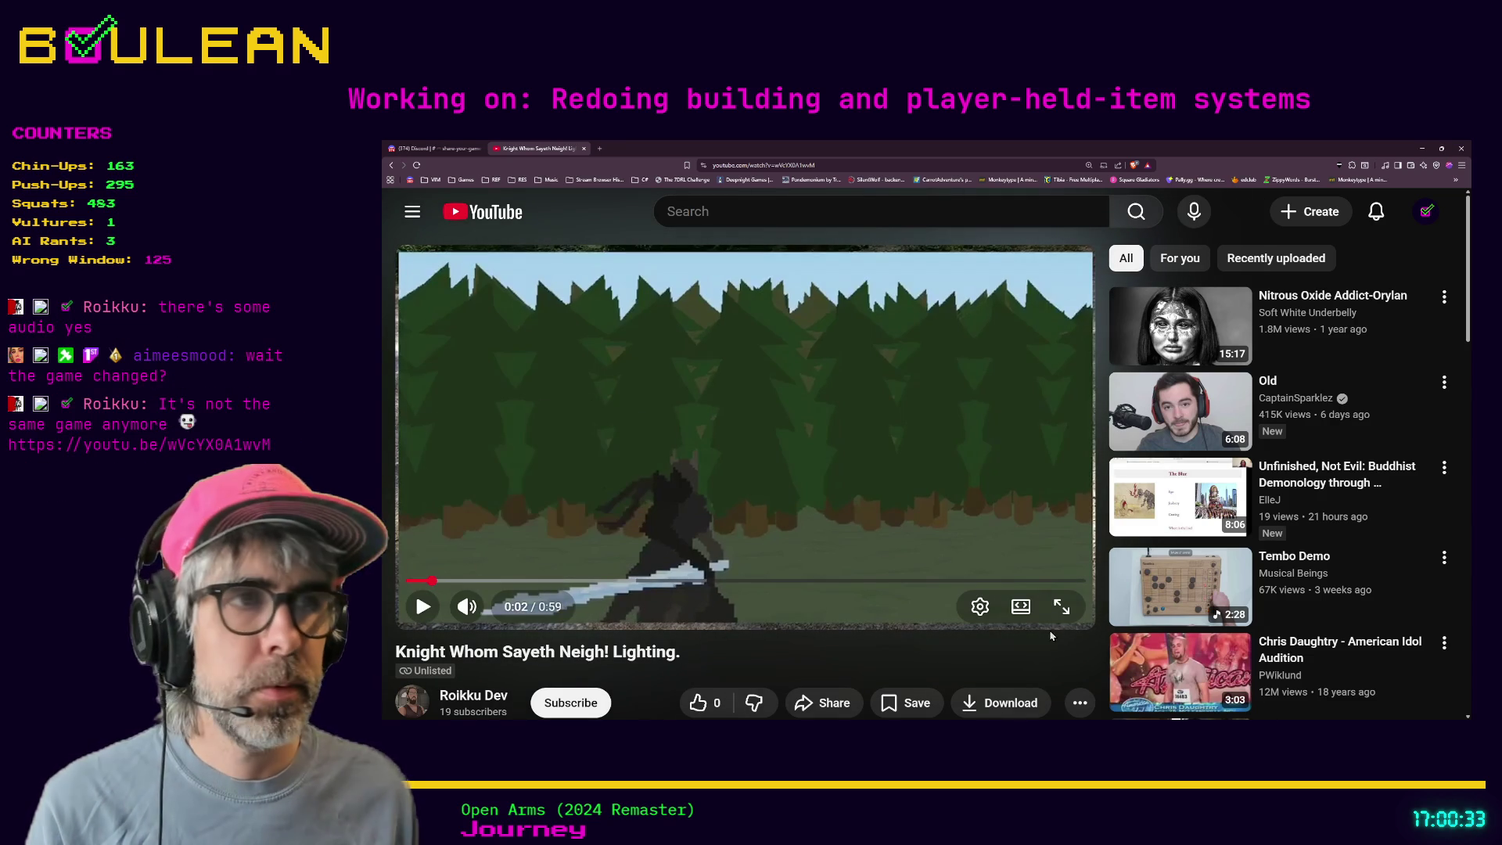
left_click(1063, 612)
left_click(1039, 544)
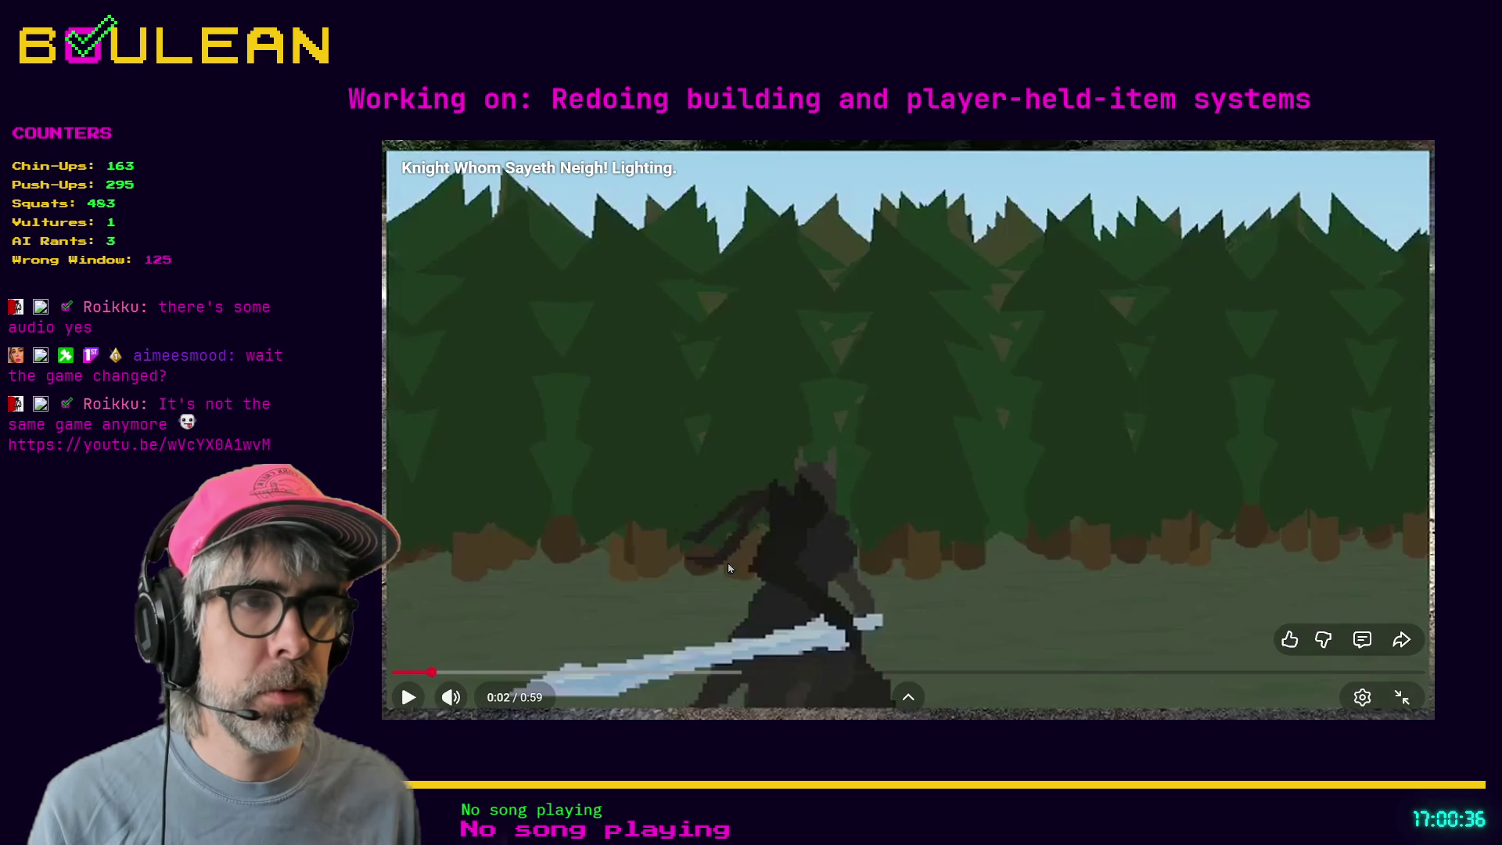
- Resume the video, let it play to its 0:59 end, then exit full screen
left_click(618, 528)
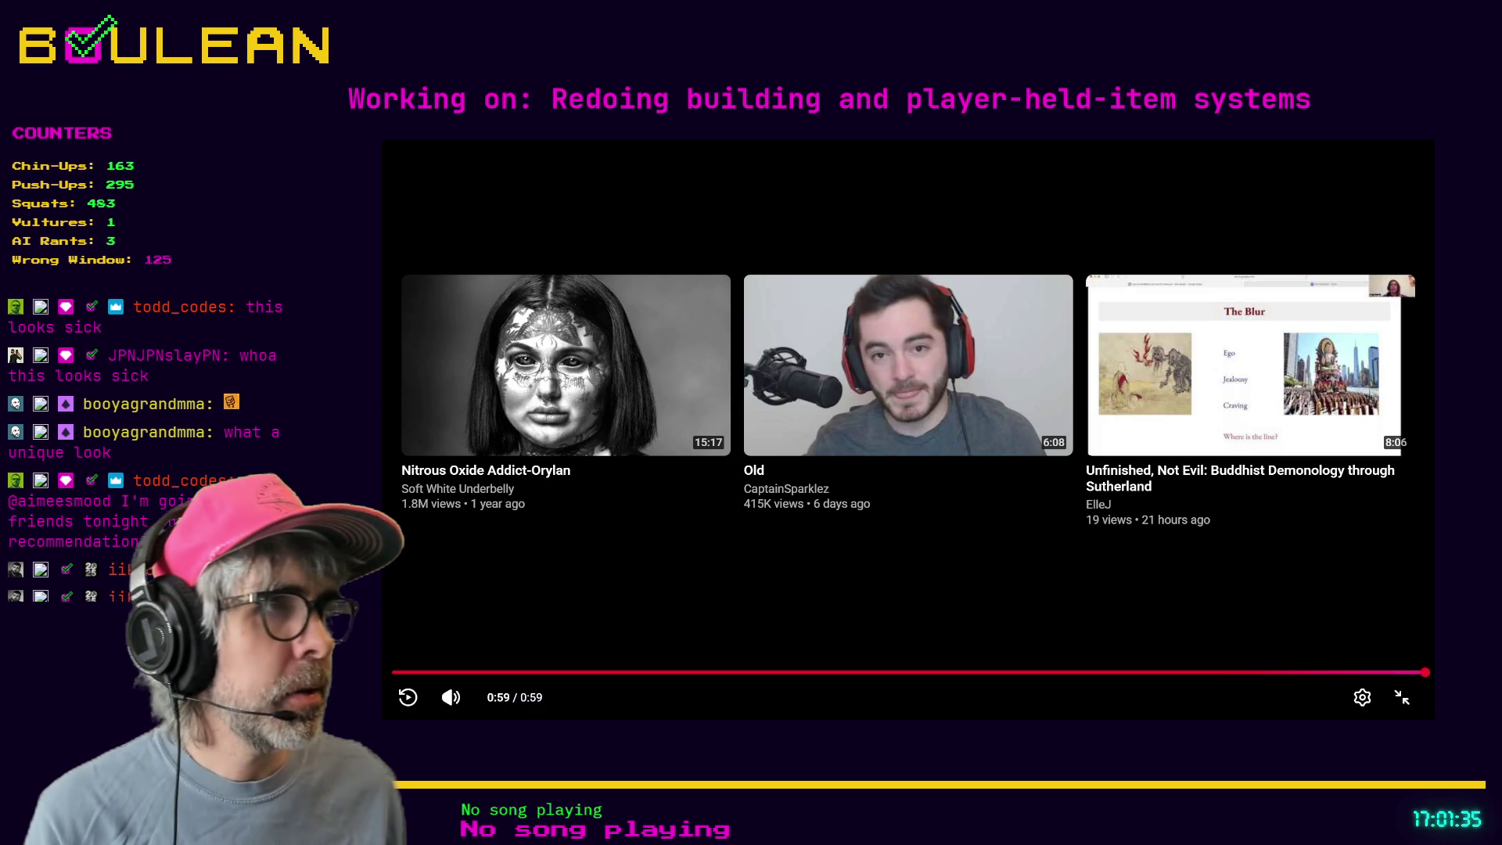
left_click(1409, 698)
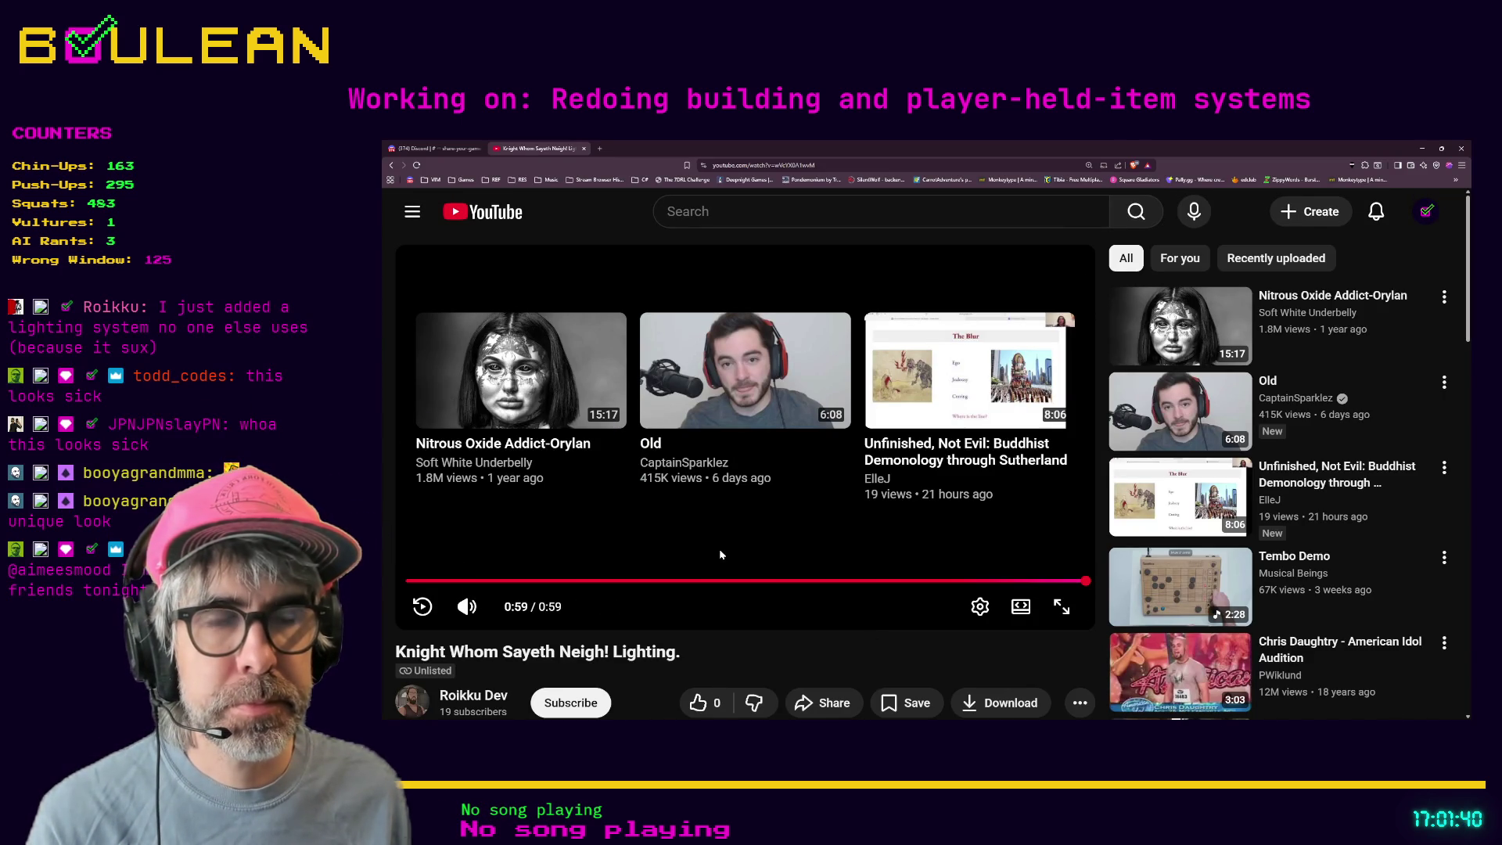
- Minimize the browser and click back into crafting_manager.gd in the Godot editor
left_click(1418, 148)
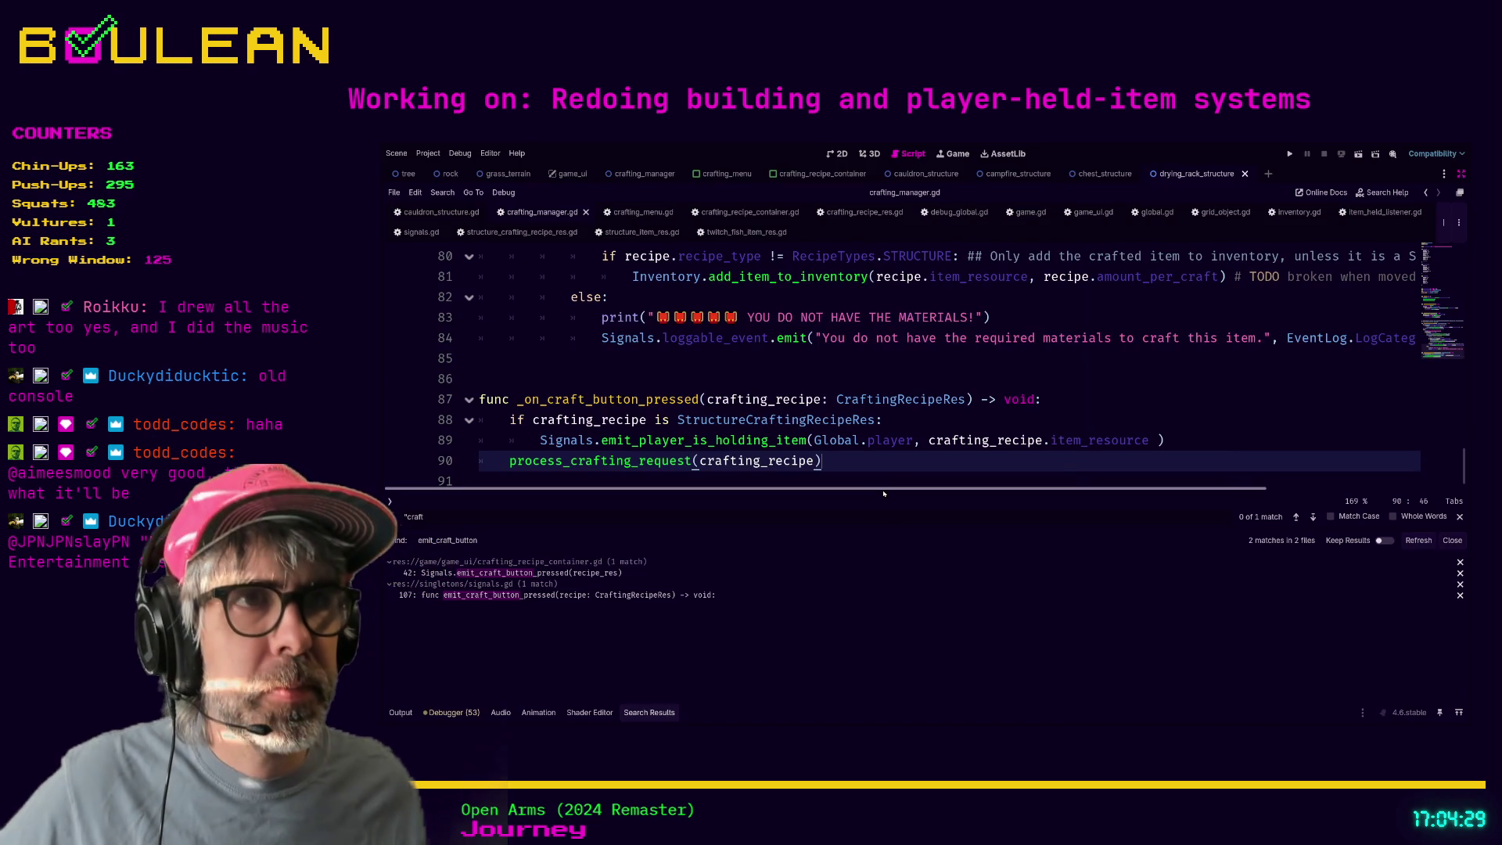
left_click(884, 493)
left_click_drag(884, 509, 896, 590)
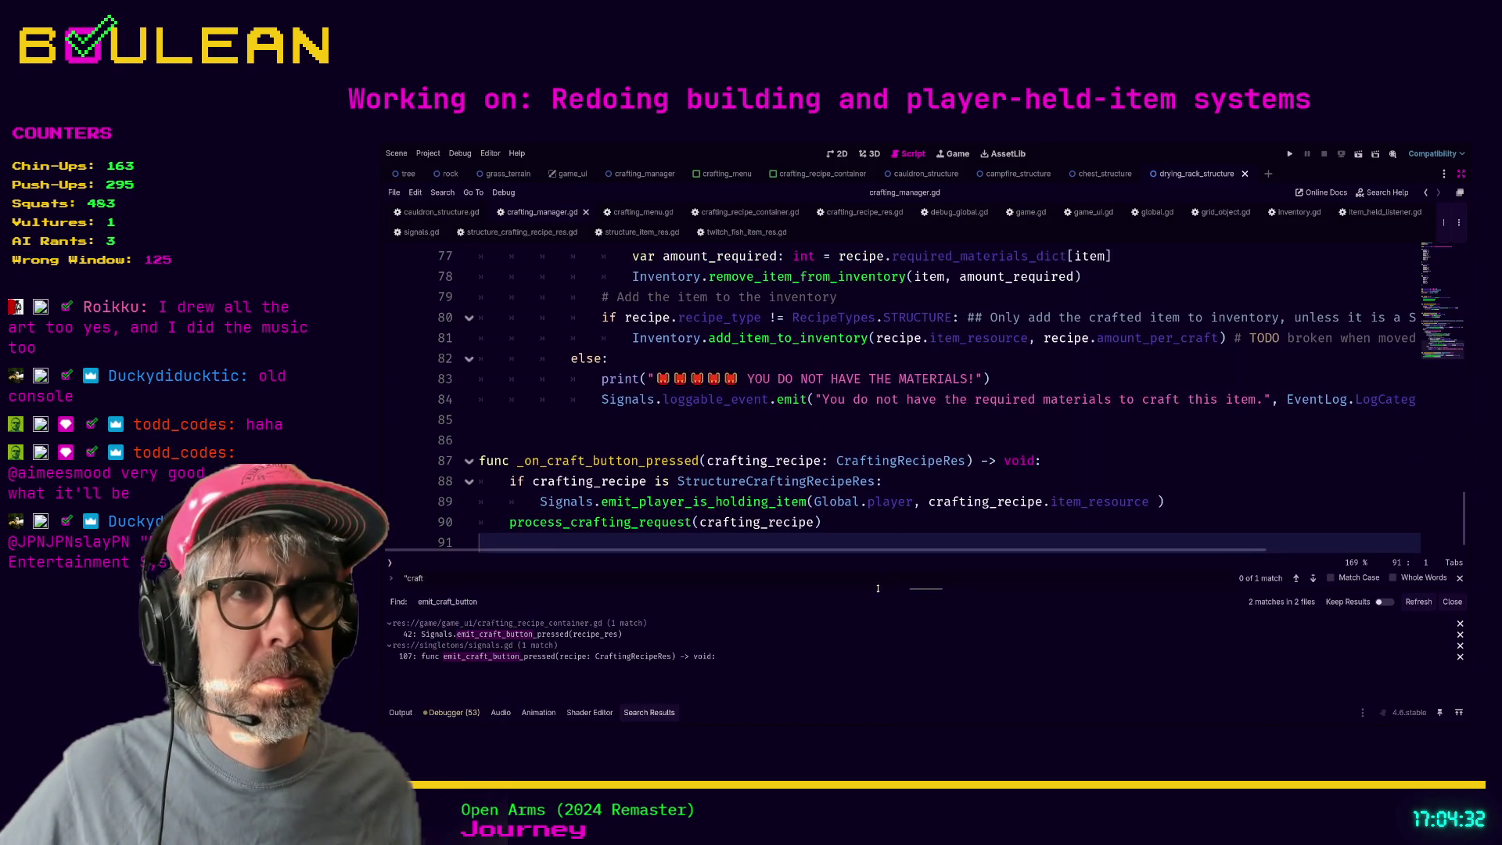
left_click(907, 526)
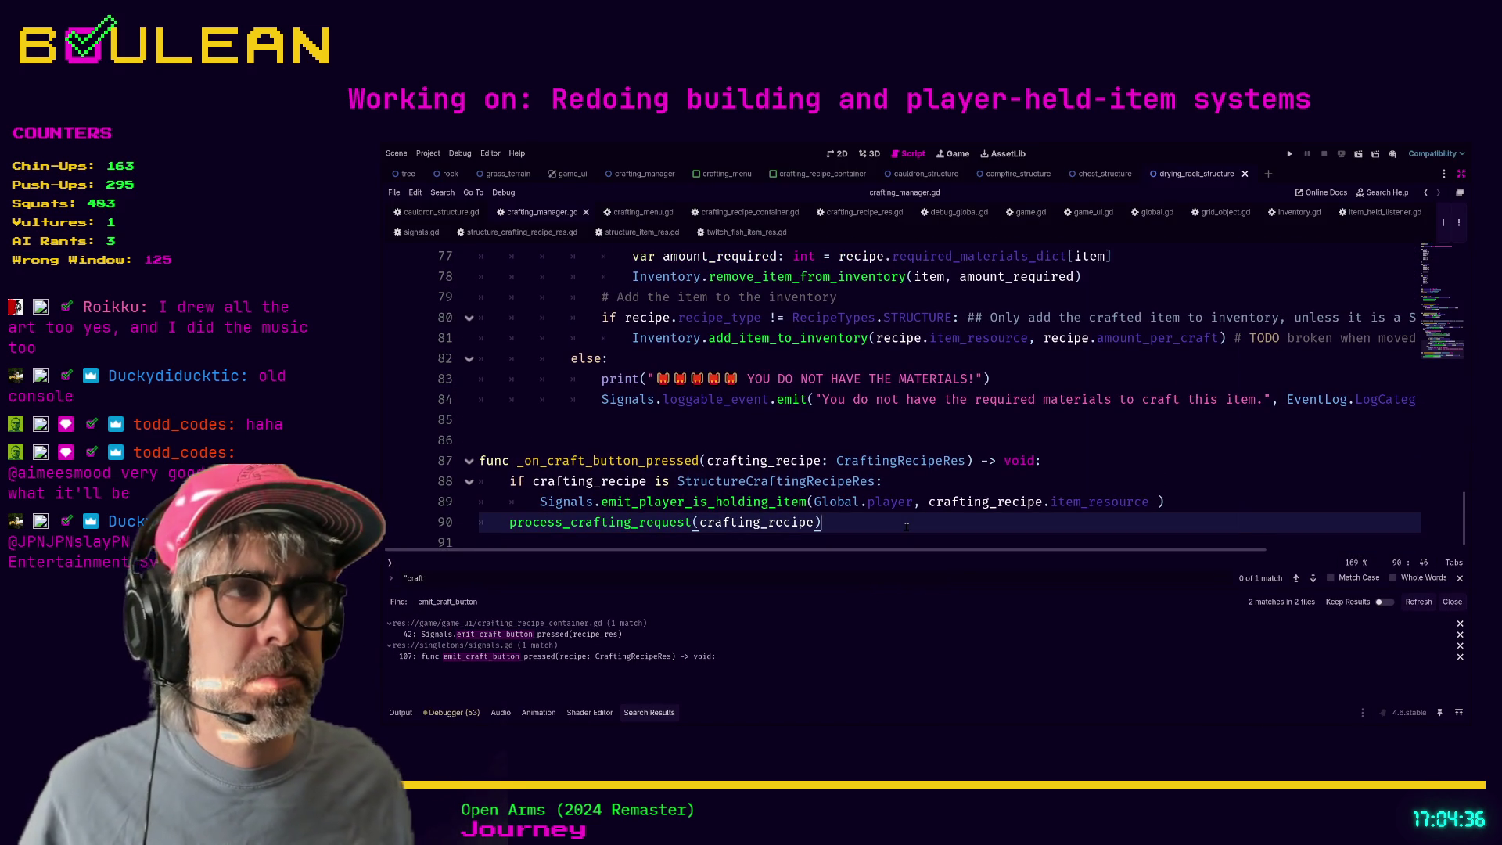
left_click(638, 526, "ctrl")
scroll(862, 417, "up", 1)
scroll(782, 399, "down", 2)
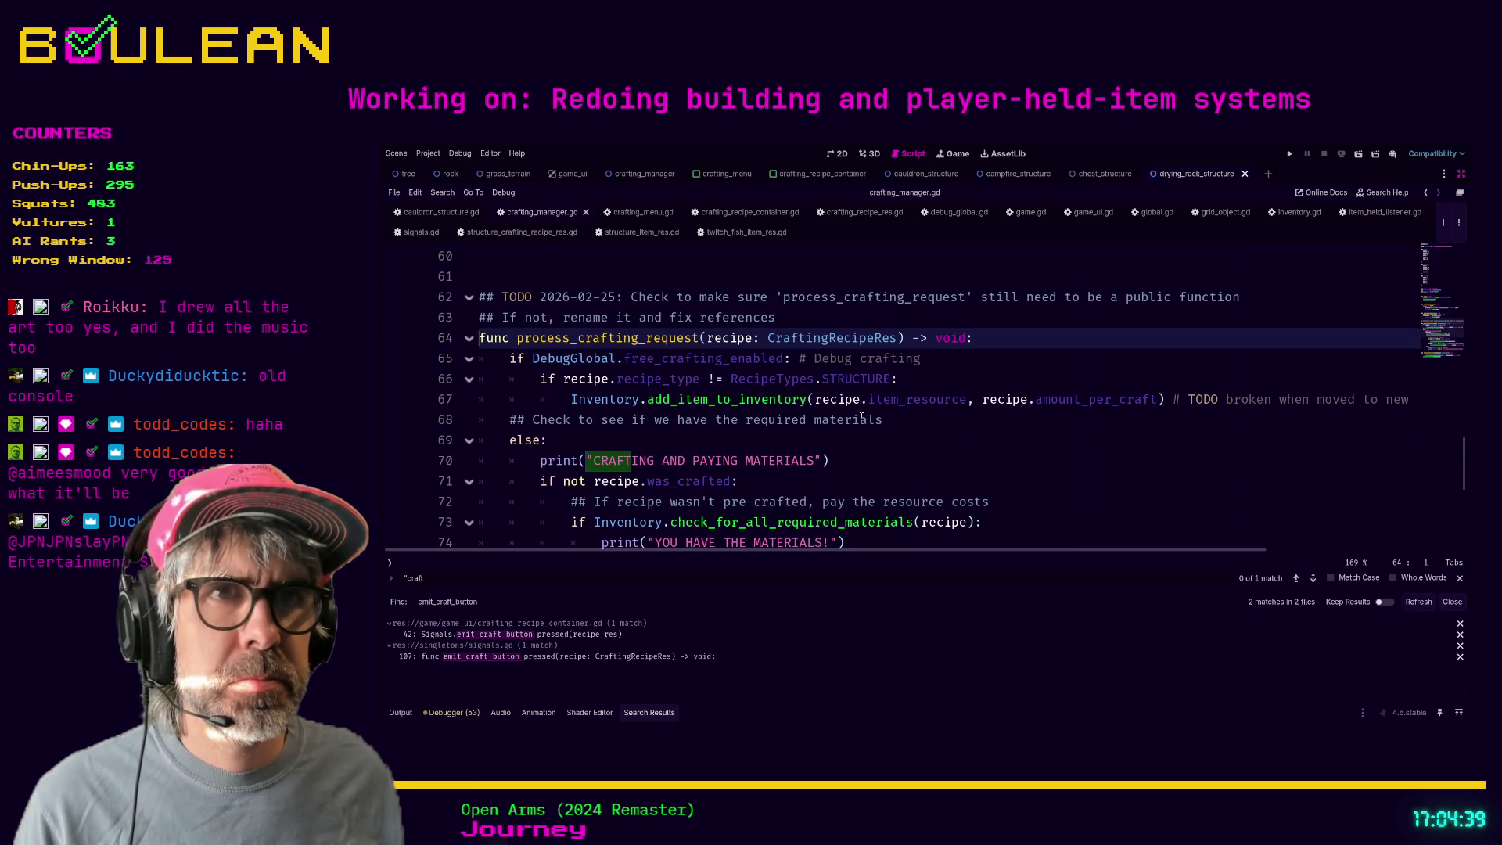
scroll(763, 388, "down", 3)
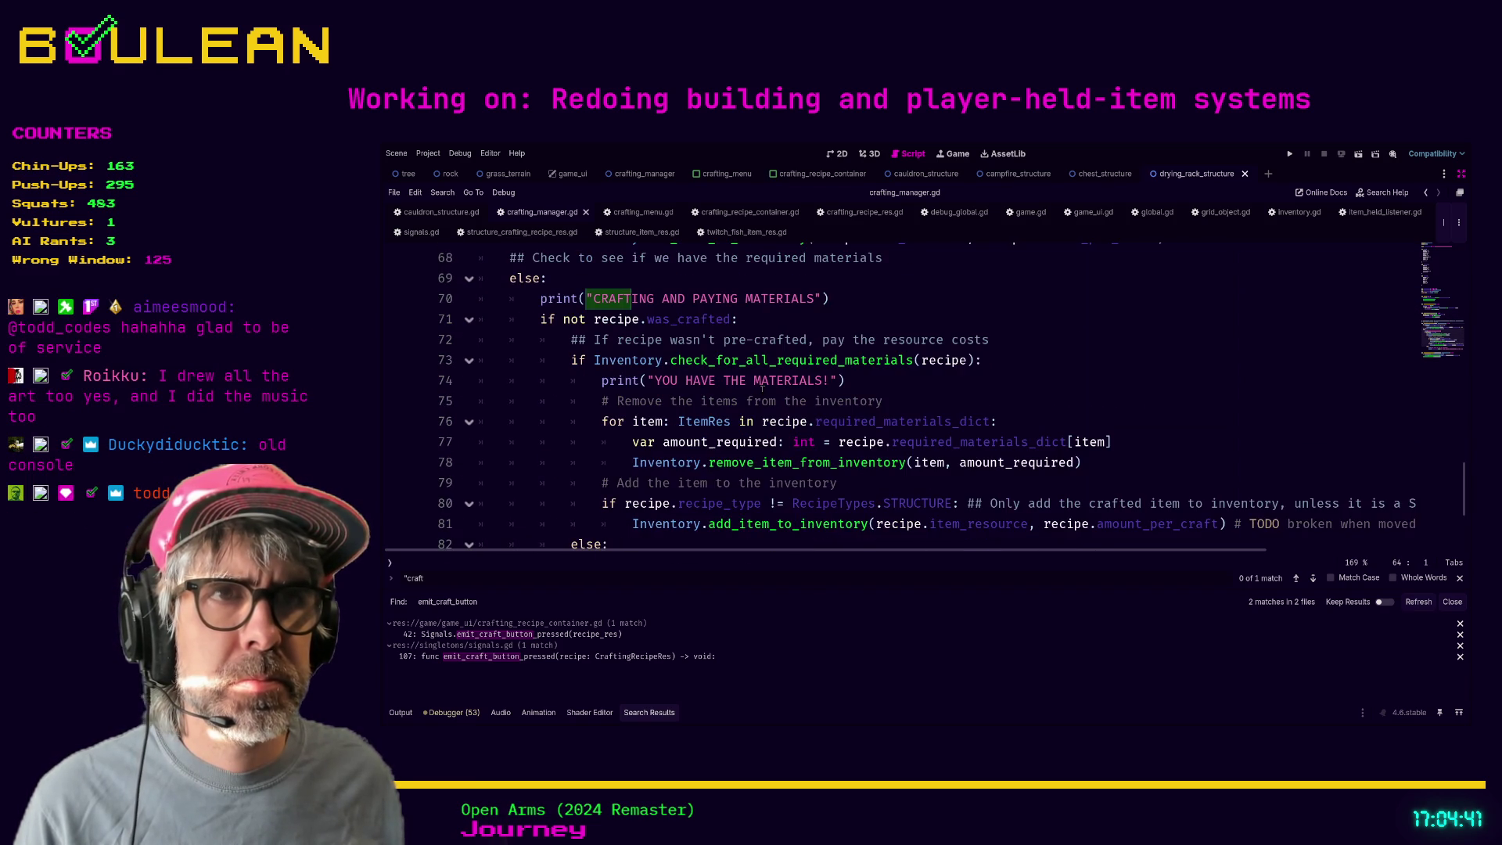
scroll(763, 387, "down", 2)
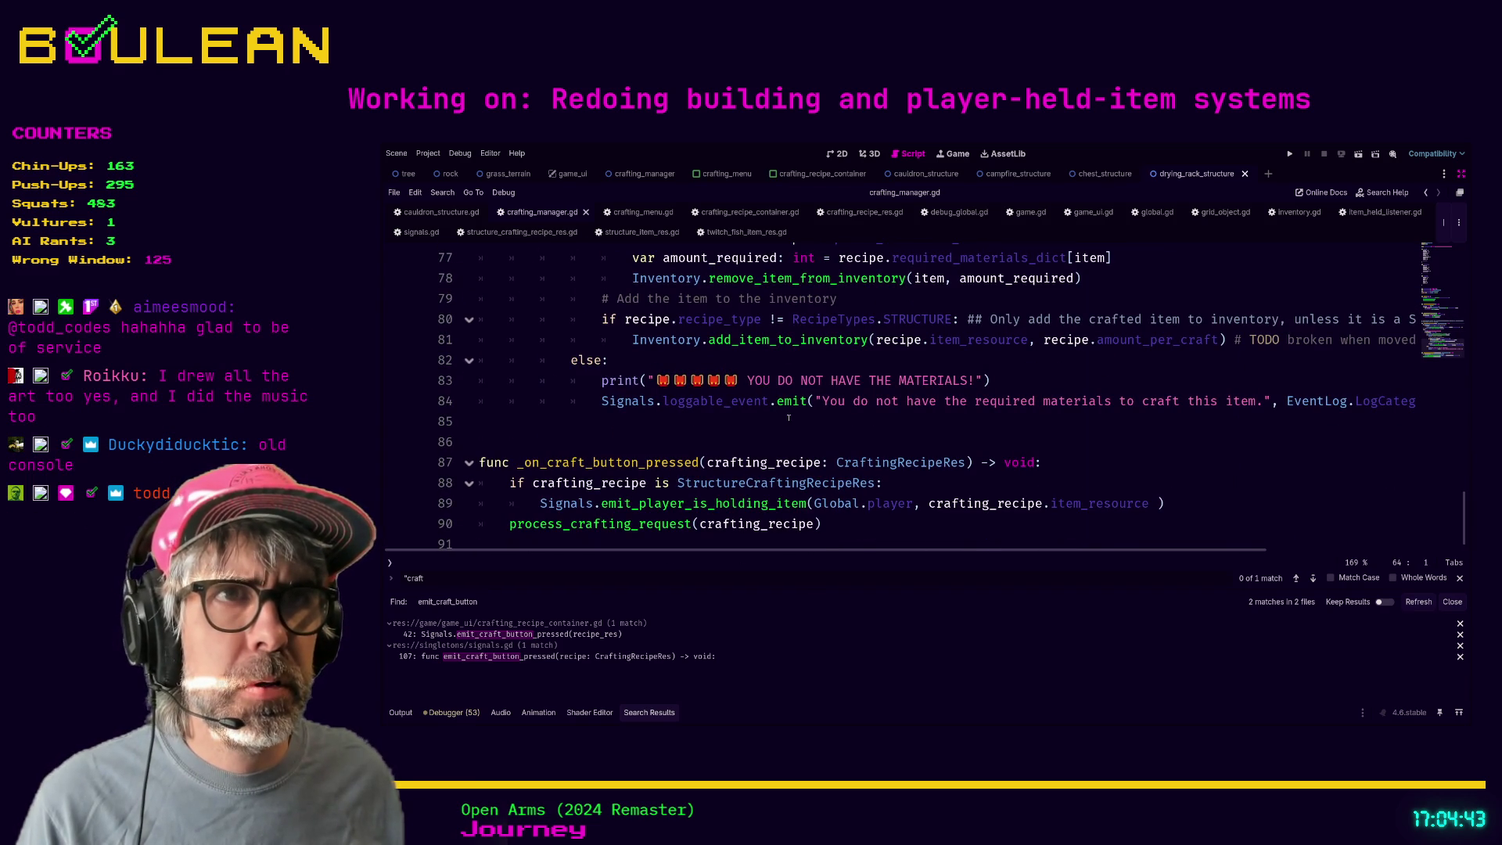
scroll(514, 286, "up", 1)
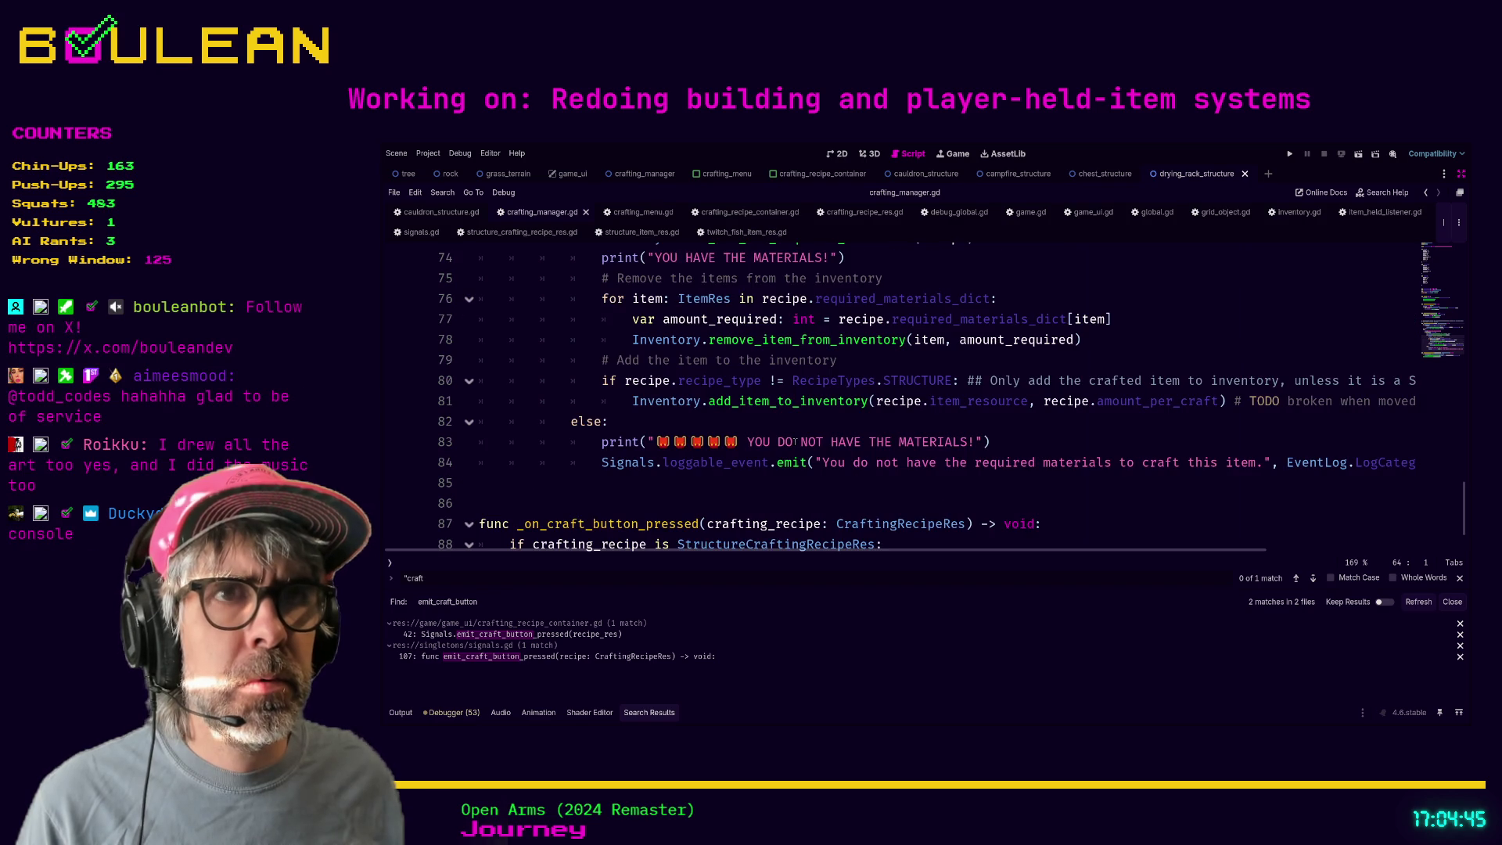
key("ctrl+z")
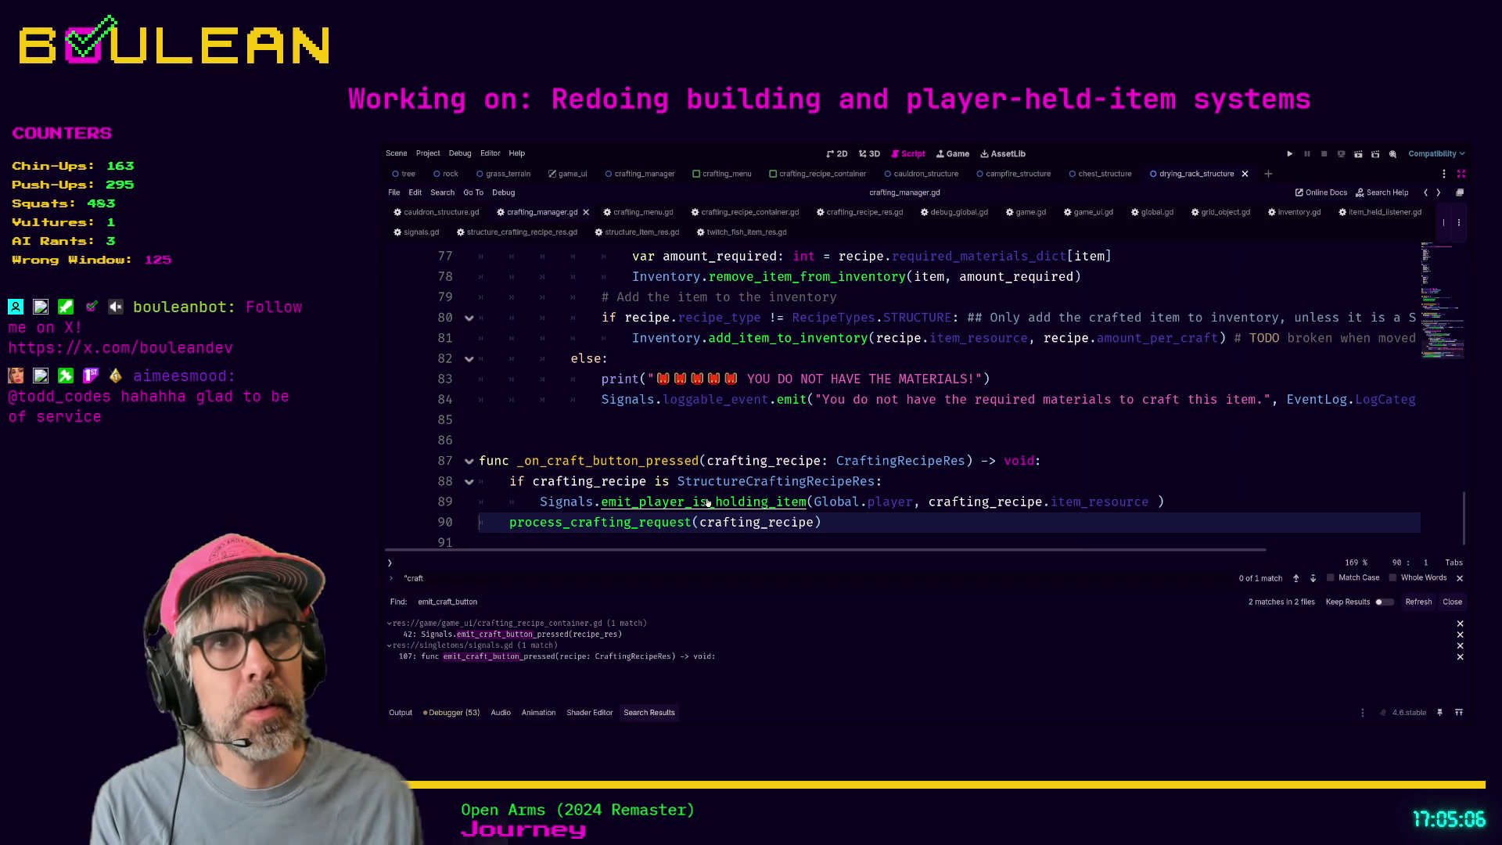
left_click(1023, 212)
- Switch to game.gd, scroll up and highlight the toggle_crafting_menu() call on line 163
left_click(951, 400)
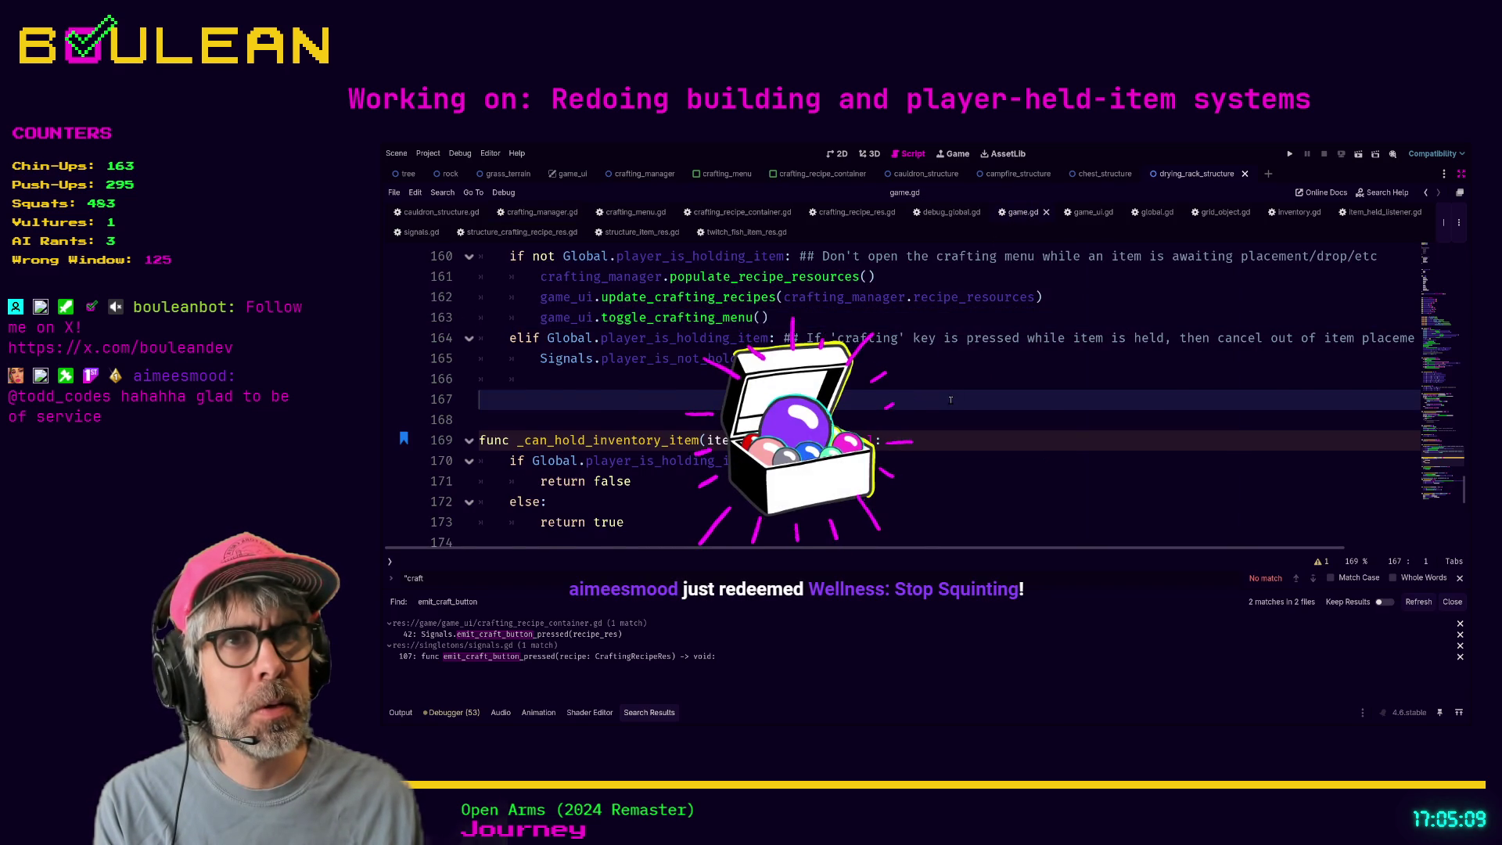
scroll(951, 399, "up", 1)
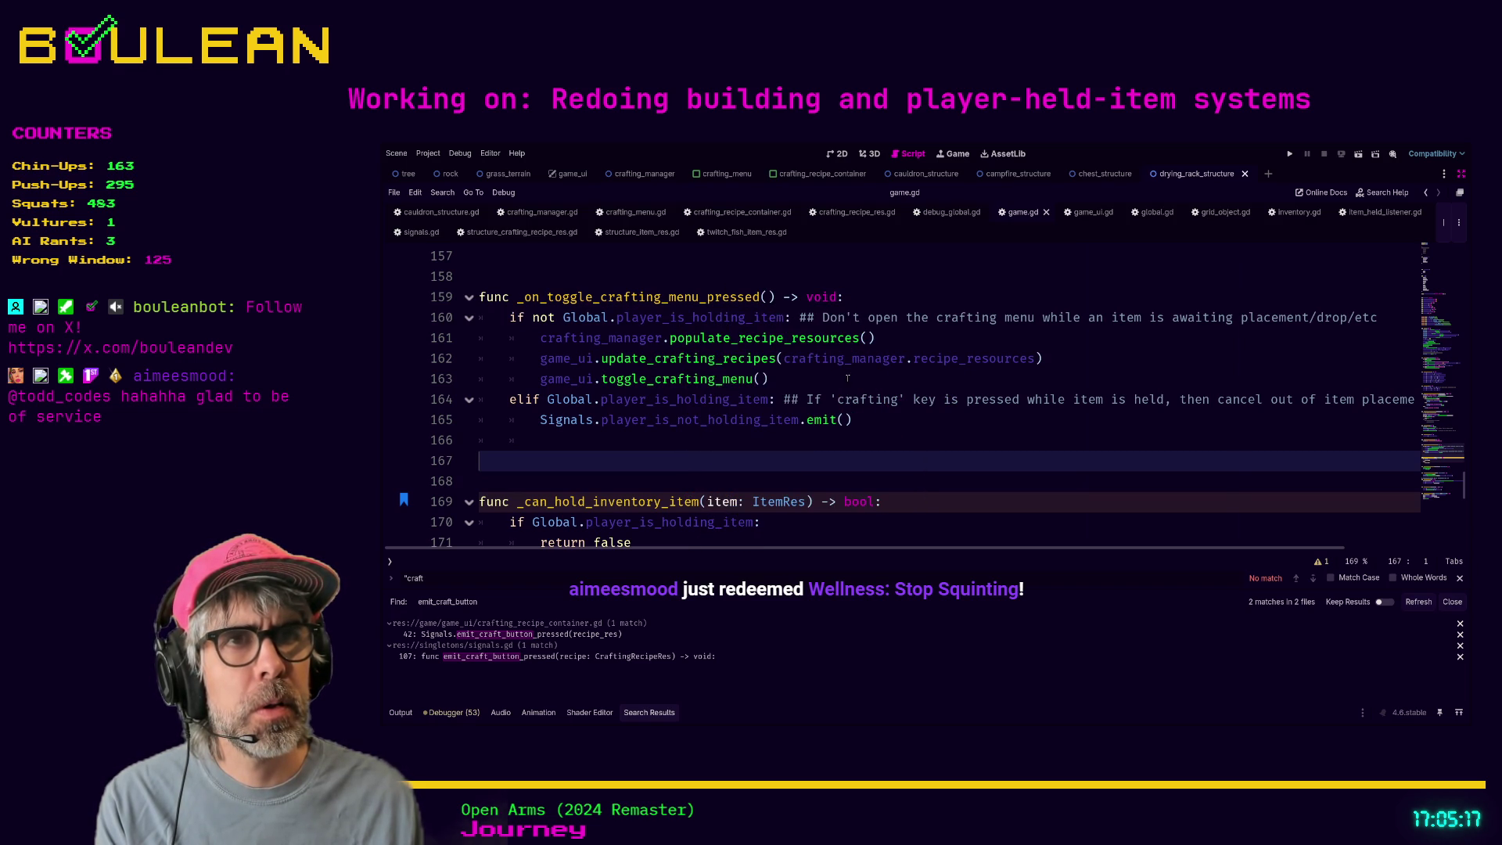
left_click_drag(770, 379, 601, 380)
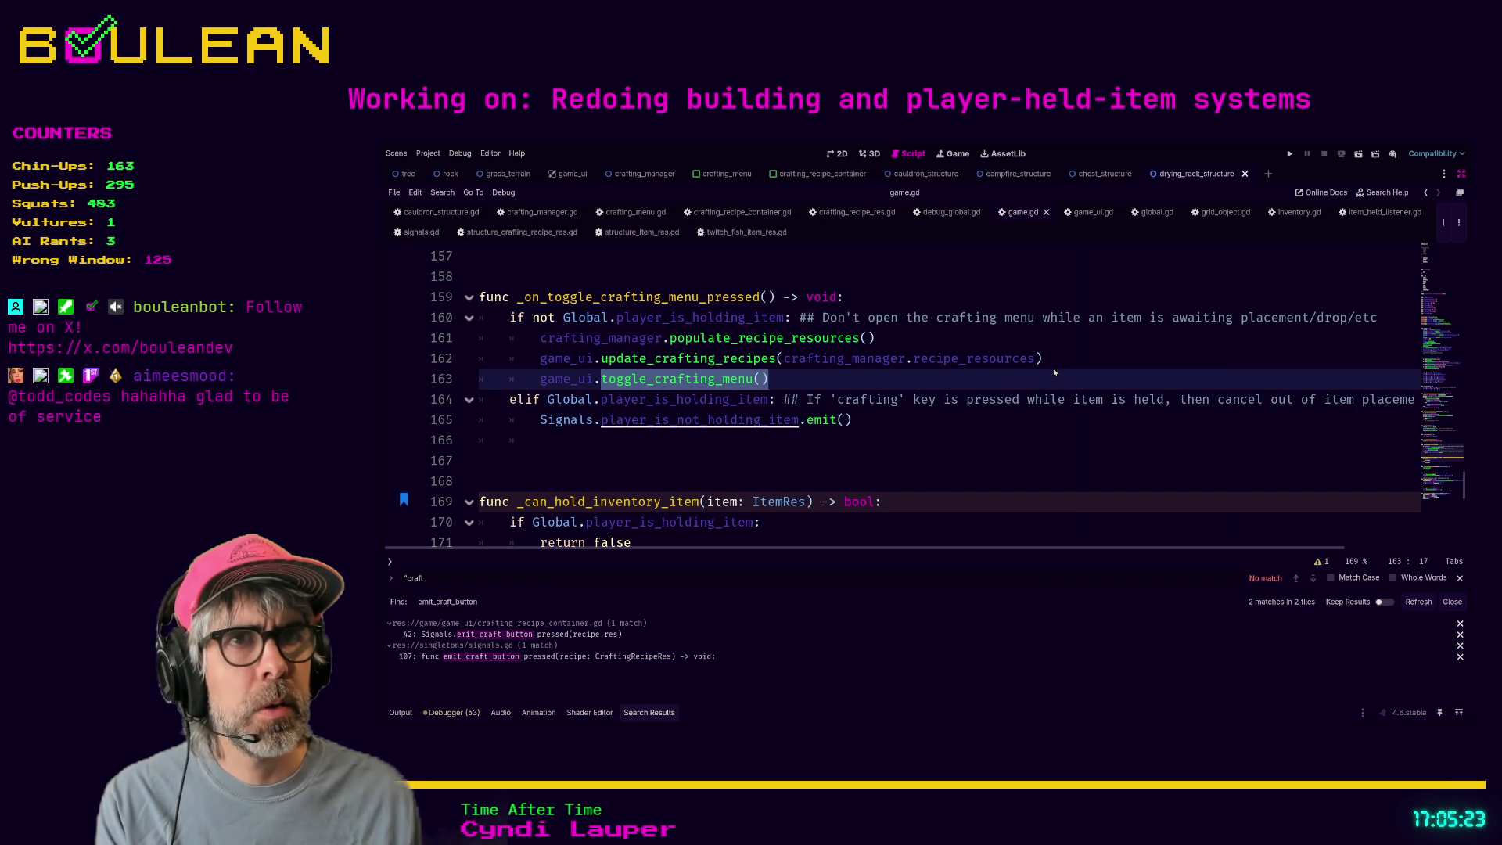
left_click(794, 376)
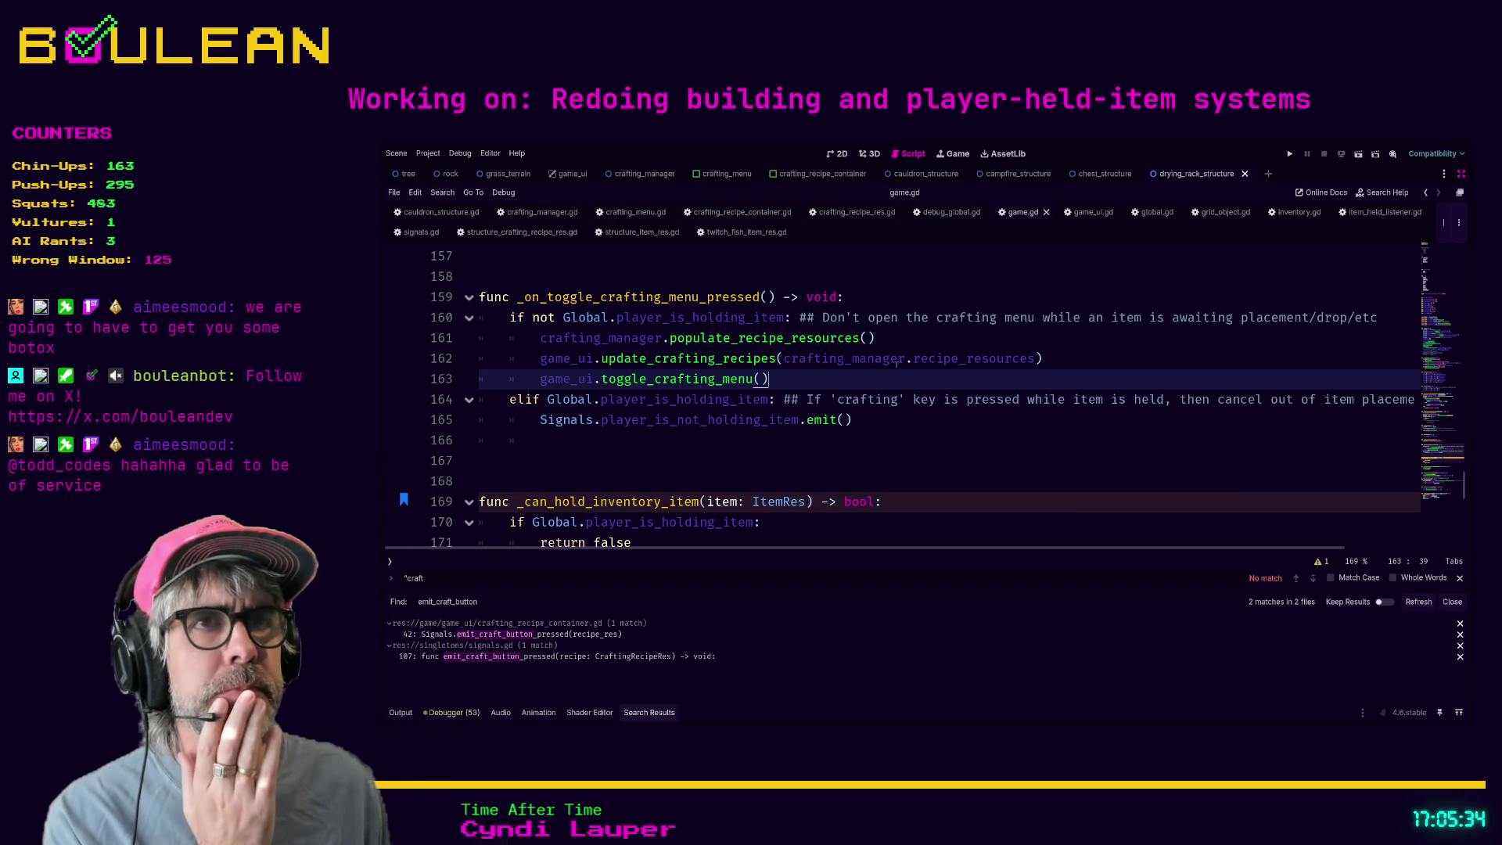
- Review lines 161–163 of the crafting-menu branch by selecting them twice
mouse_move(821, 373)
left_mouse_down()
mouse_move(867, 338)
mouse_move(494, 349)
left_mouse_up()
left_click(531, 340)
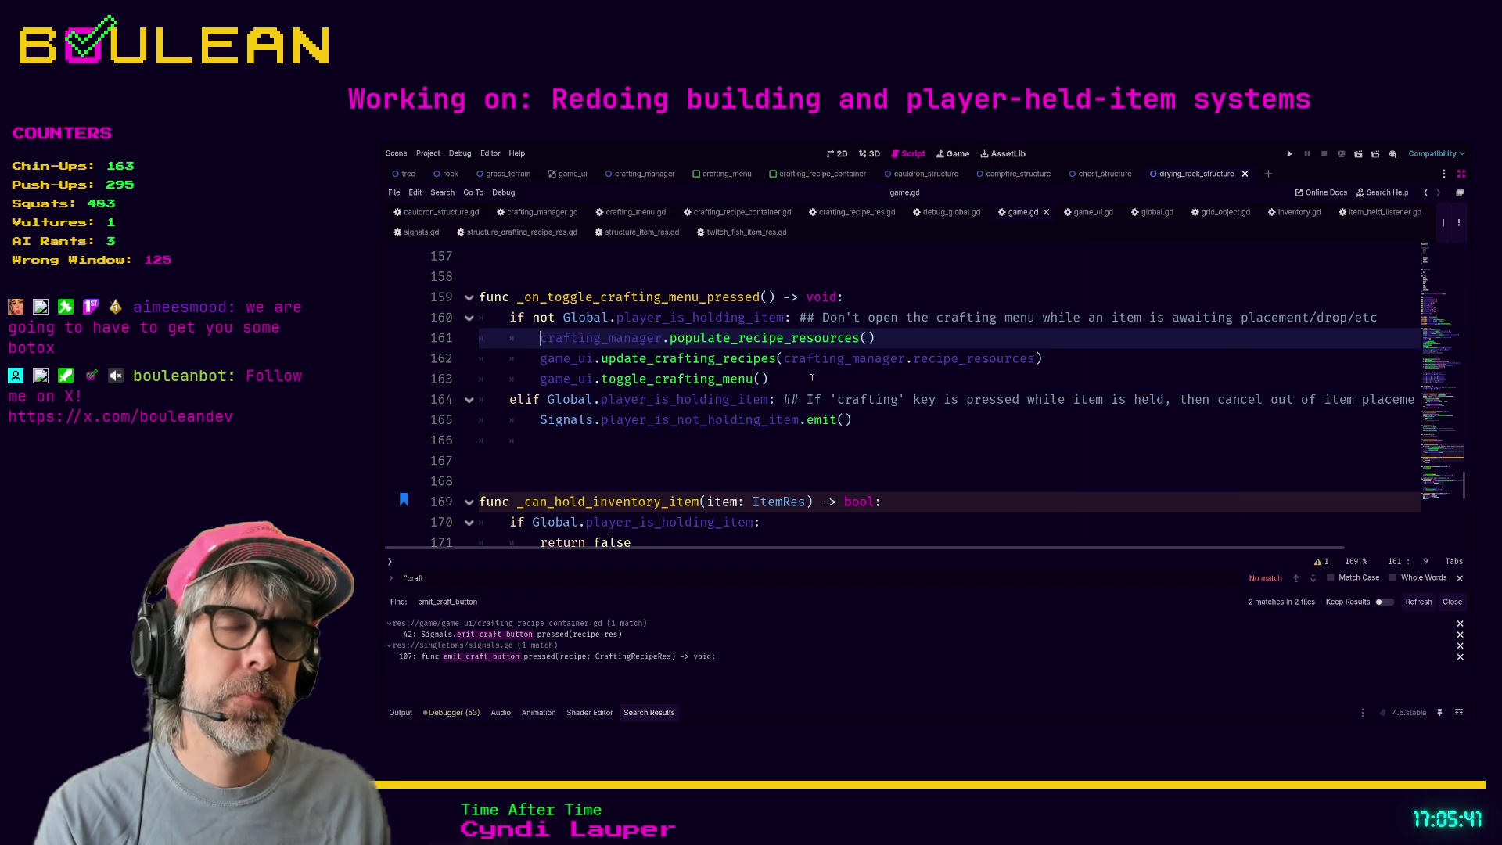
left_click(812, 378)
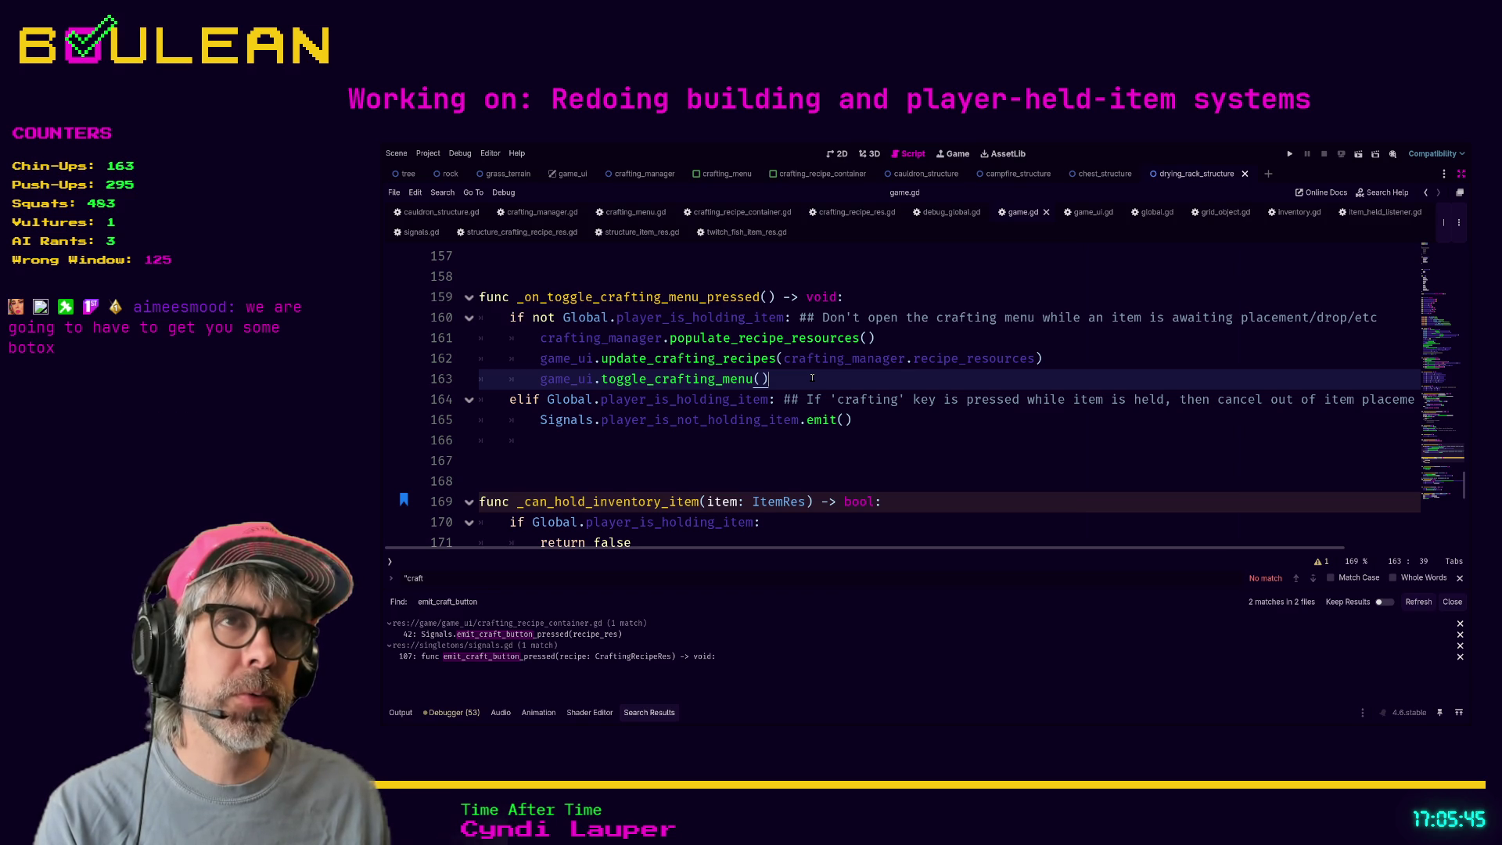
mouse_move(812, 378)
left_mouse_down()
mouse_move(568, 379)
mouse_move(478, 346)
left_mouse_up()
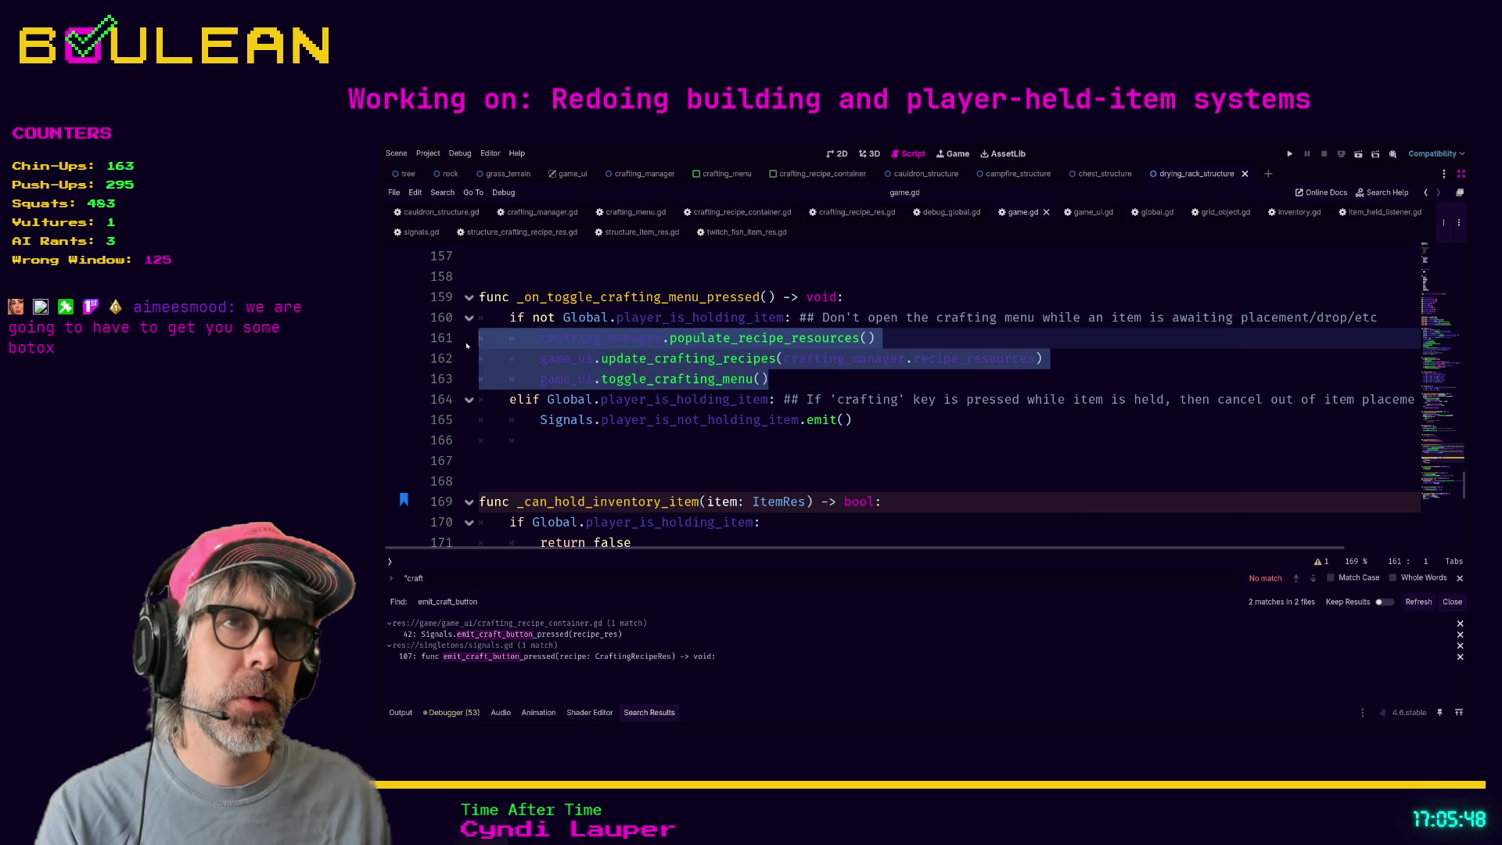
left_click(788, 384)
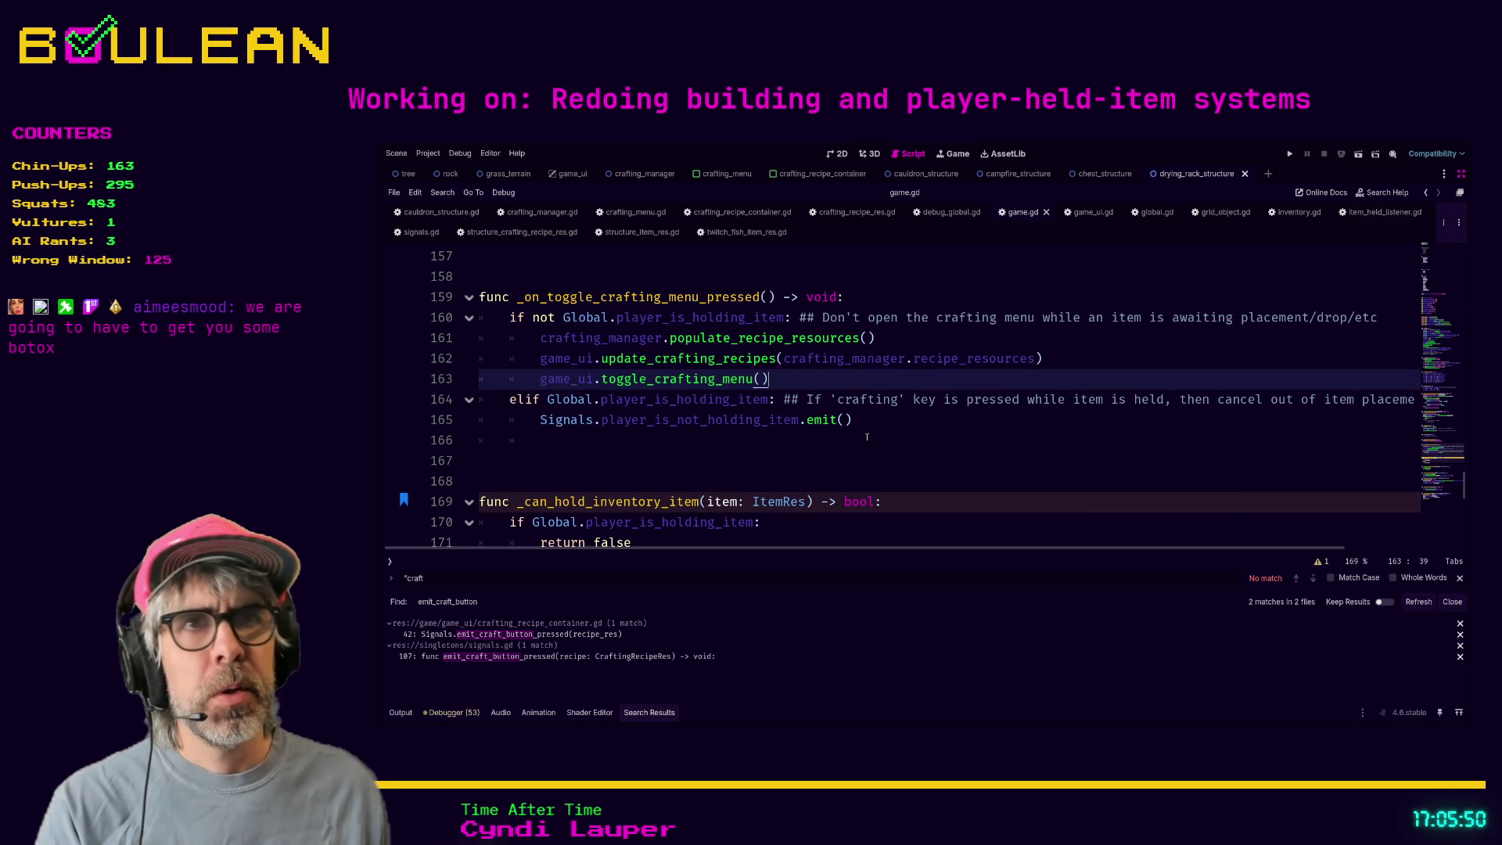
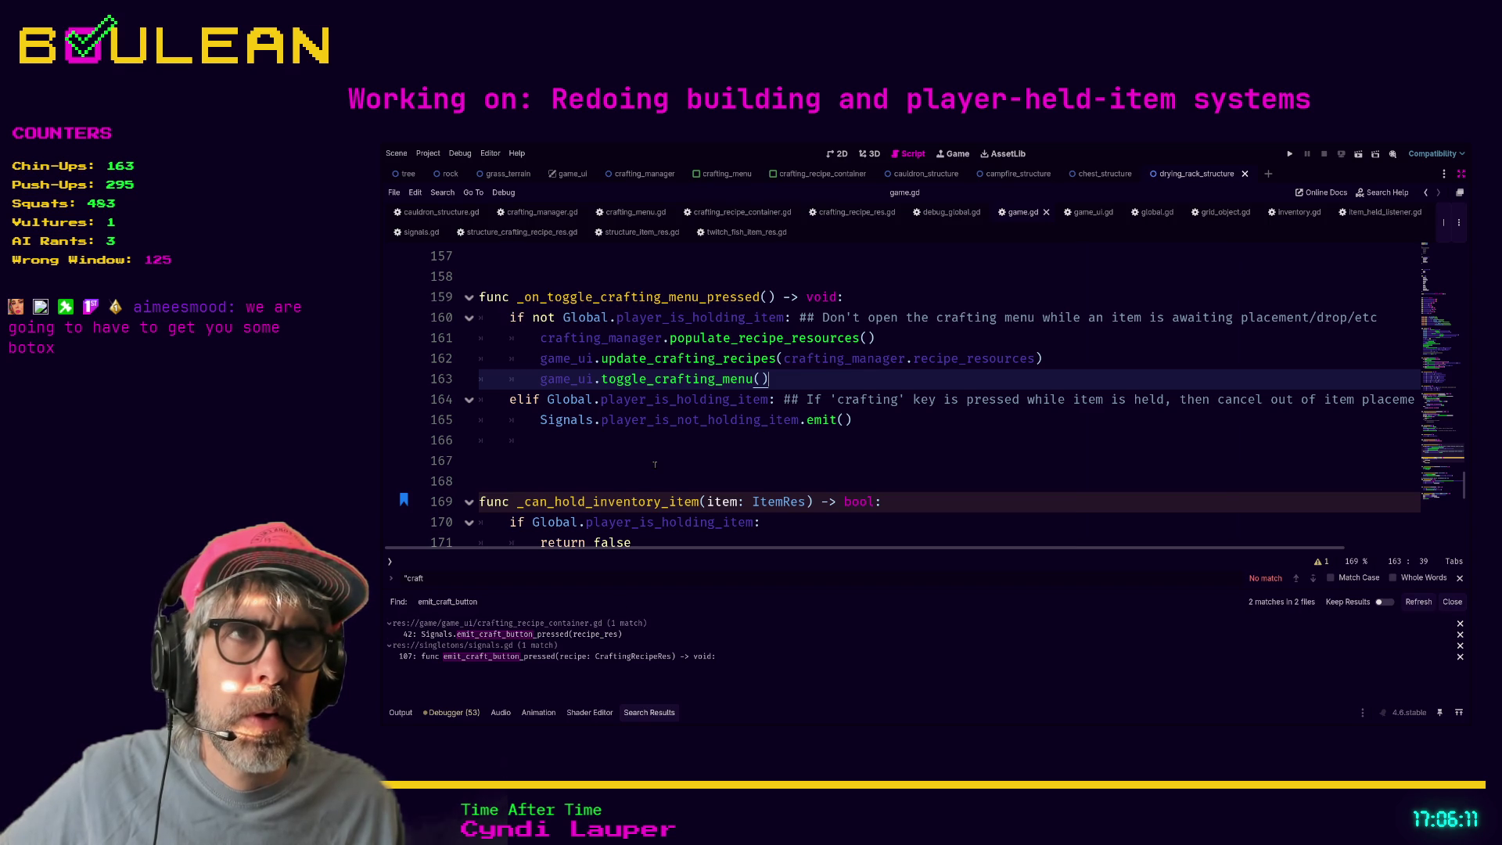
- Move to blank line 117 in game.gd and open the script's find bar
key("Up")
key("Up")
key("Up")
scroll(688, 450, "up", 10)
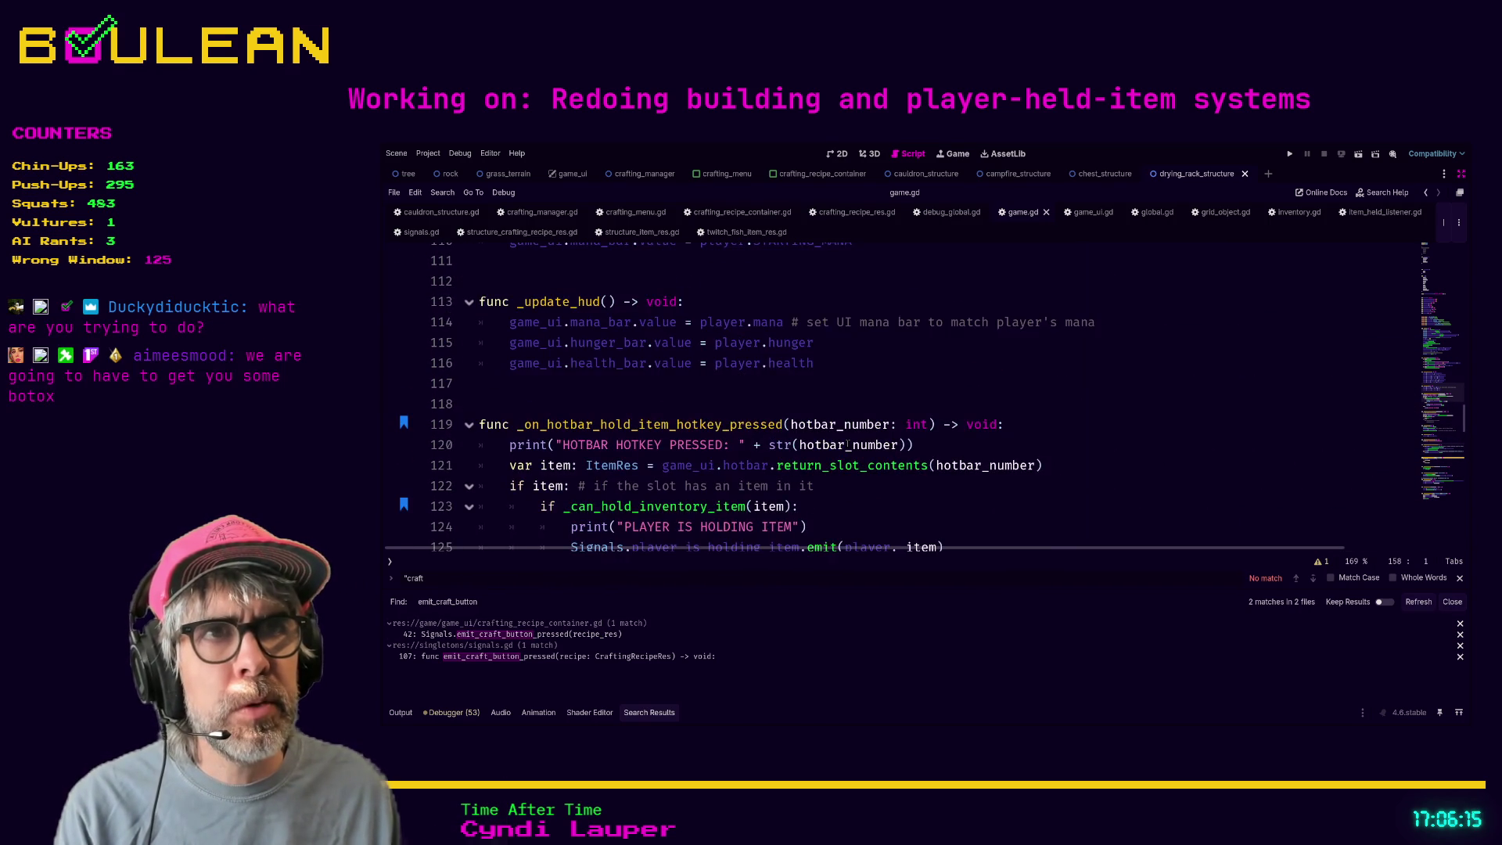
left_click(869, 405)
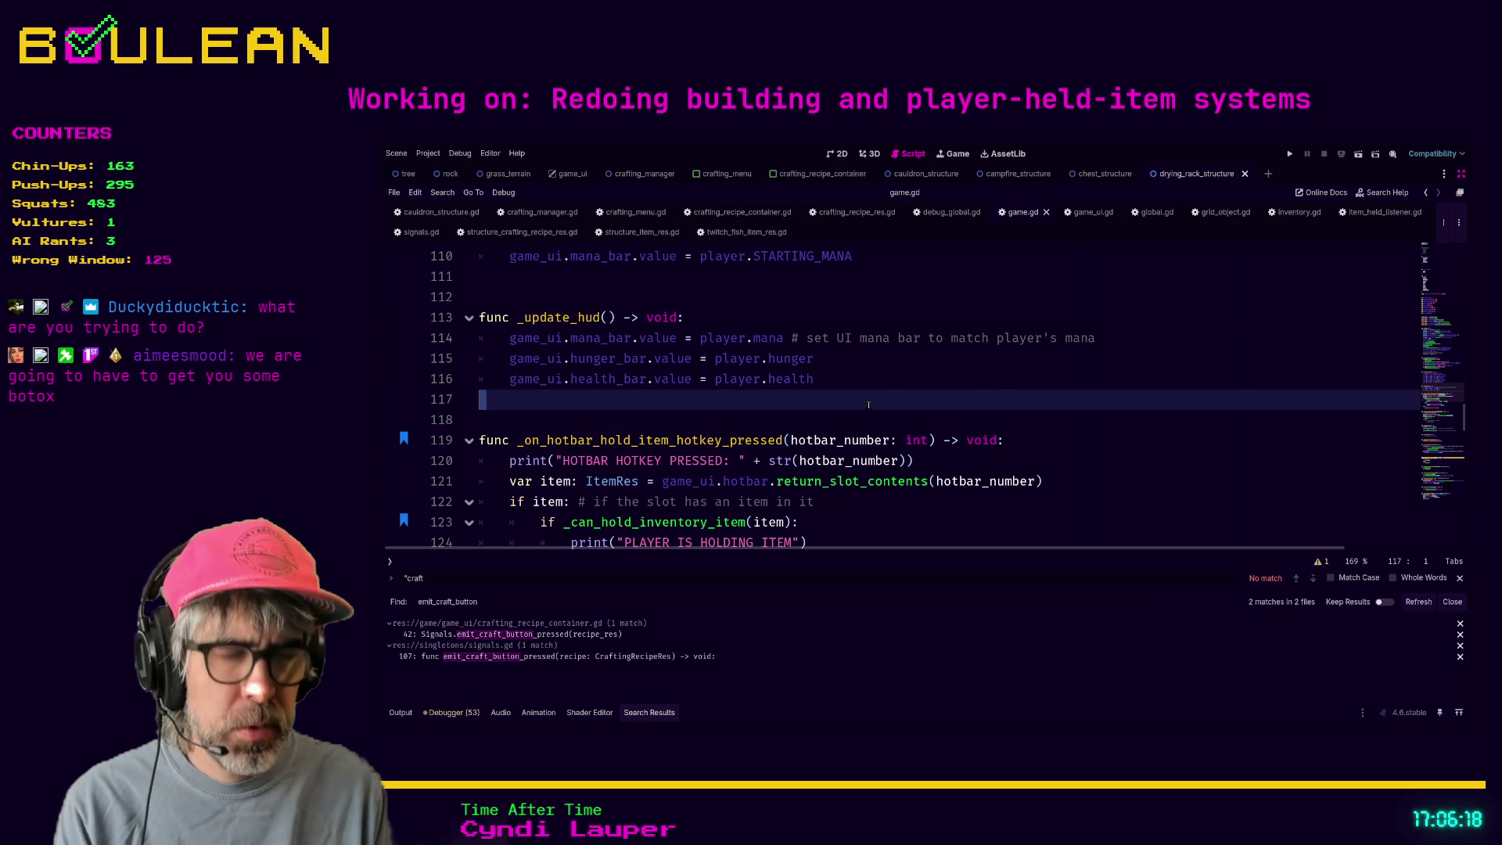
key("ctrl+f")
type(")")
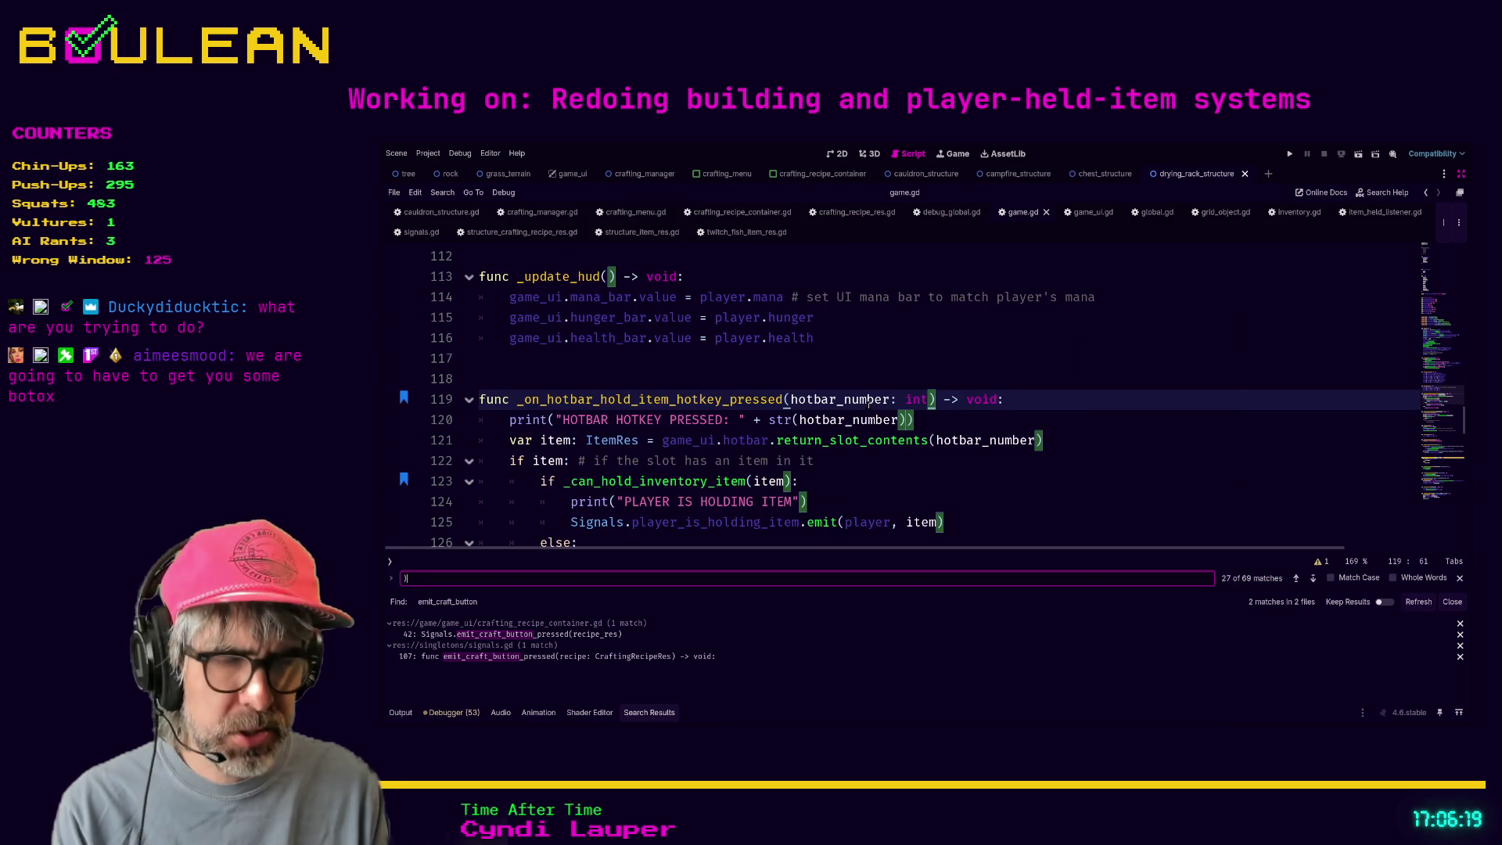
type("on")
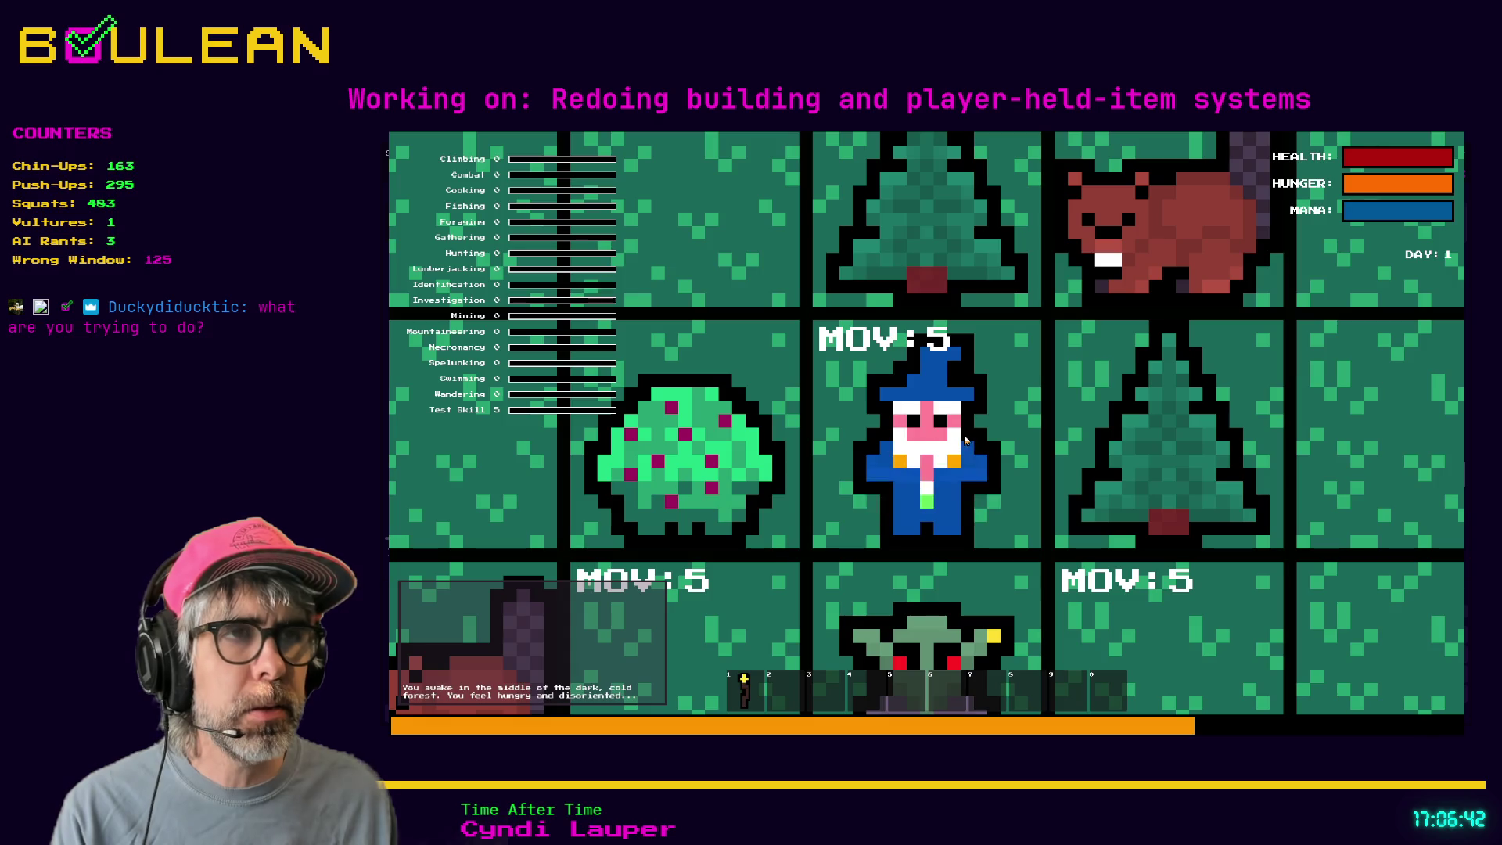
type("c")
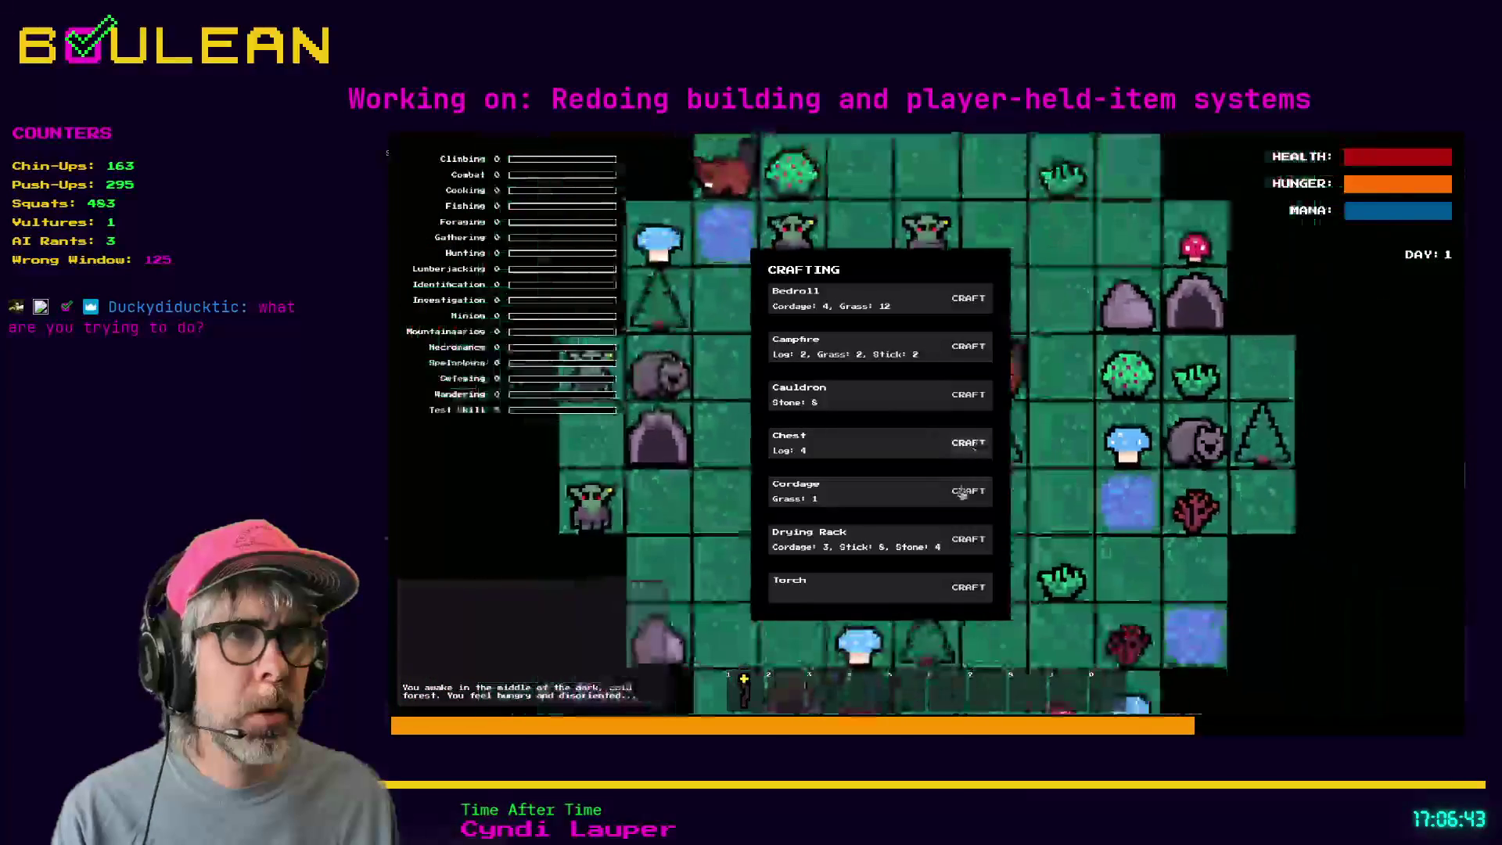
- In the running game, craft one Cordage, reopen the crafting menu, then close the game
left_click(963, 493)
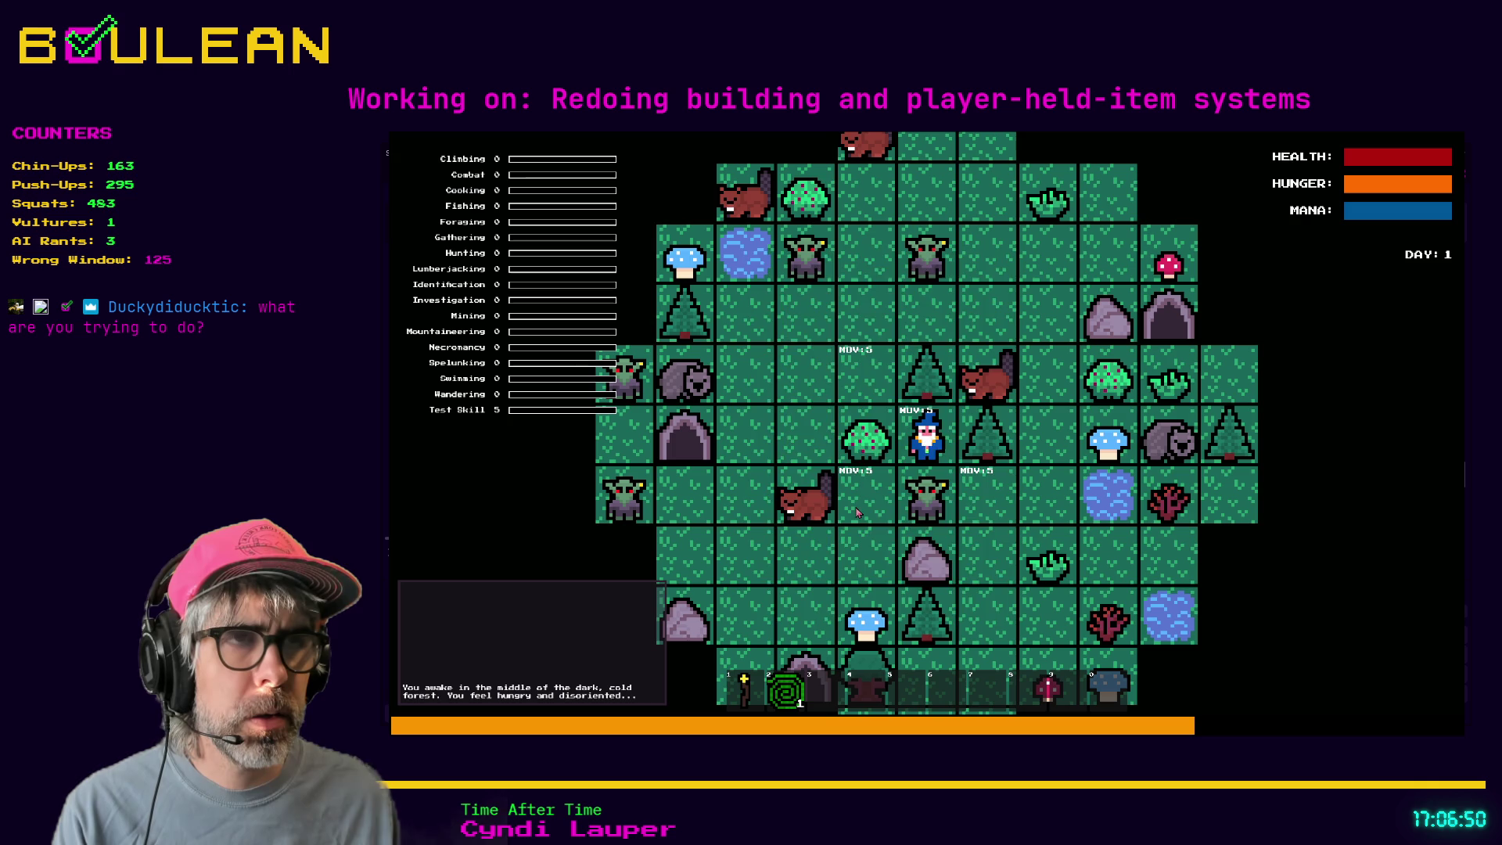
key("c")
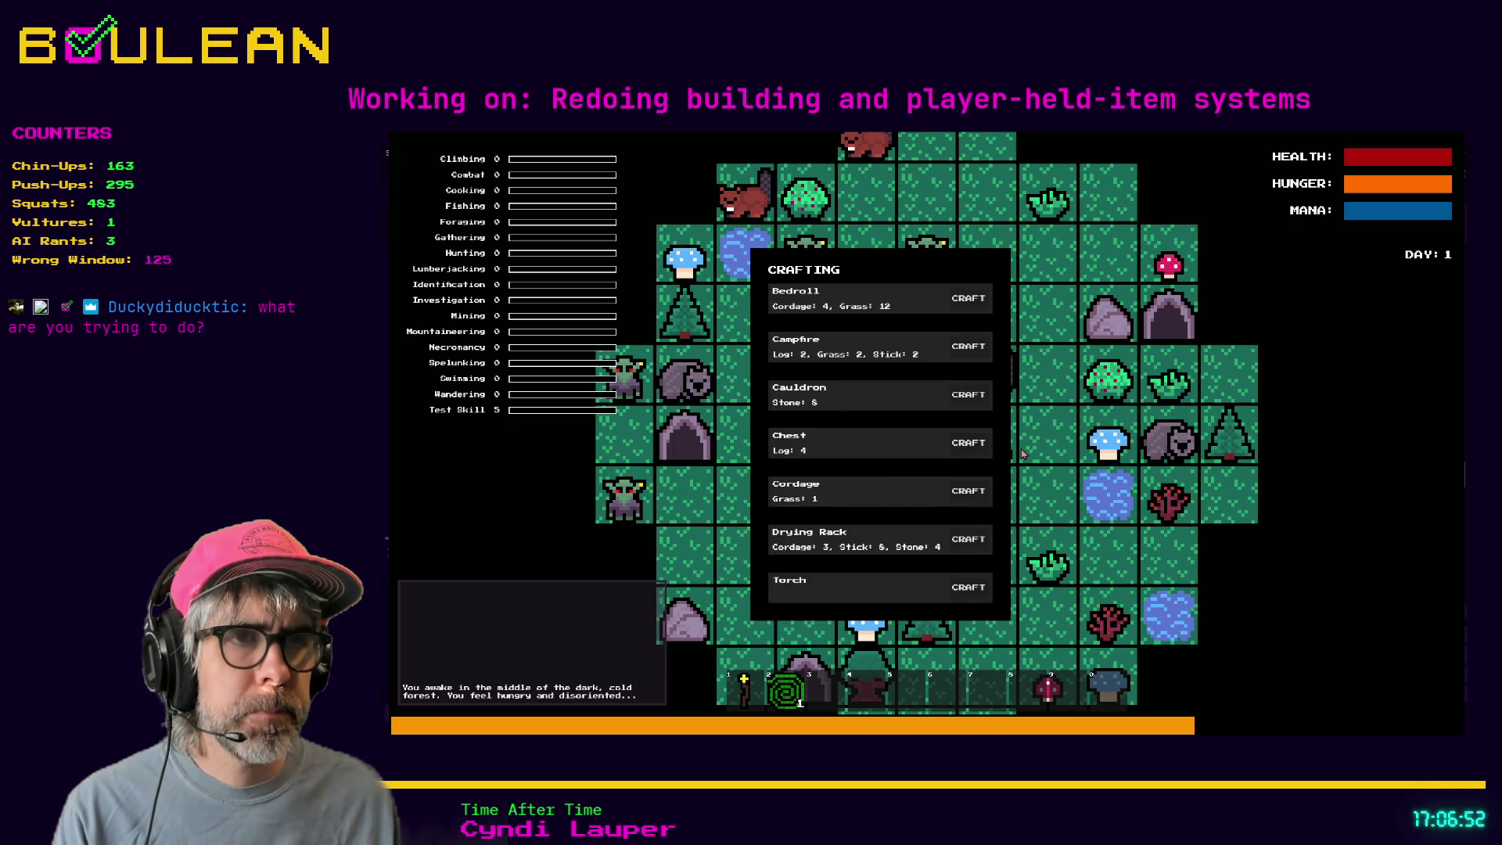
key("alt+F4")
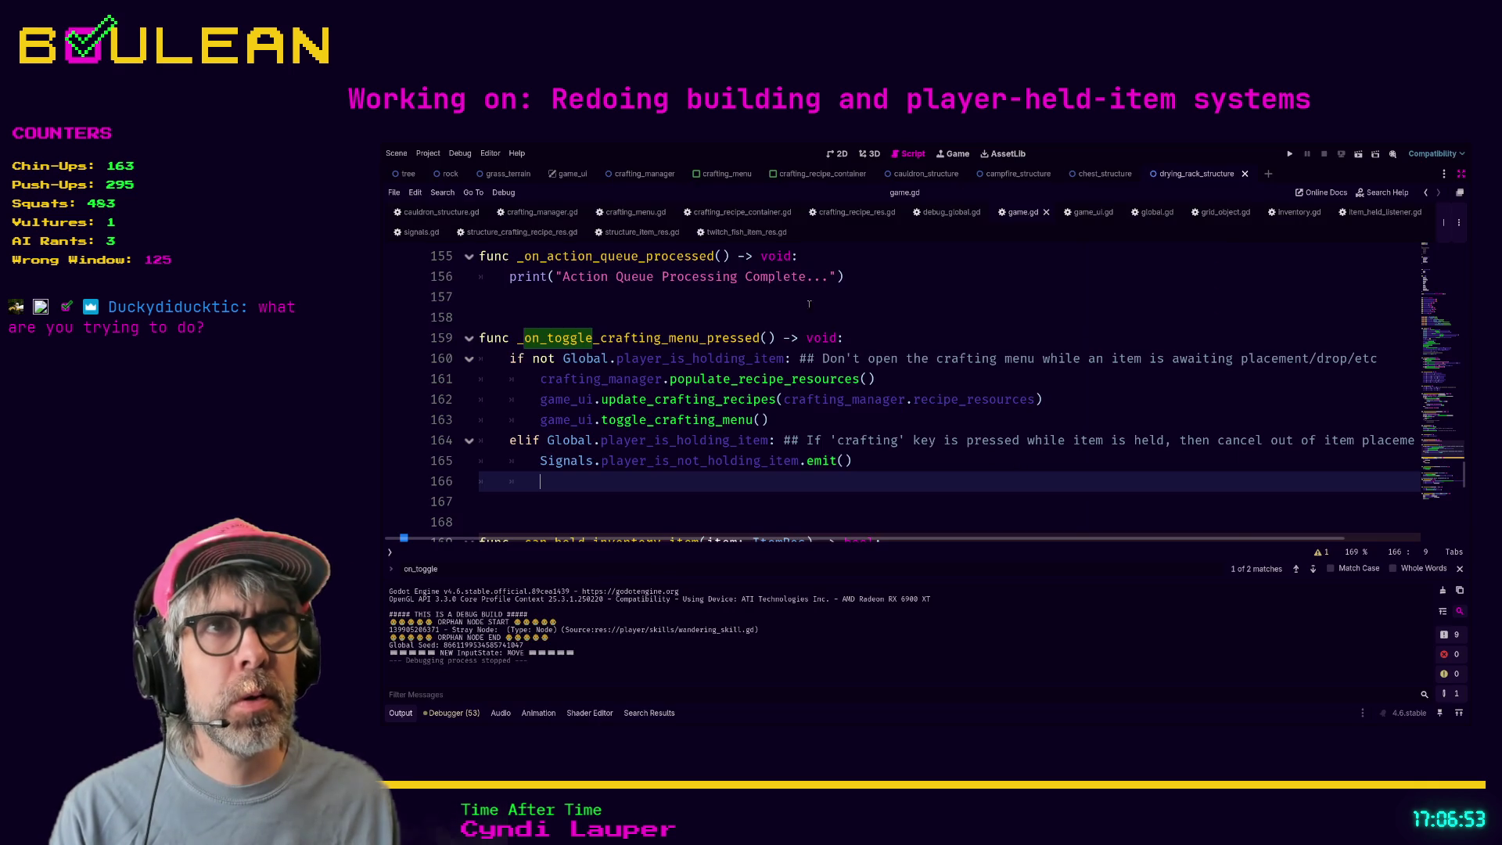
- In crafting_recipe_container.gd, indent the line 42 signal emit one level under the recipe check
left_click(719, 212)
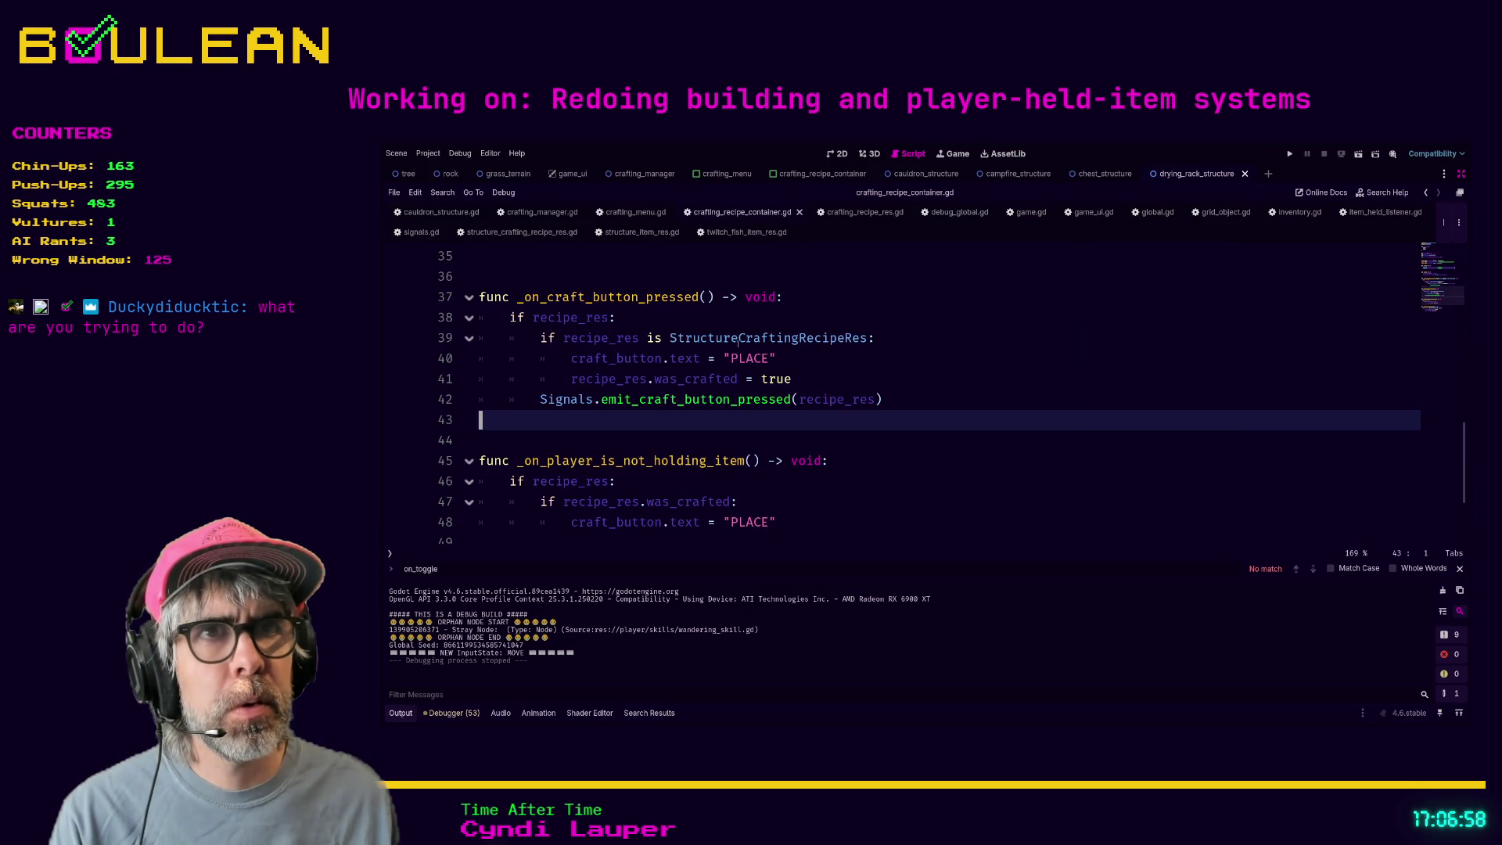
scroll(618, 401, "up", 1)
scroll(619, 401, "down", 2)
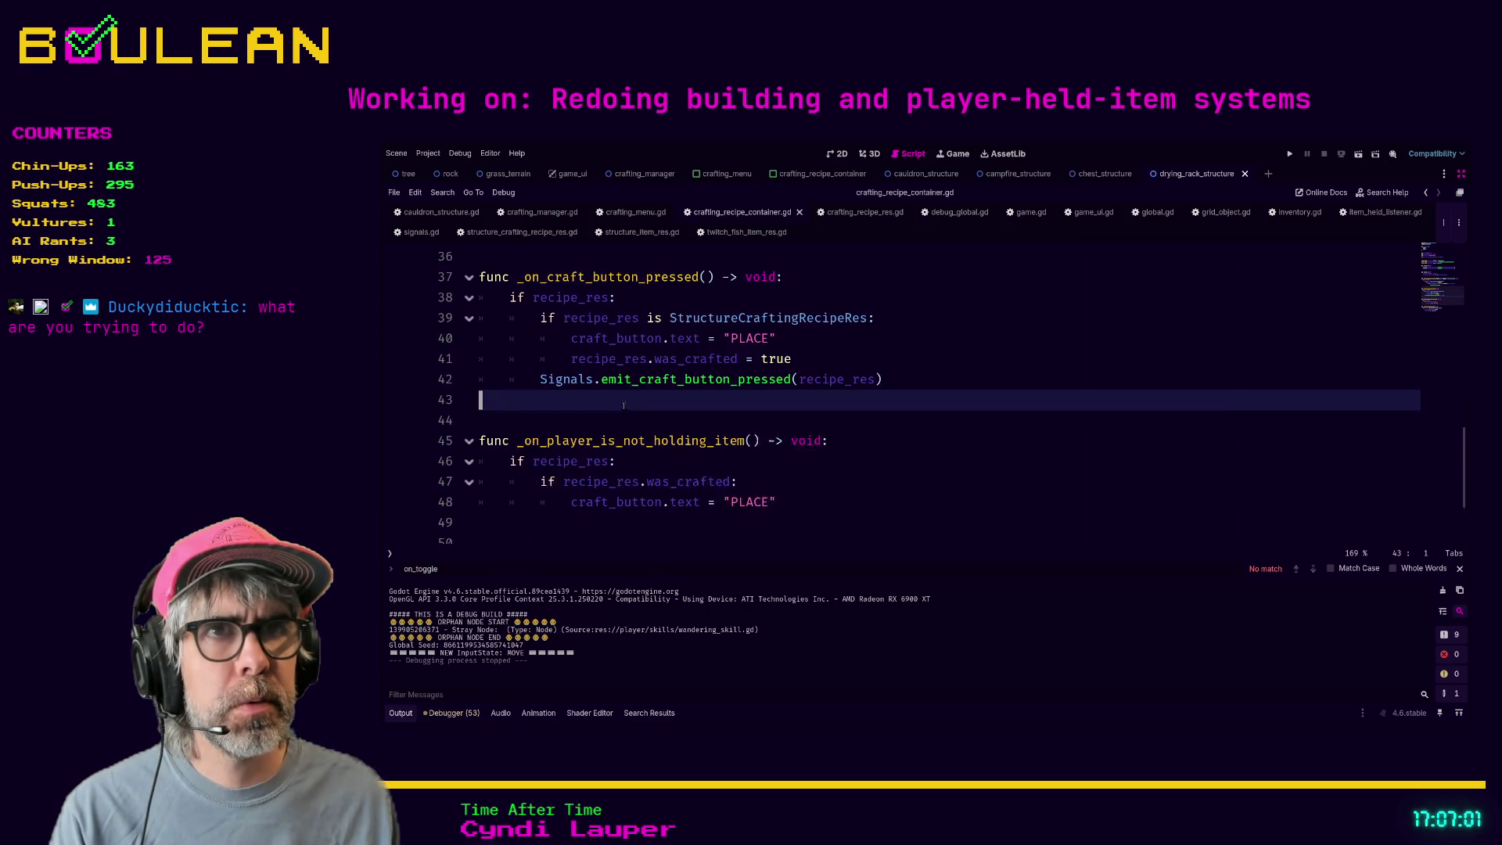
scroll(624, 405, "up", 1)
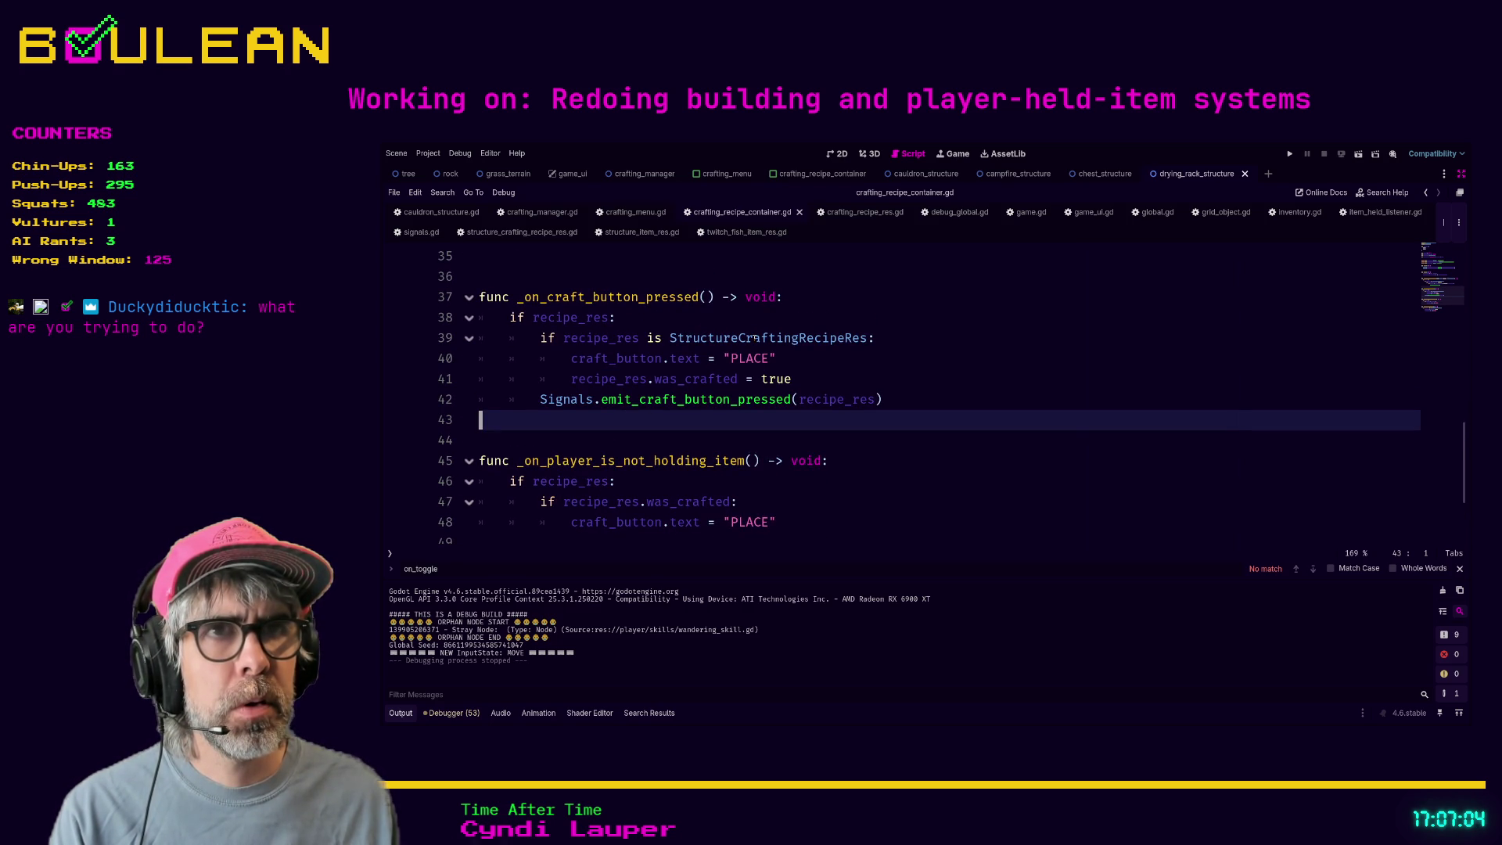
scroll(785, 374, "up", 2)
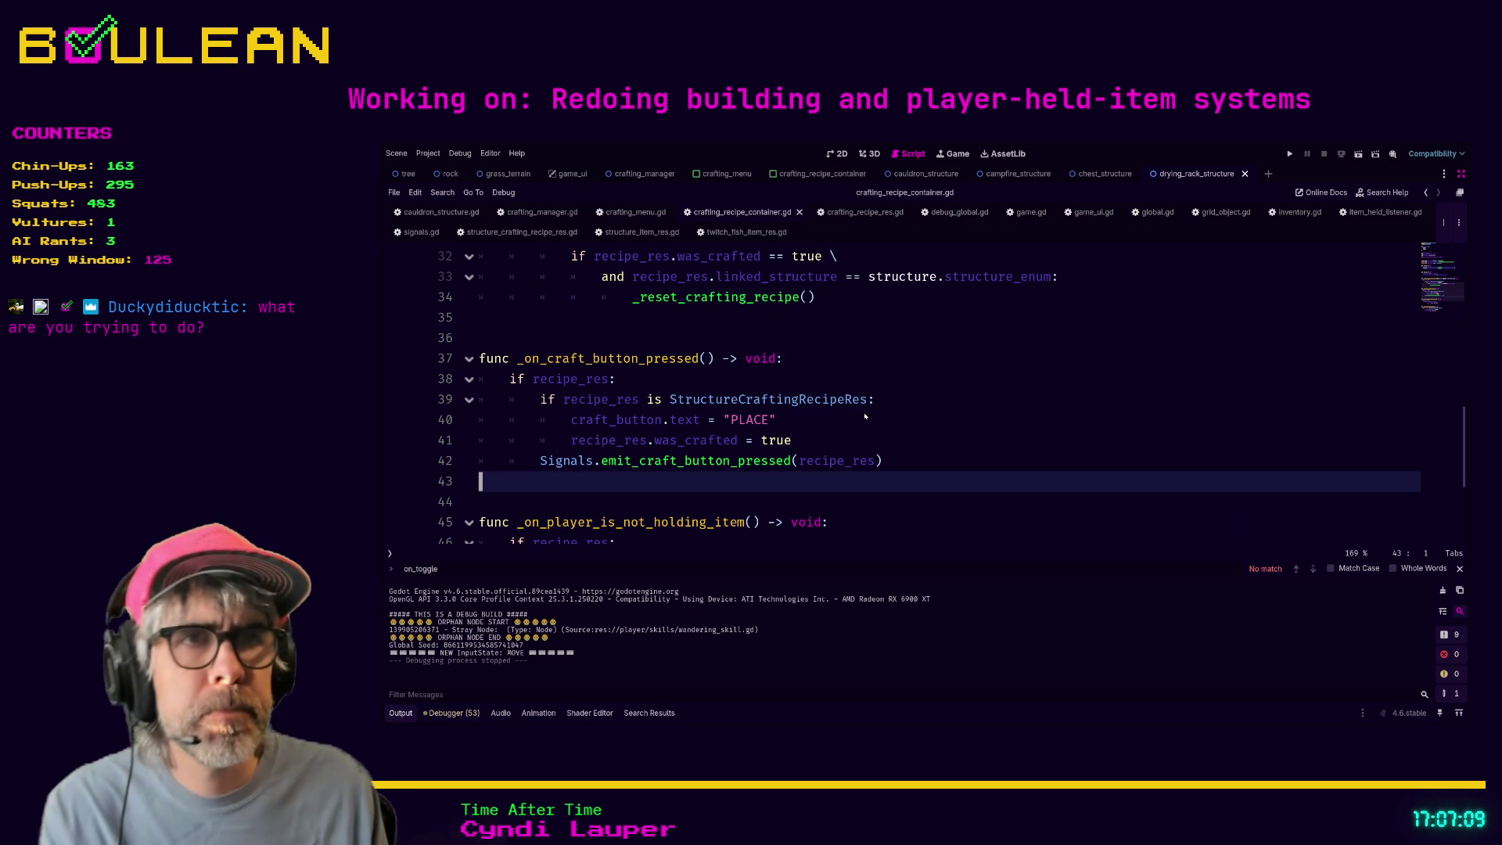
left_click(539, 461)
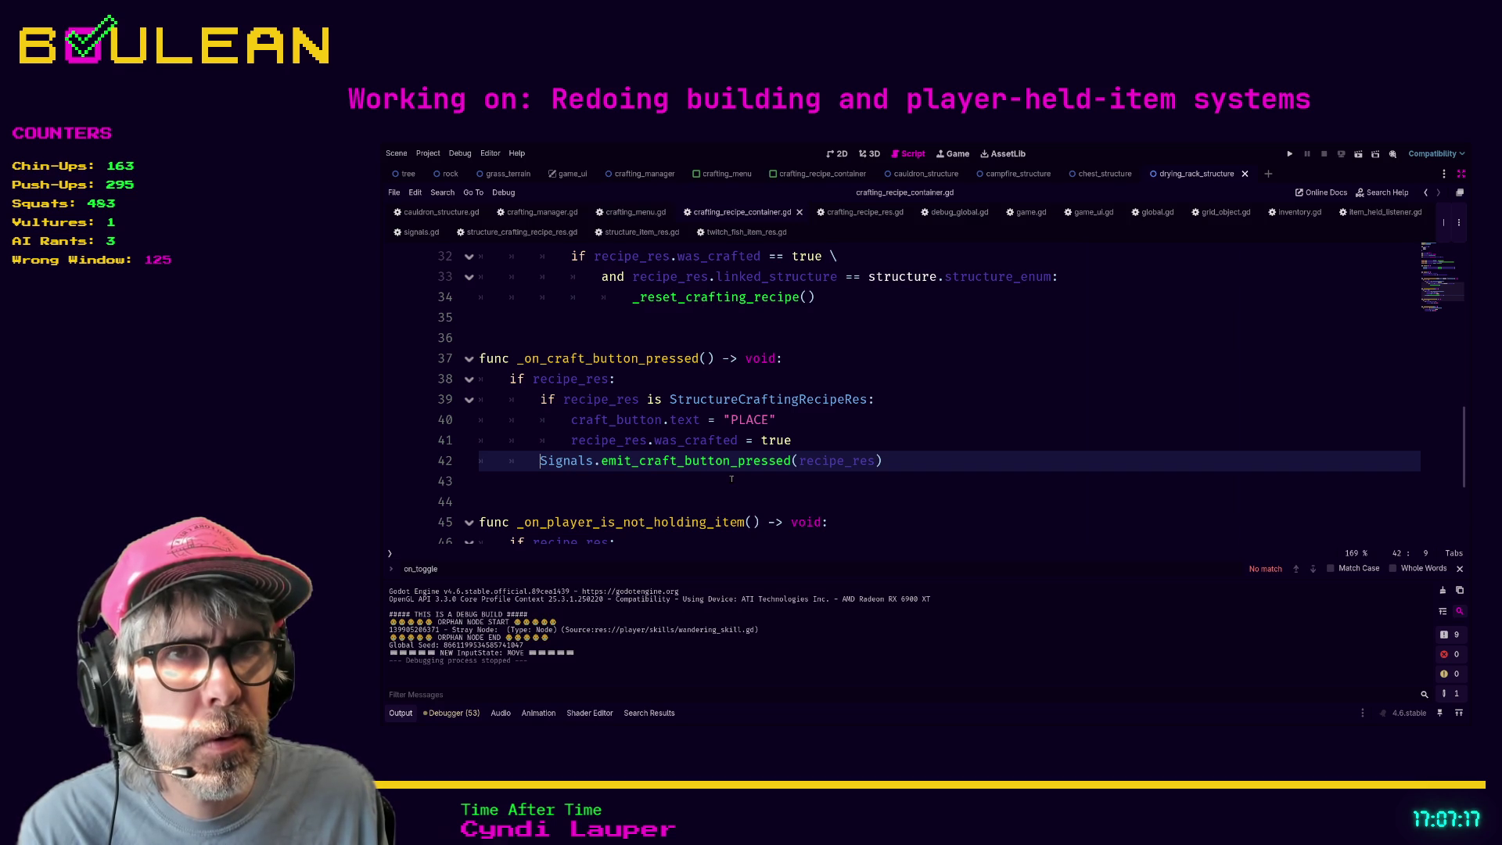
key("Tab")
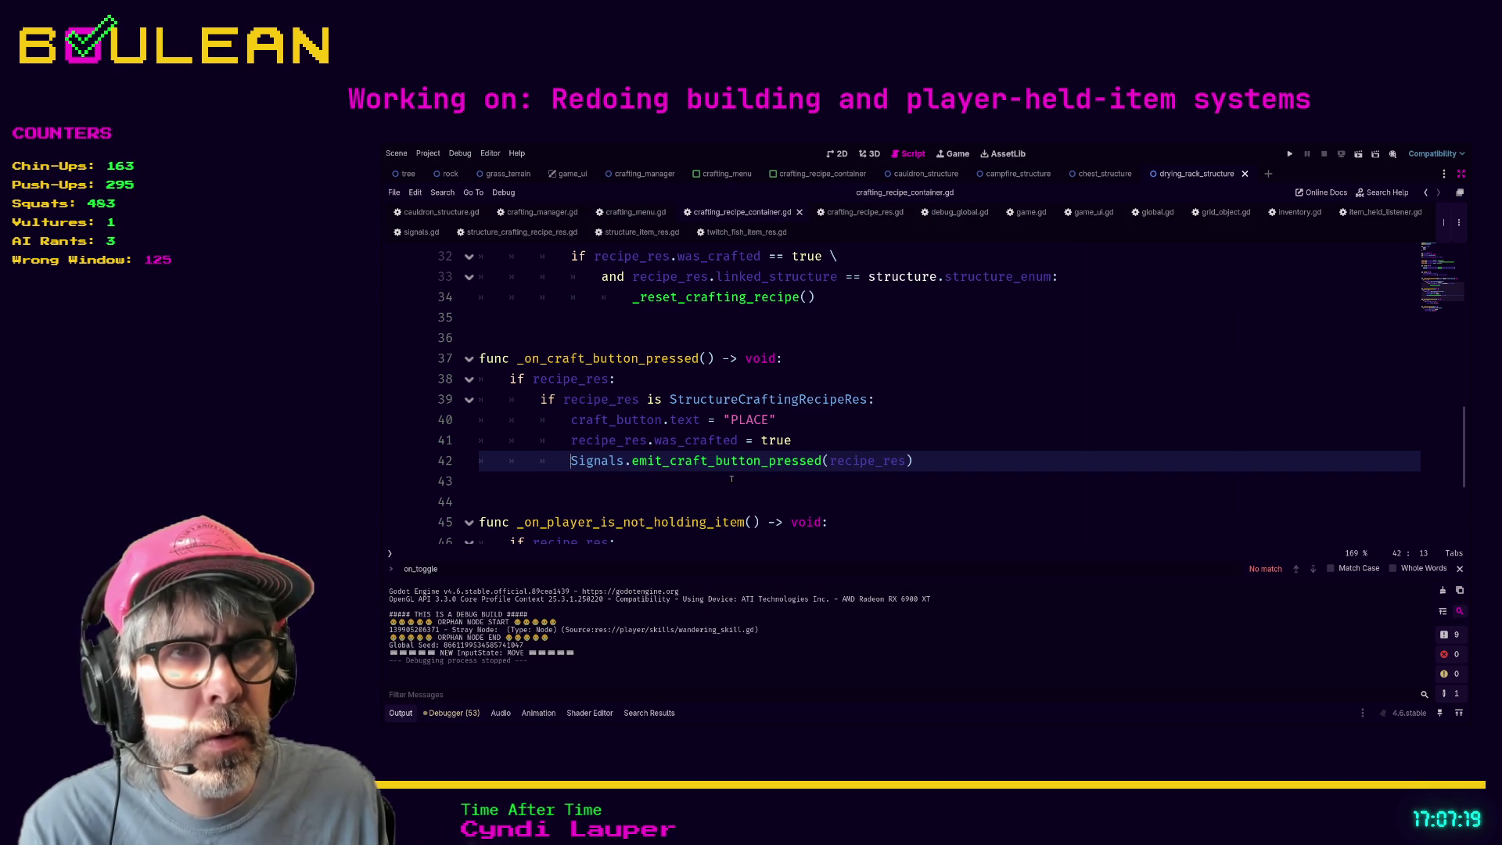
- Save crafting_recipe_container.gd and run the game with F5
left_click(728, 482)
key("ctrl+s")
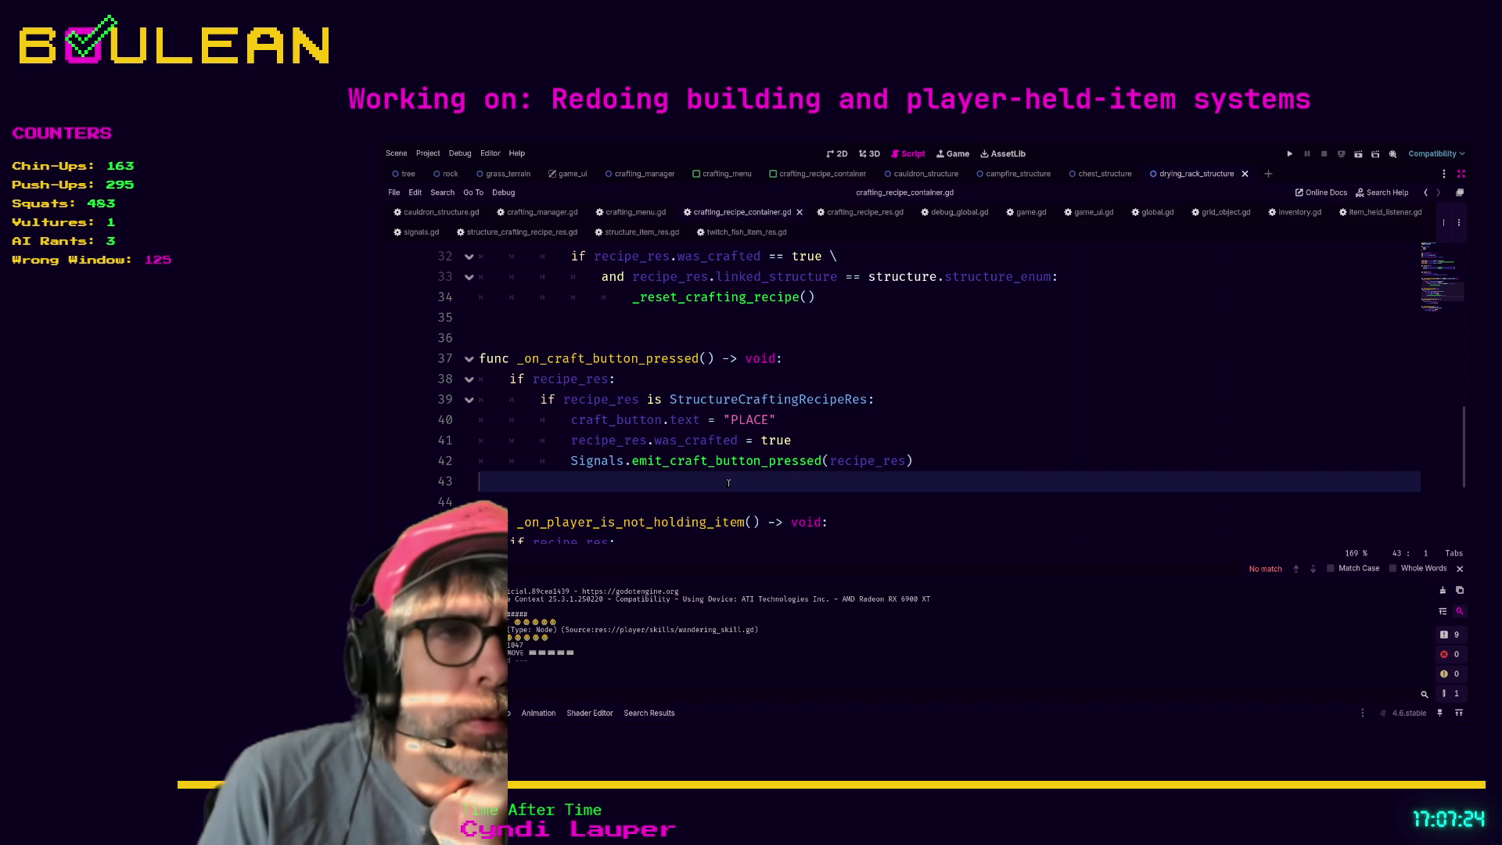
key("F5")
key("F5")
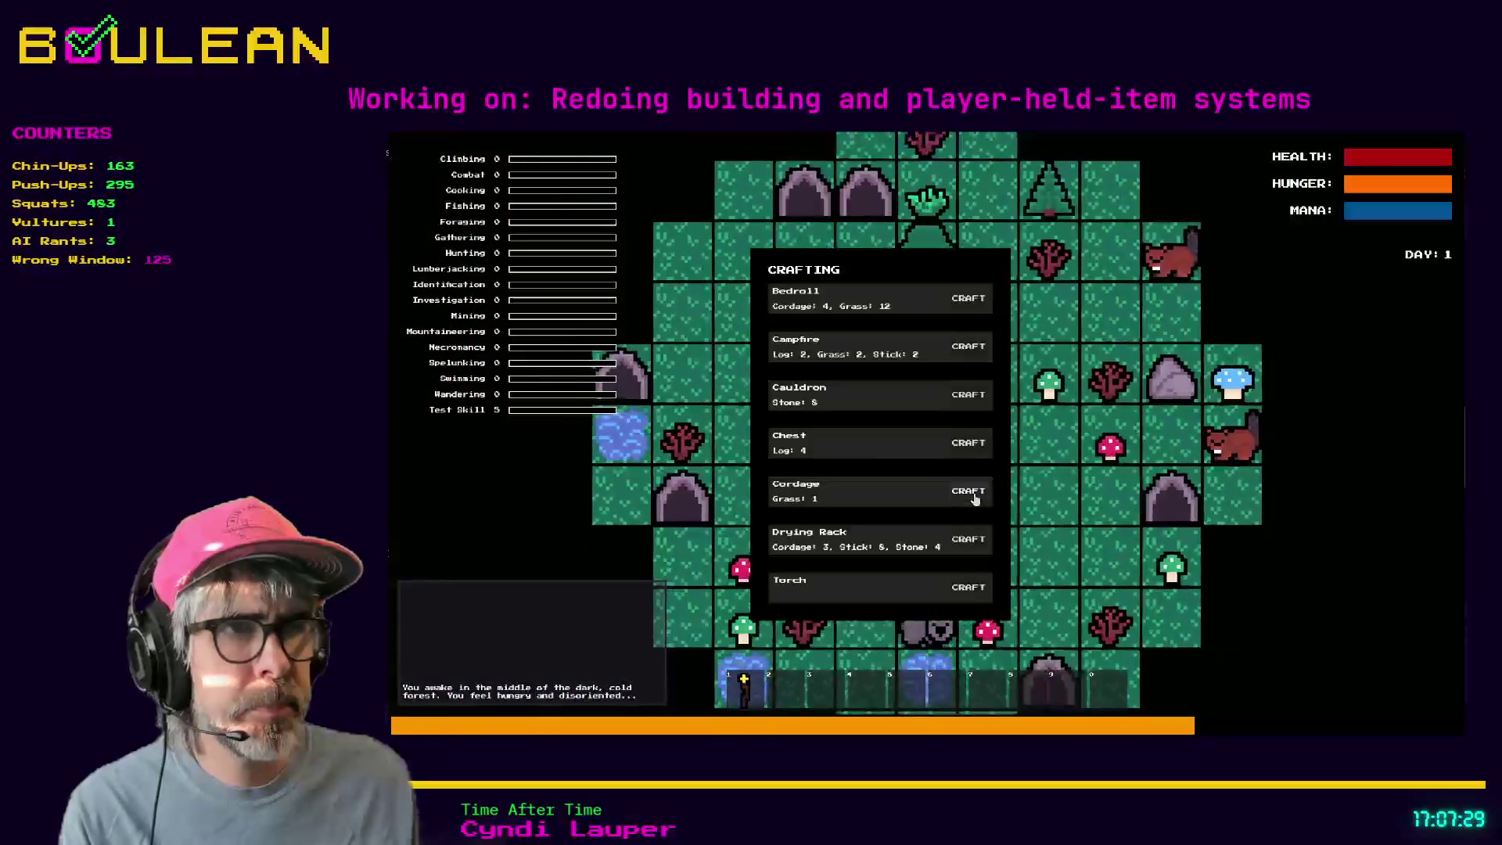
- Craft a Cordage, stop the game, and remove the extra indent from line 42
left_click(975, 500)
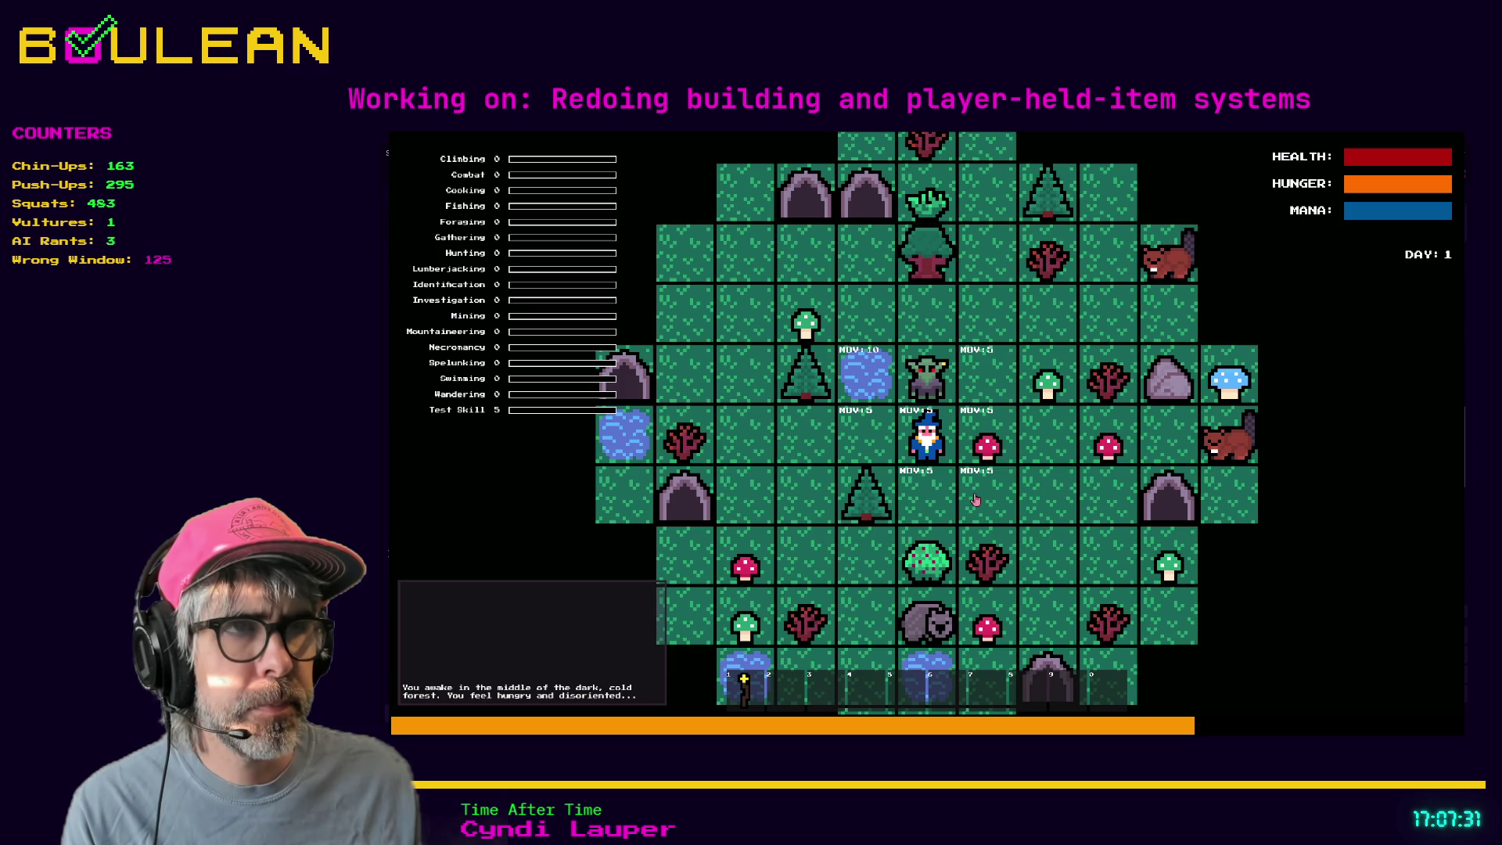
key("F8")
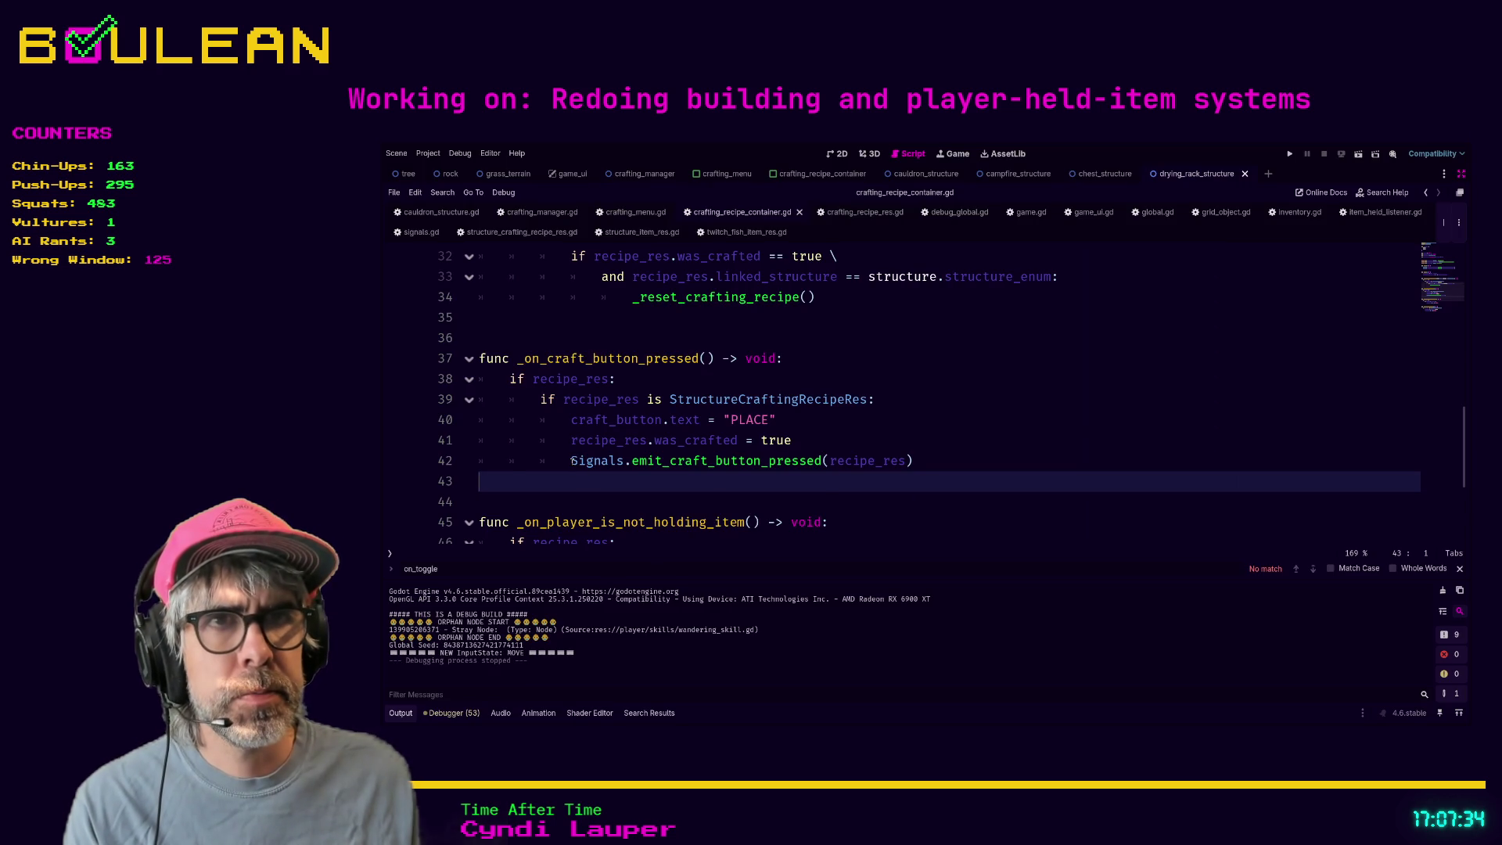
left_click(572, 461)
key("BackSpace")
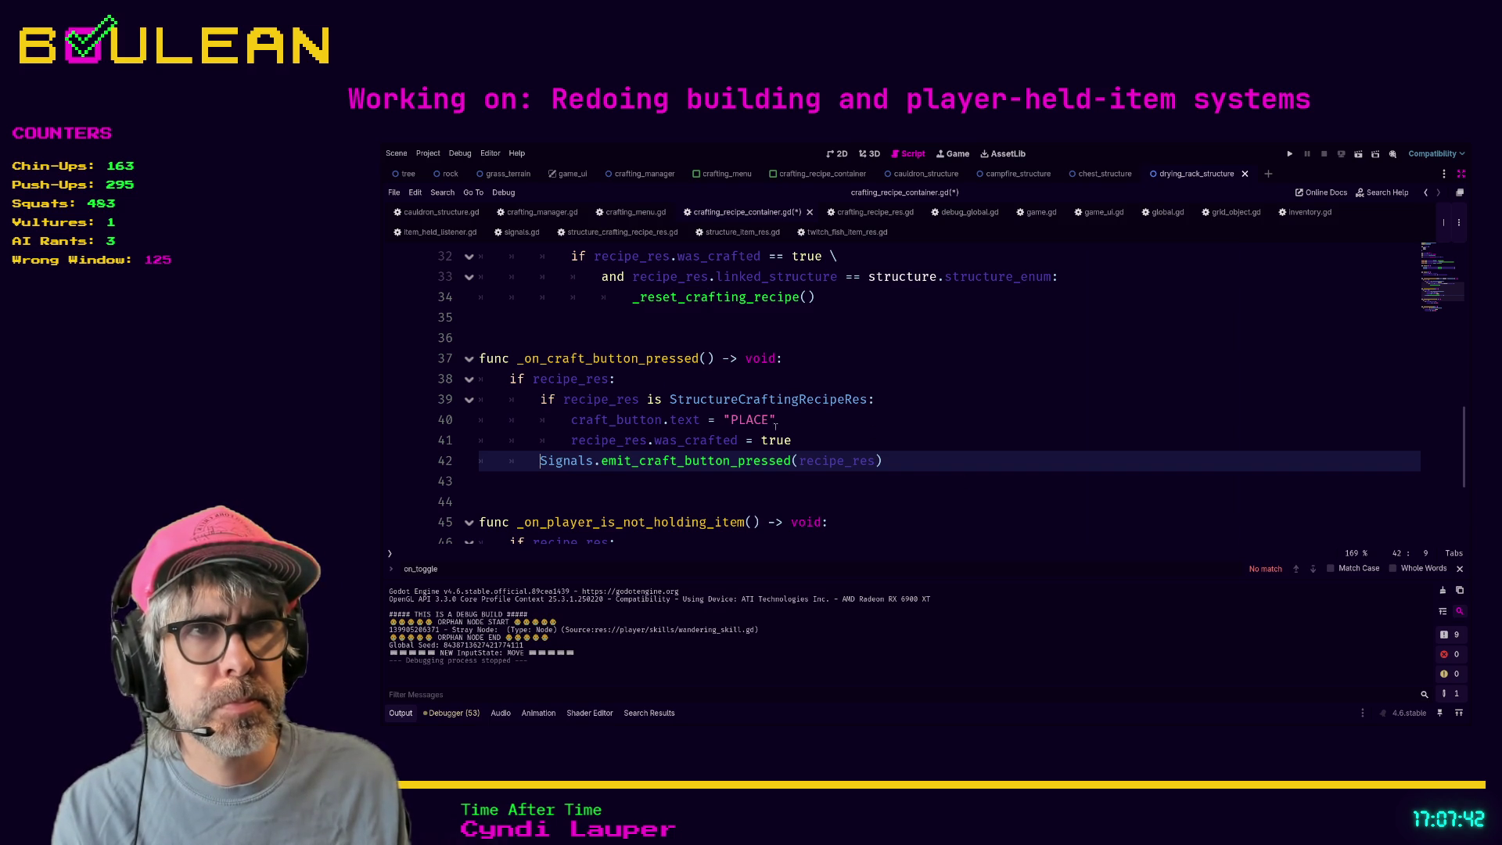
- Move to empty line 43 and show the search results for craft_button_pressed.connect
scroll(790, 429, "down", 1)
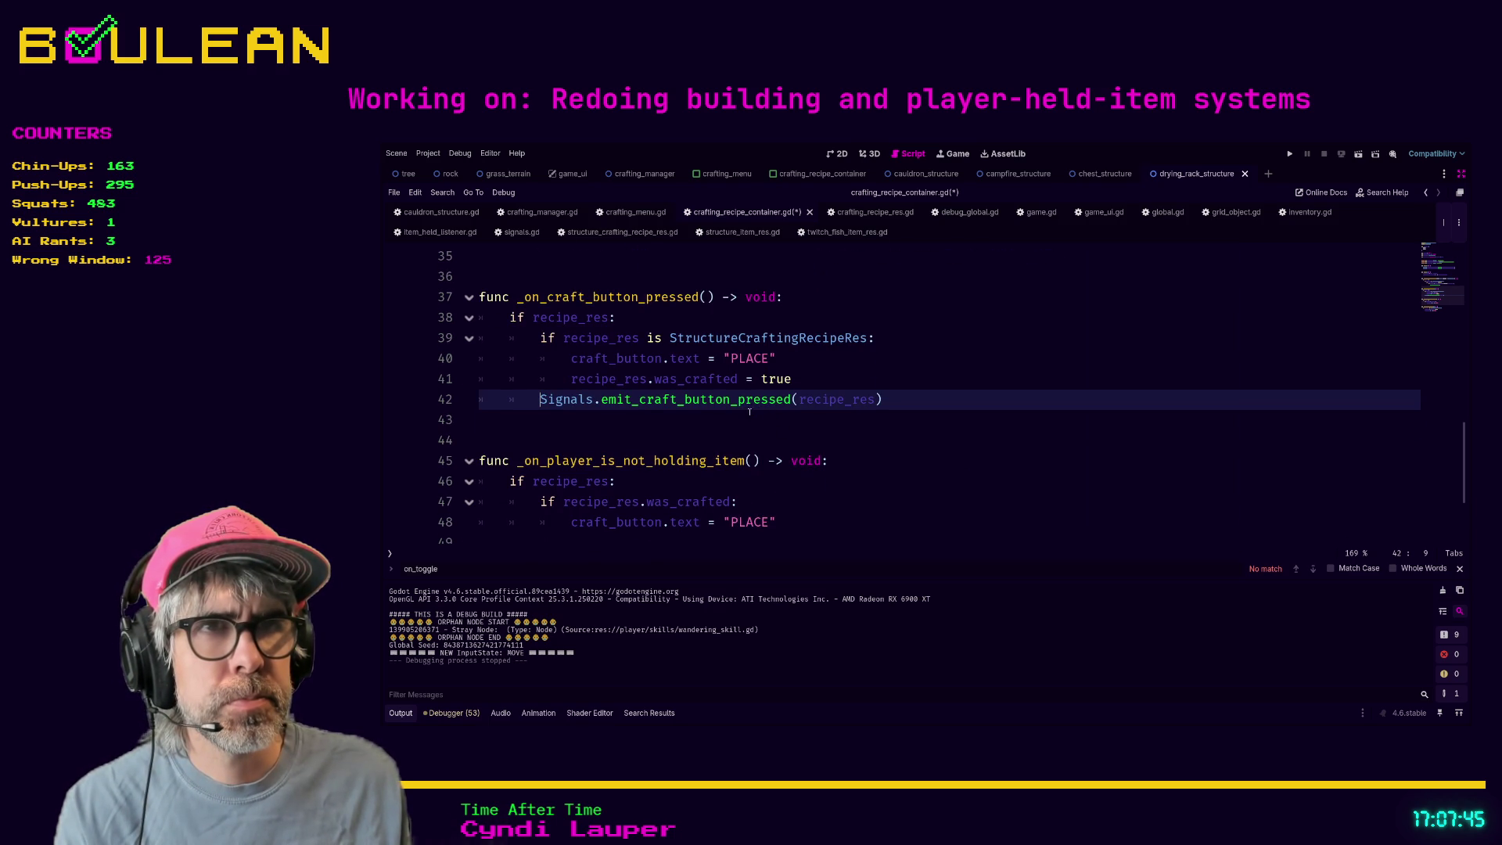
left_click(766, 433)
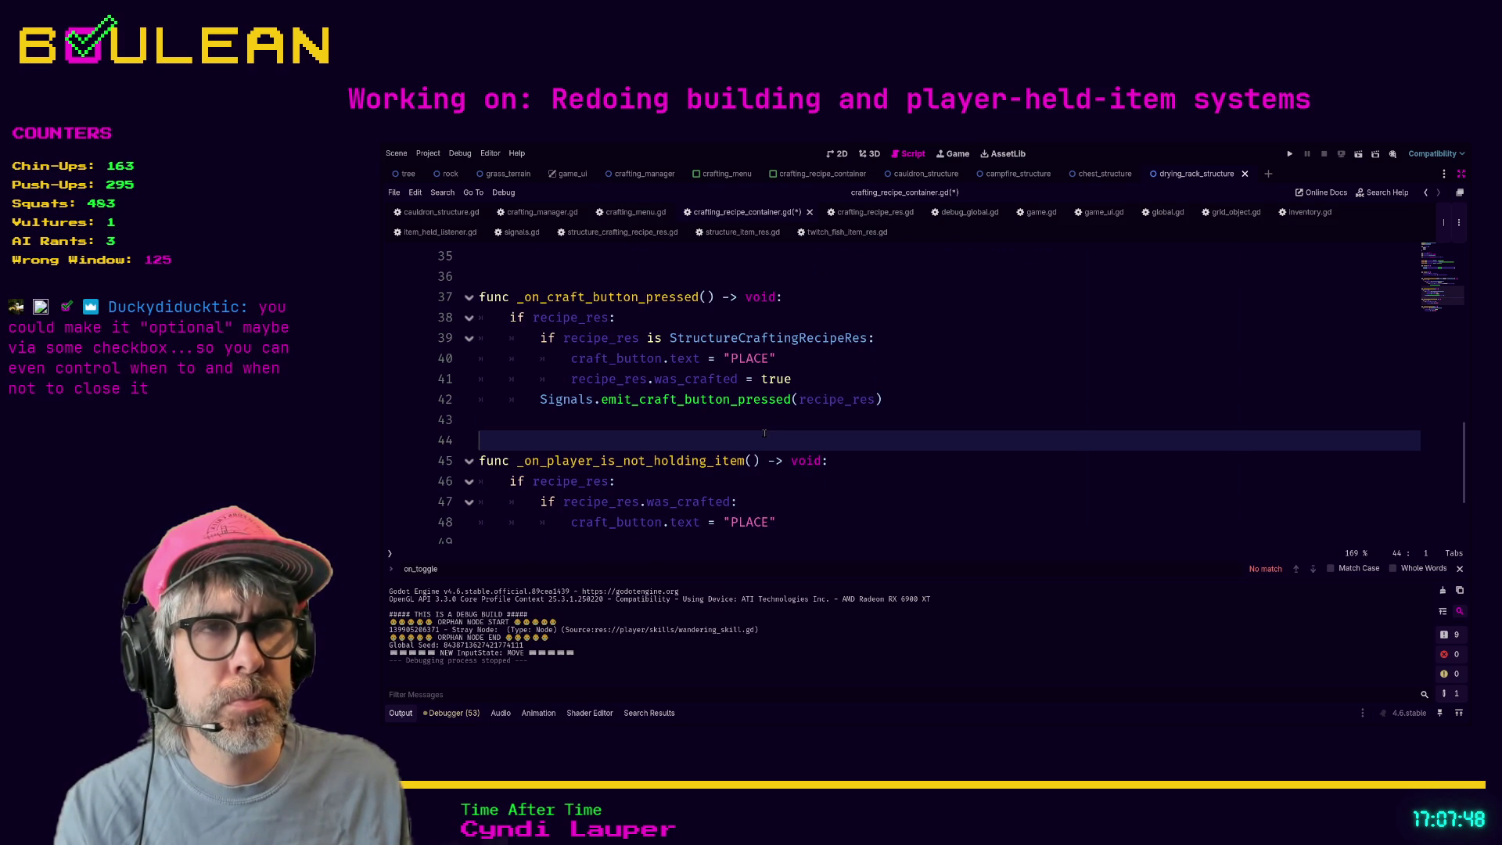
key("Up")
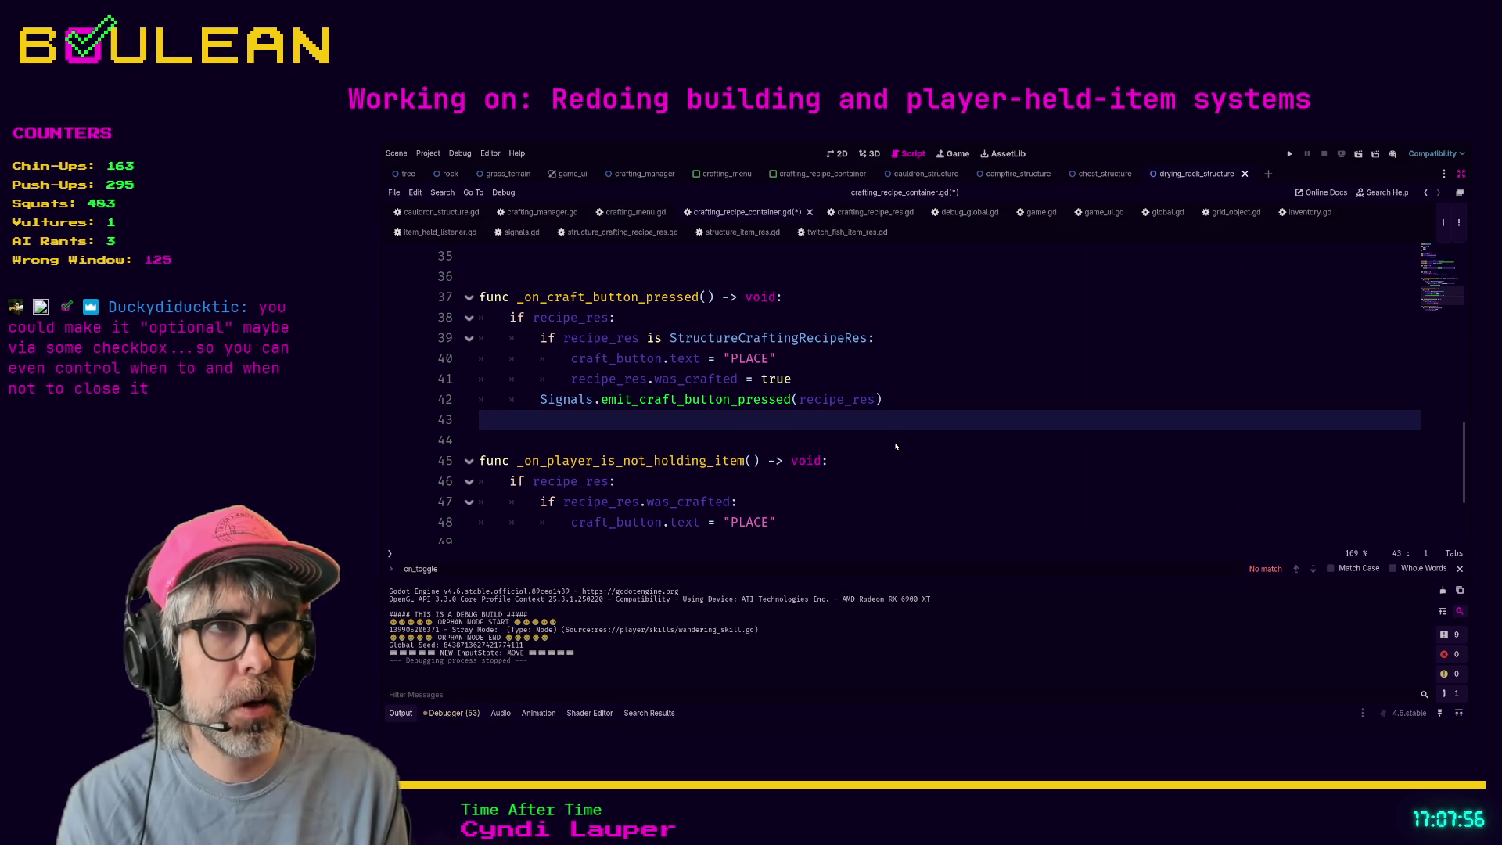
left_click(648, 712)
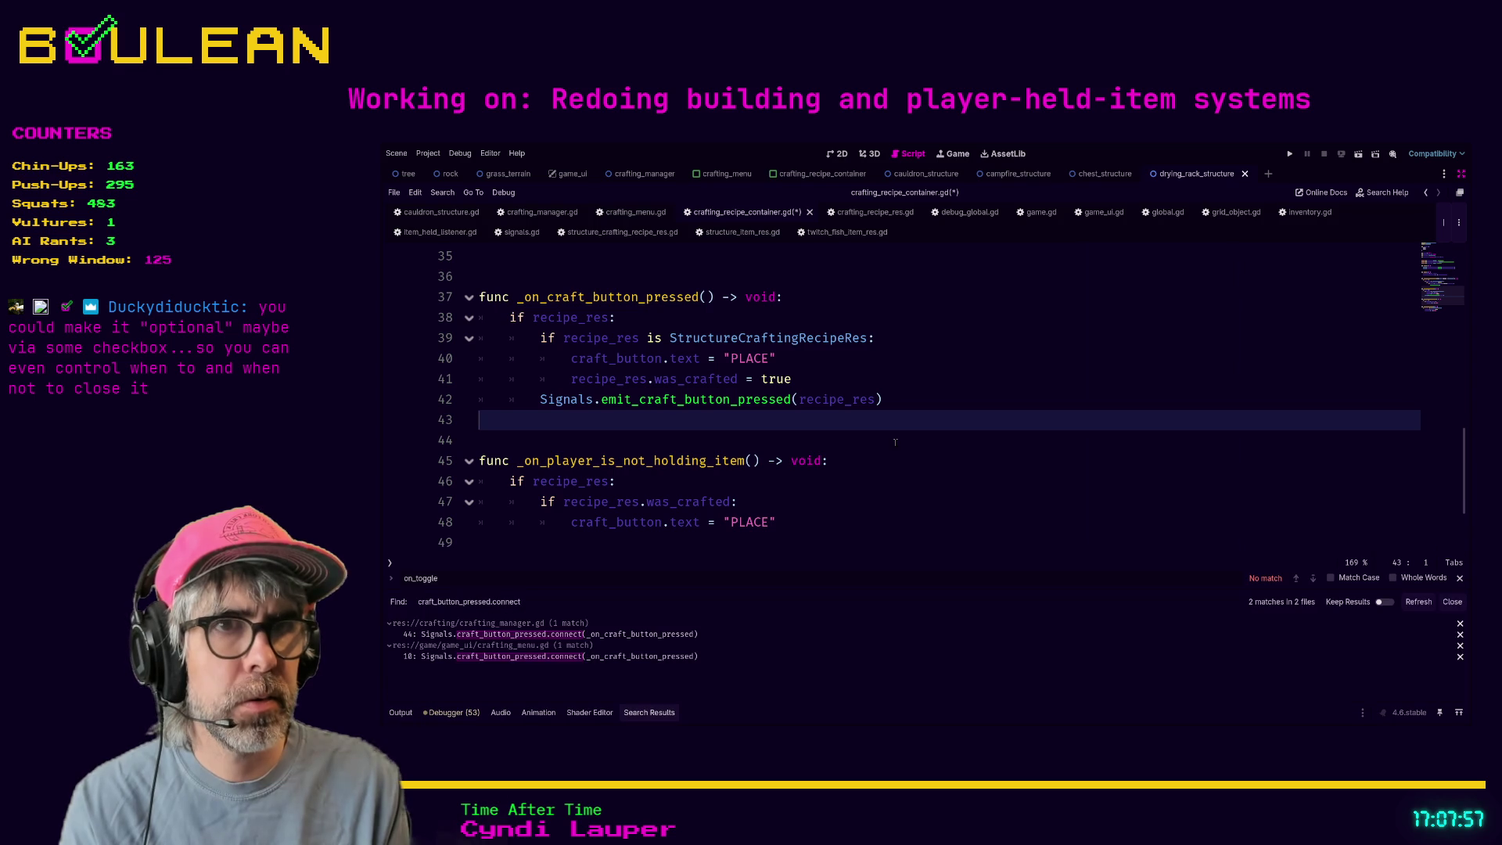
left_click(685, 635)
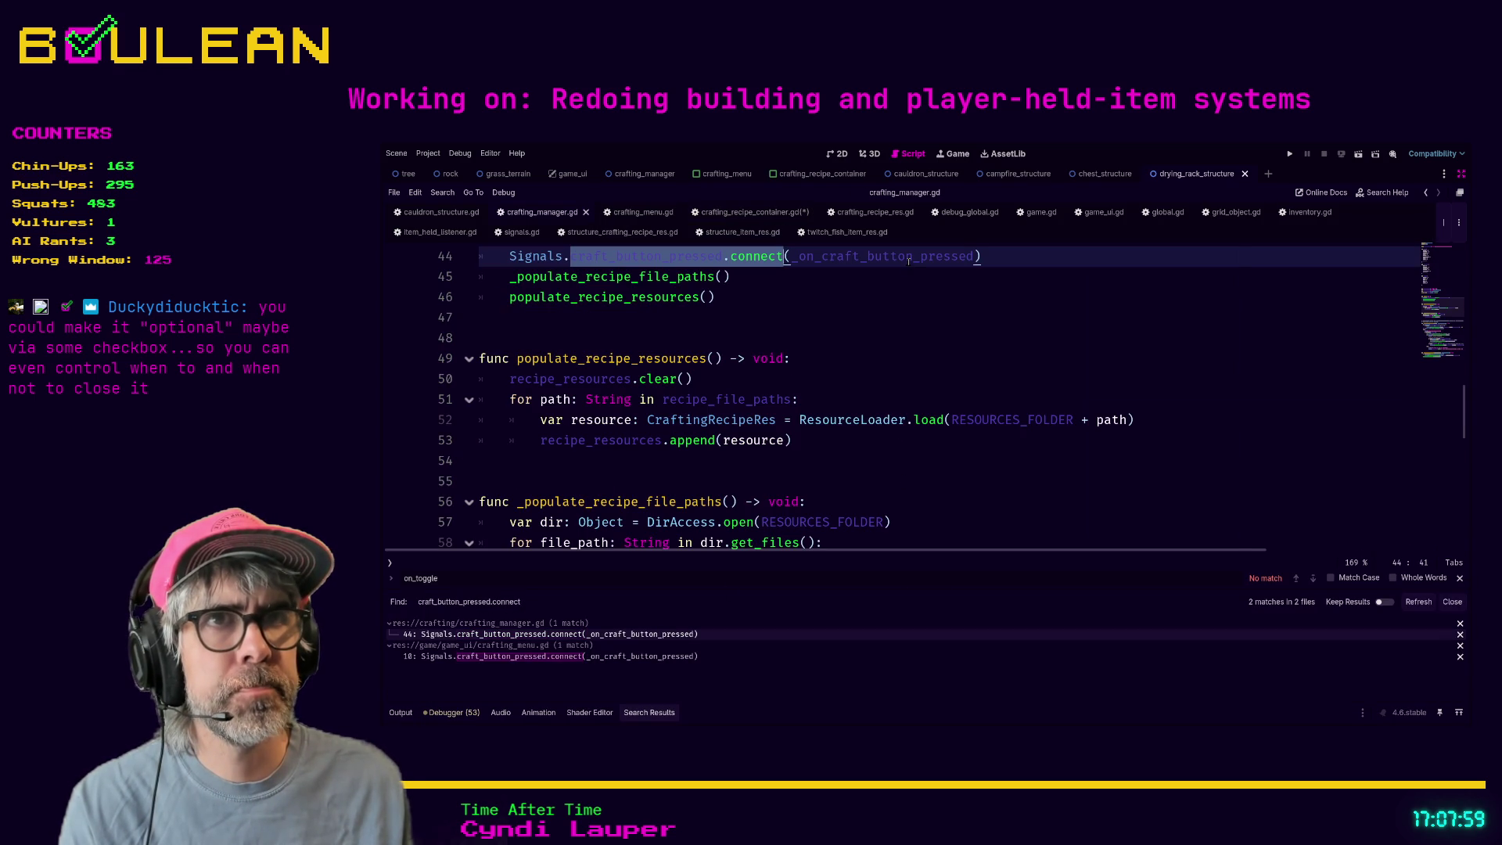
scroll(692, 345, "up", 2)
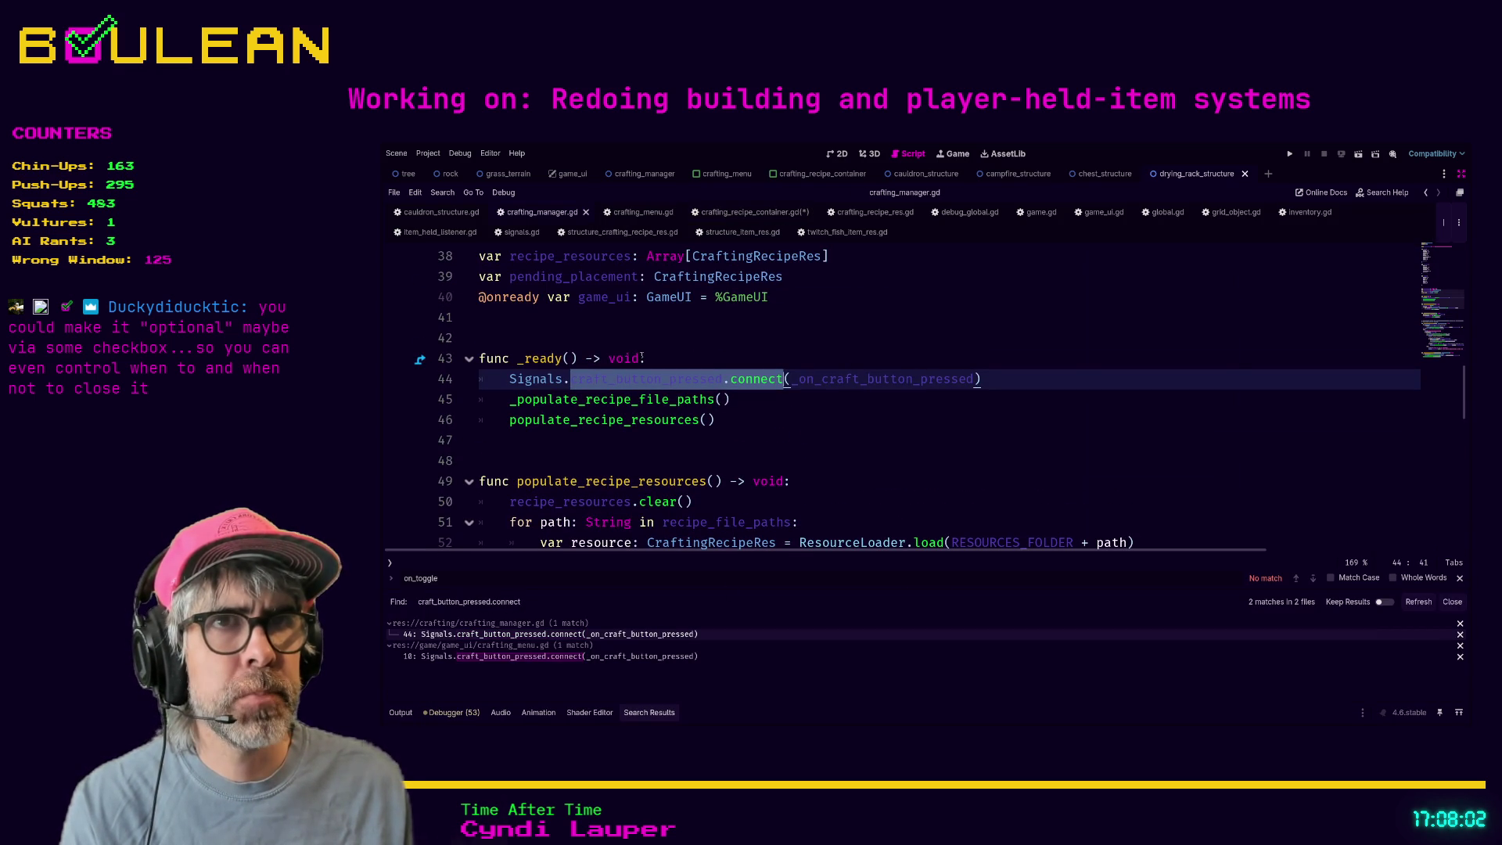
left_click(869, 381, "ctrl")
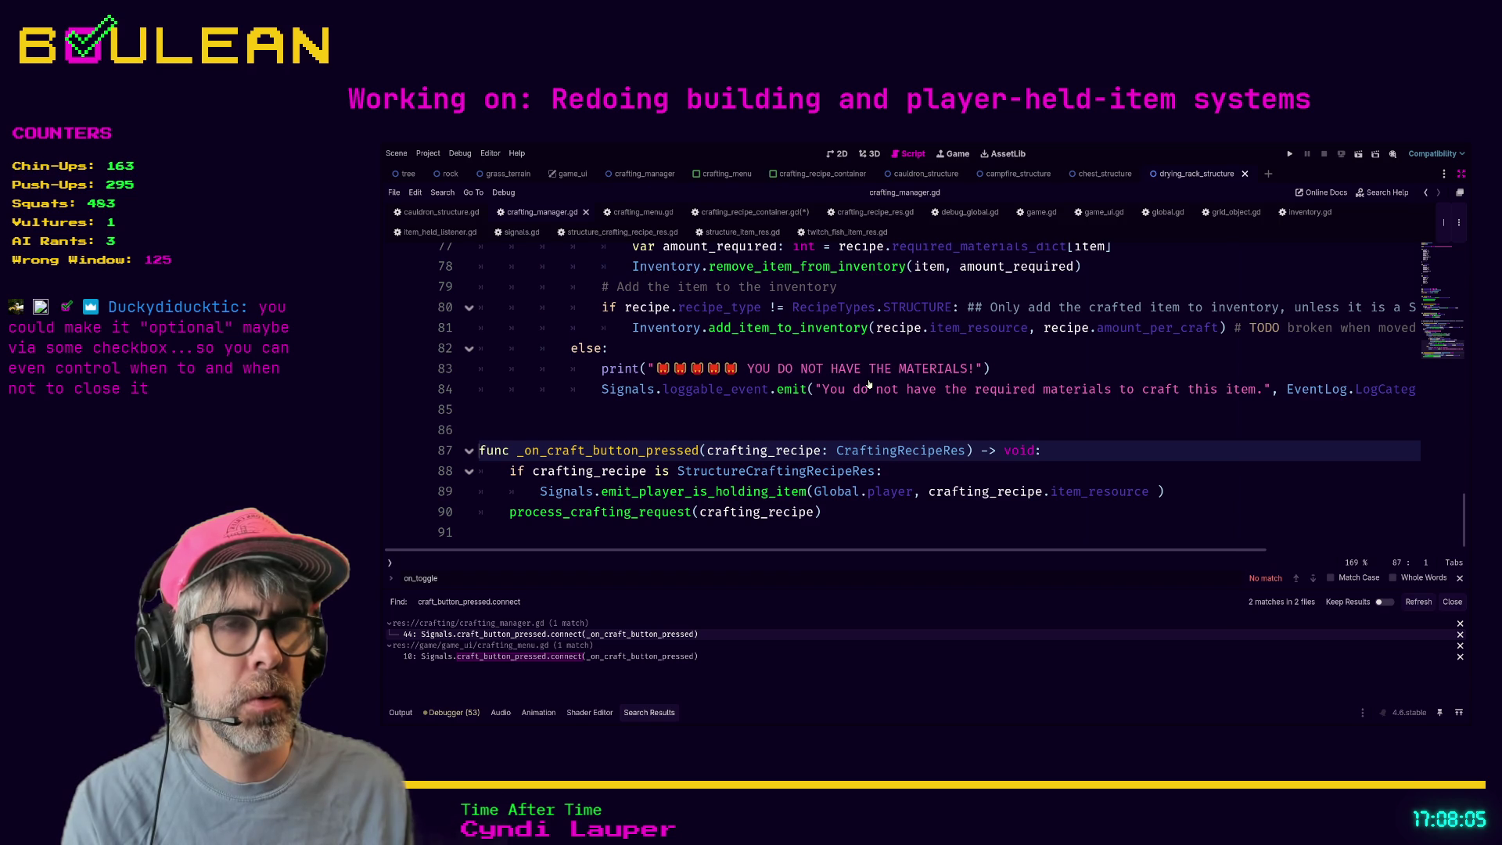
left_click_drag(875, 512, 875, 508)
left_click(860, 518)
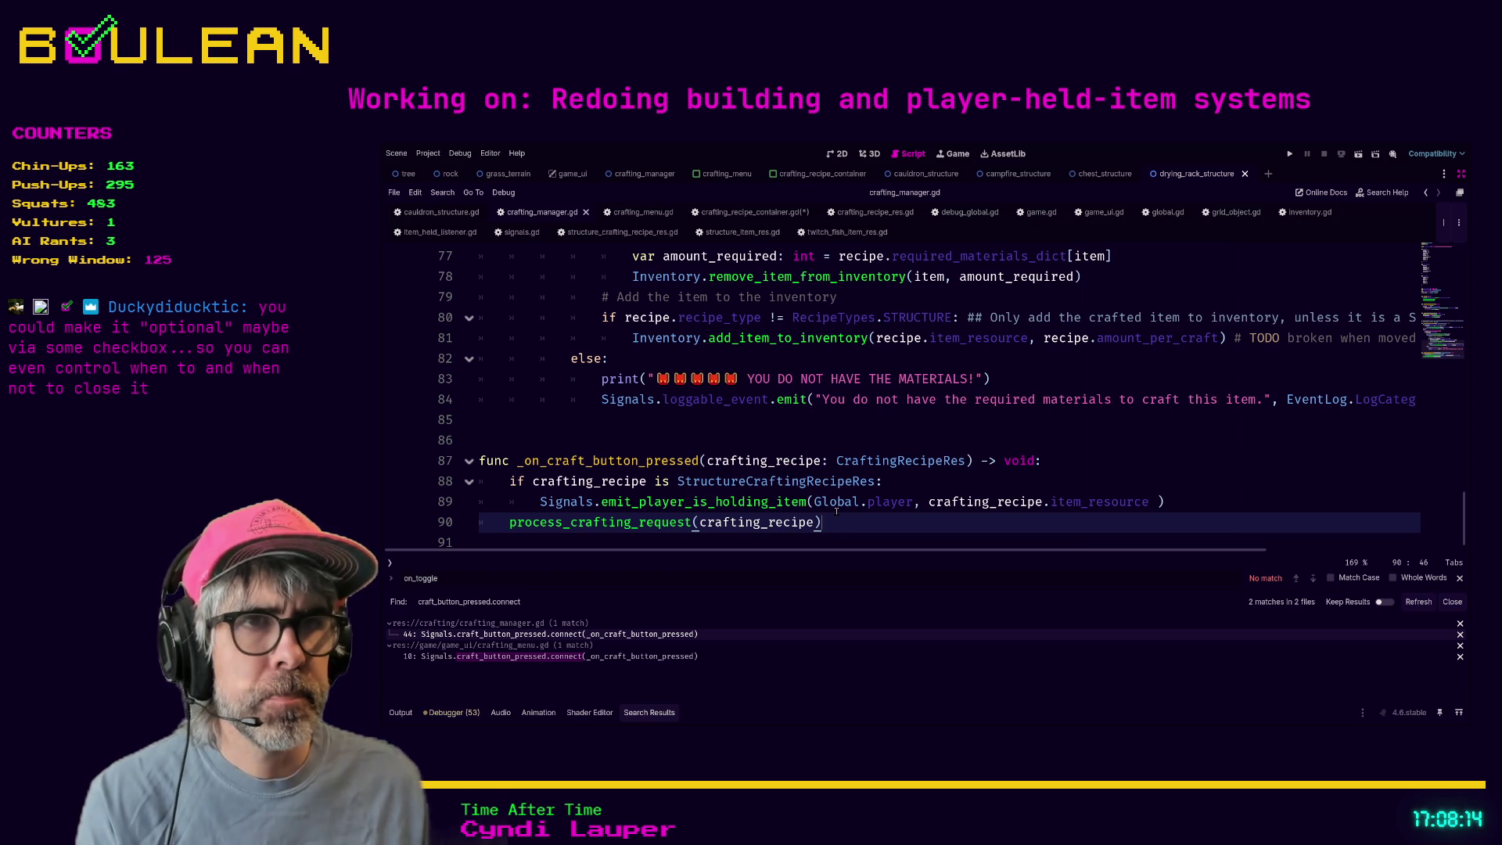
left_click(641, 501, "ctrl")
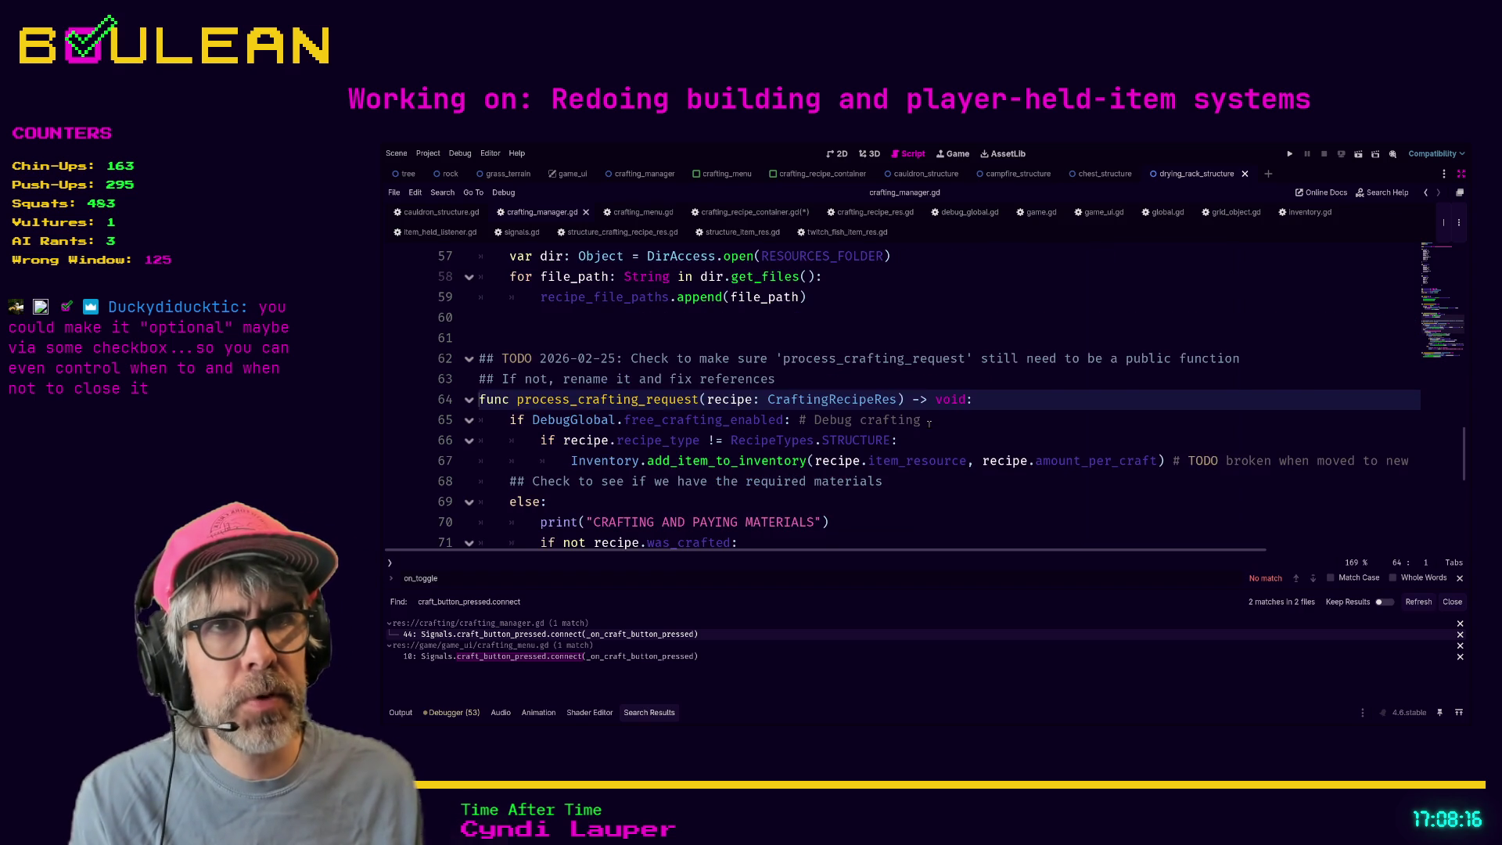
scroll(930, 423, "down", 3)
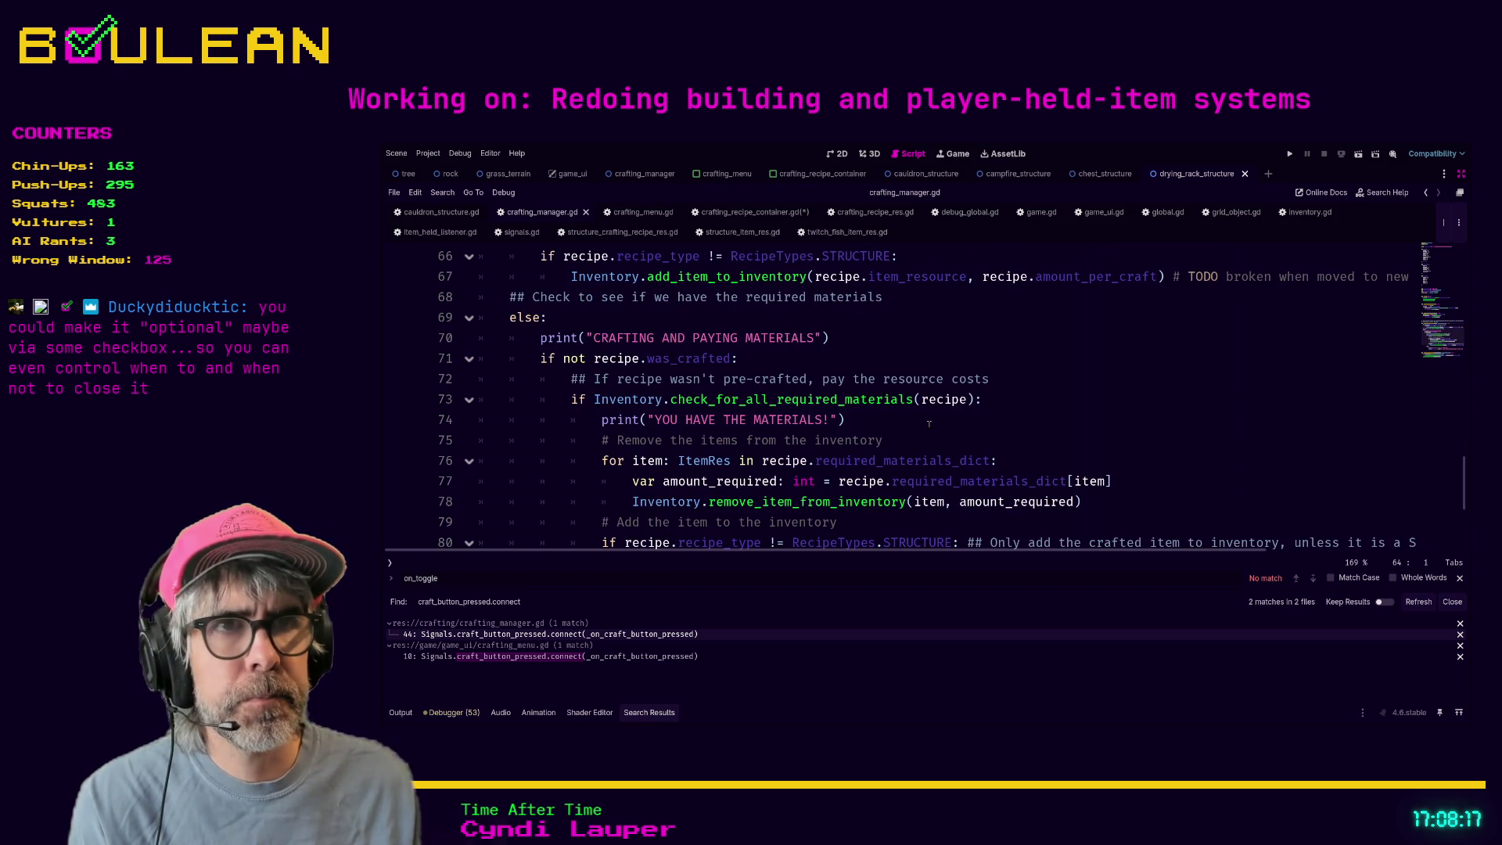
scroll(929, 423, "down", 1)
scroll(930, 422, "down", 3)
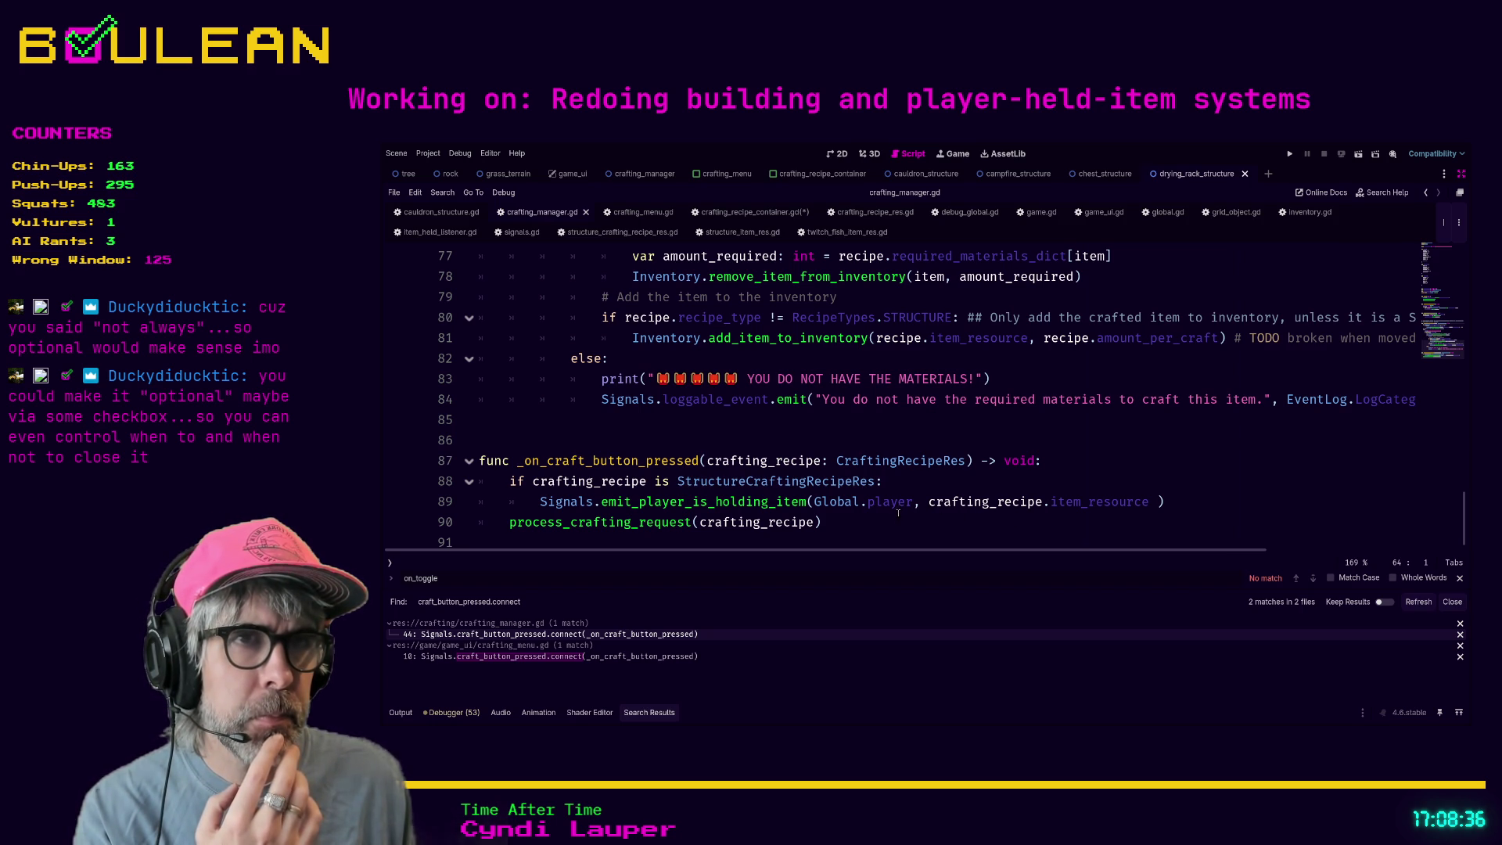
left_click(663, 657)
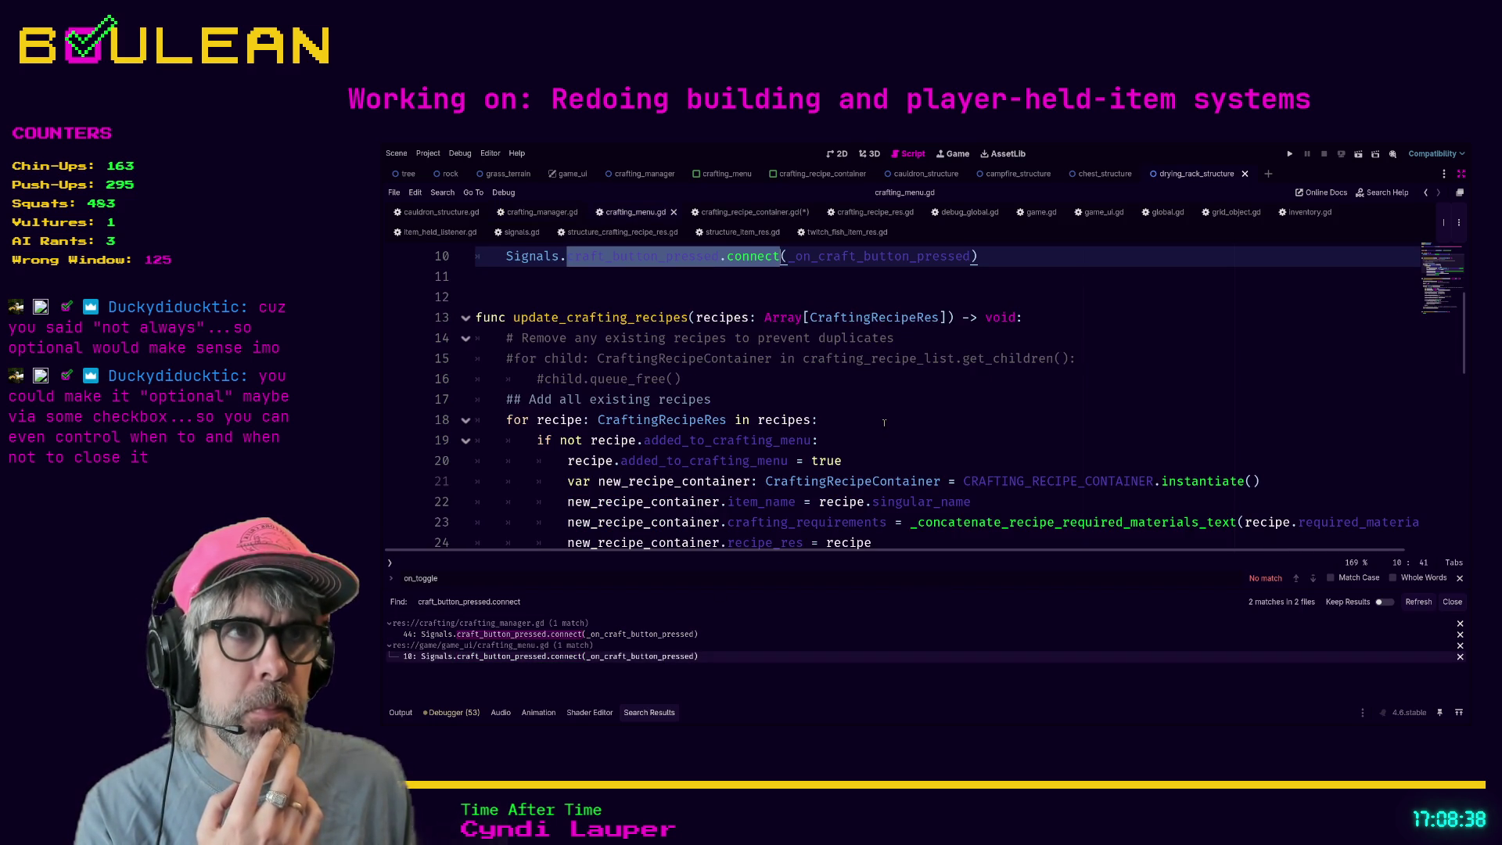
- From the crafting_menu.gd search result, jump to the _on_craft_button_pressed definition
scroll(860, 427, "up", 1)
left_click_drag(828, 307, 828, 311)
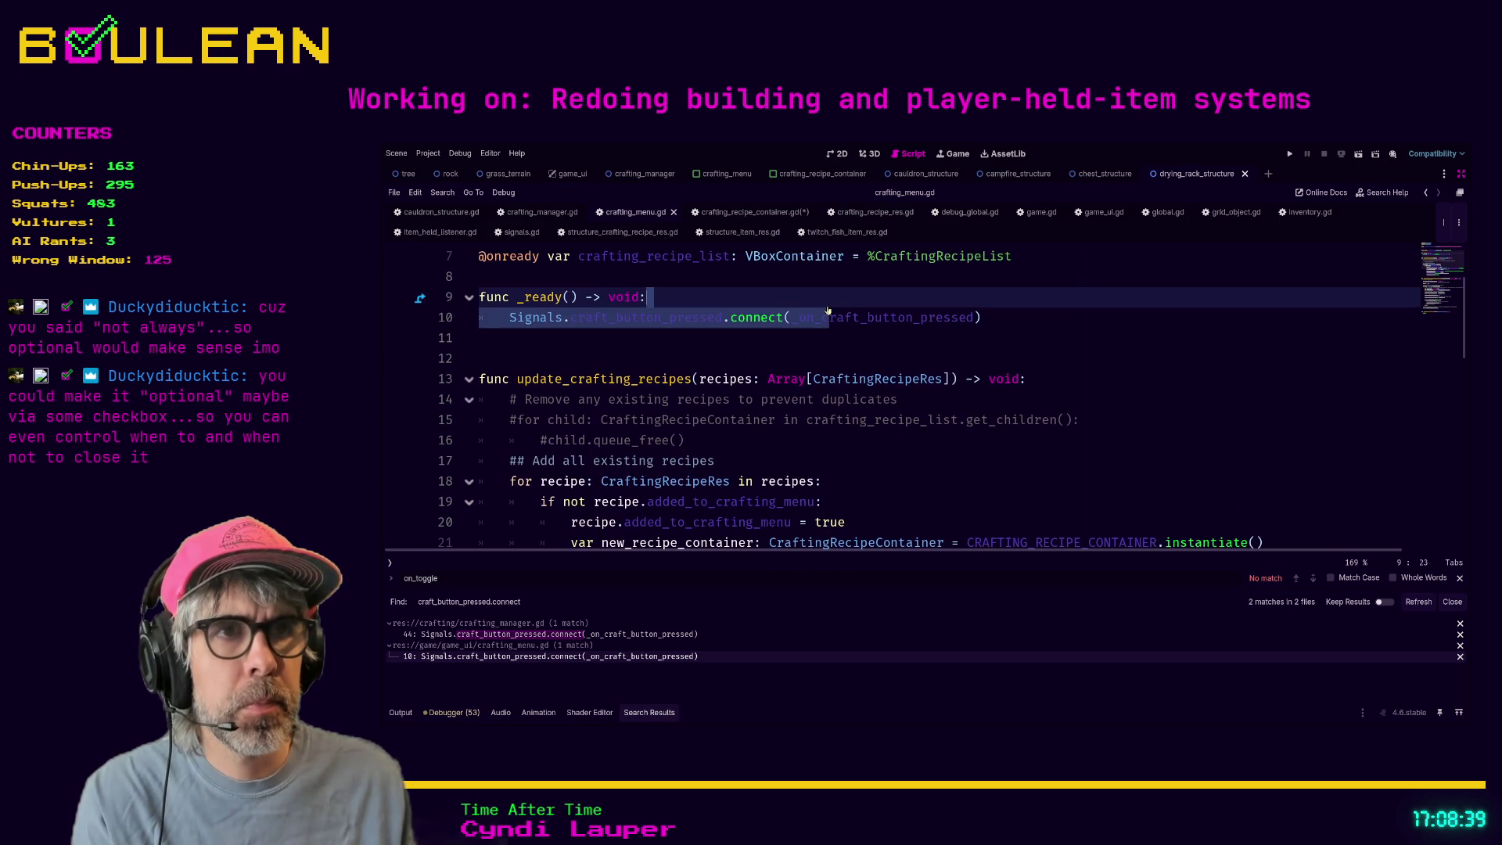
left_click(834, 317, "ctrl")
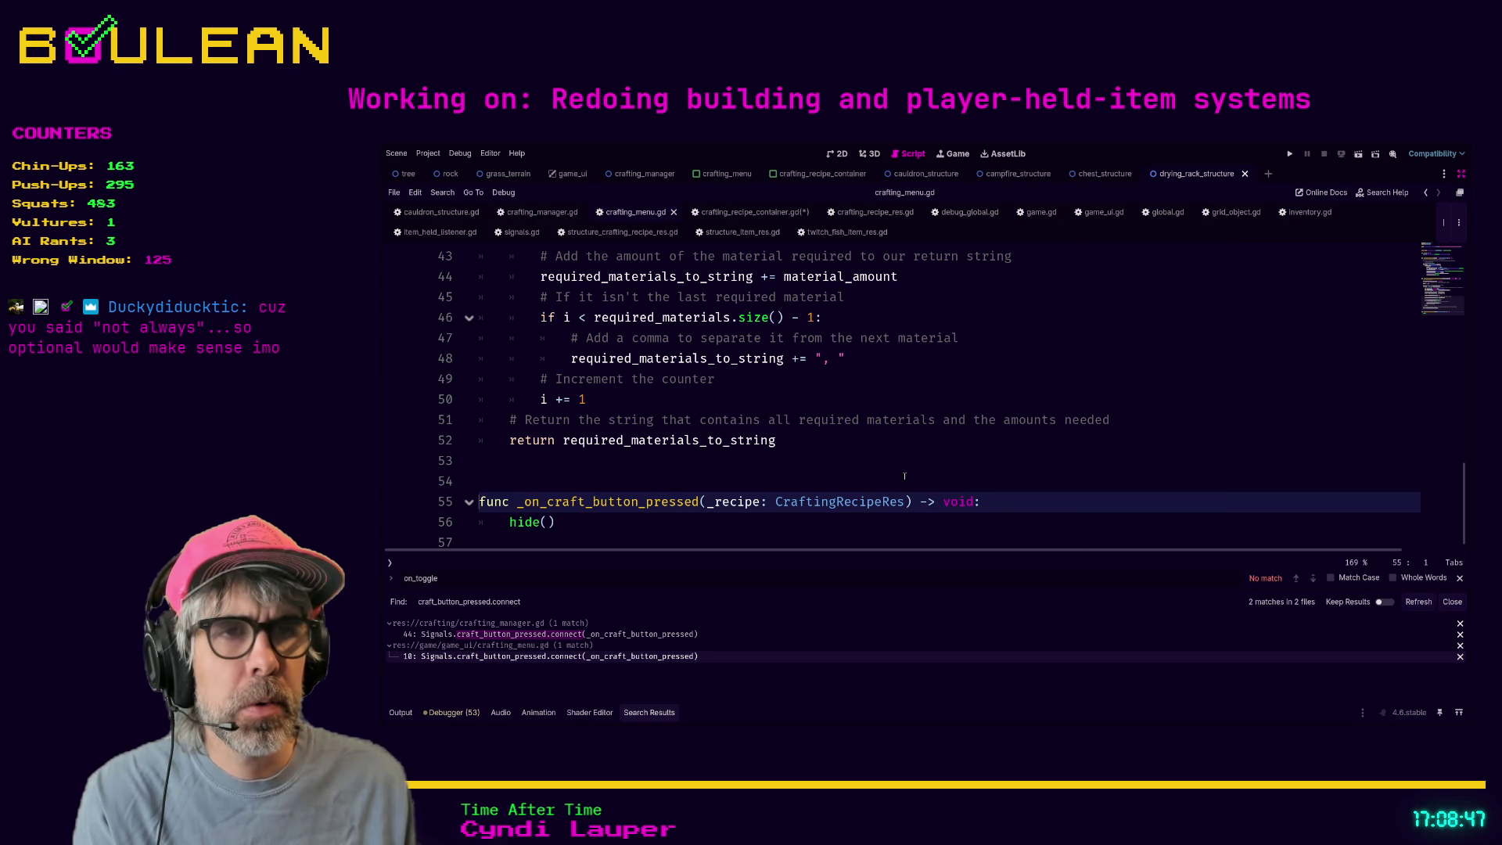
- Rename the handler's _recipe parameter to recipe, leaving the hide() body unchanged
scroll(904, 476, "up", 14)
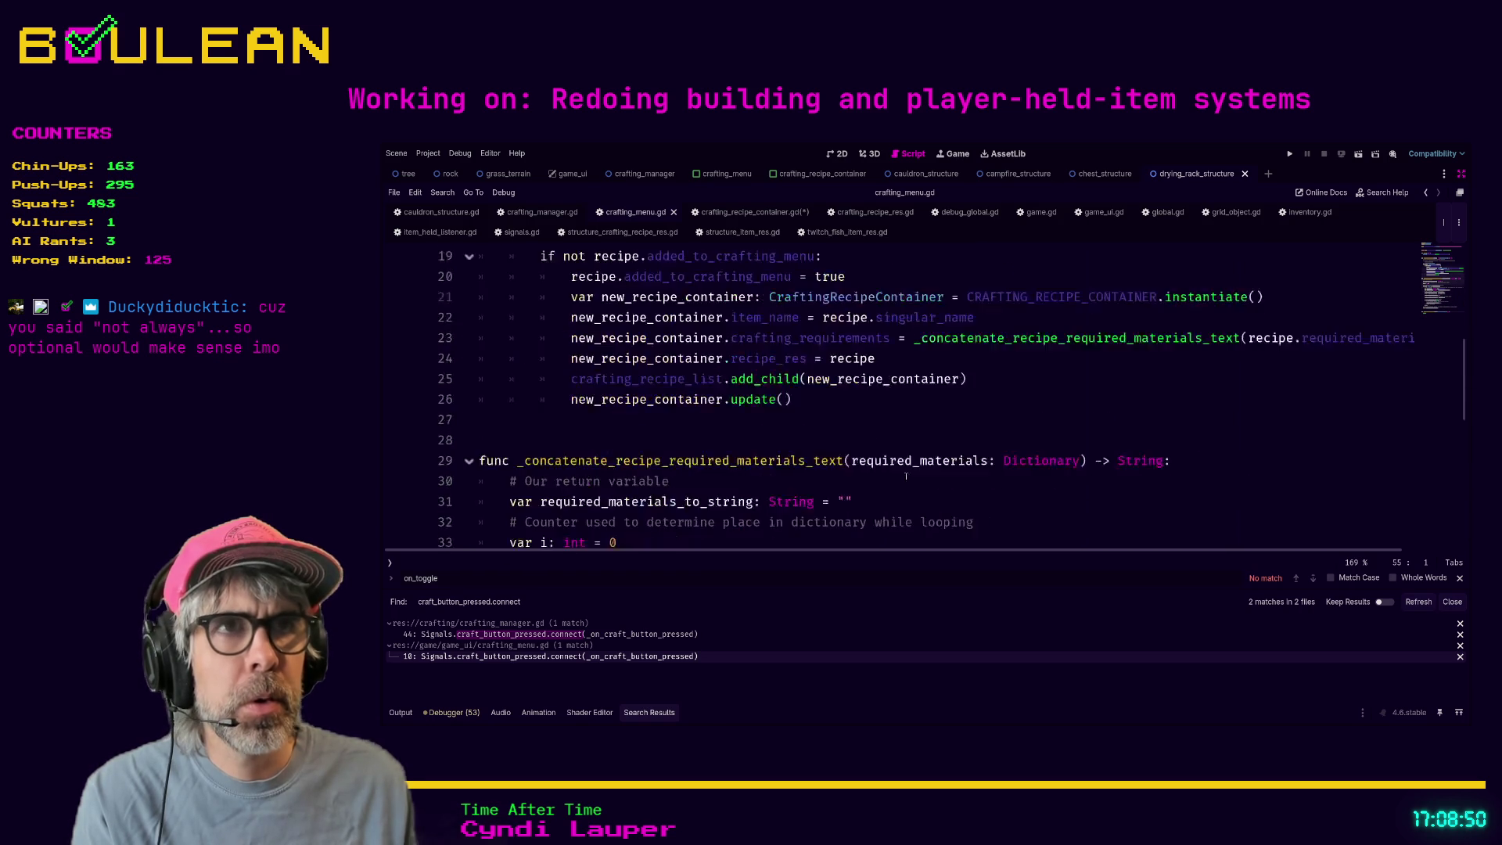
scroll(906, 476, "down", 14)
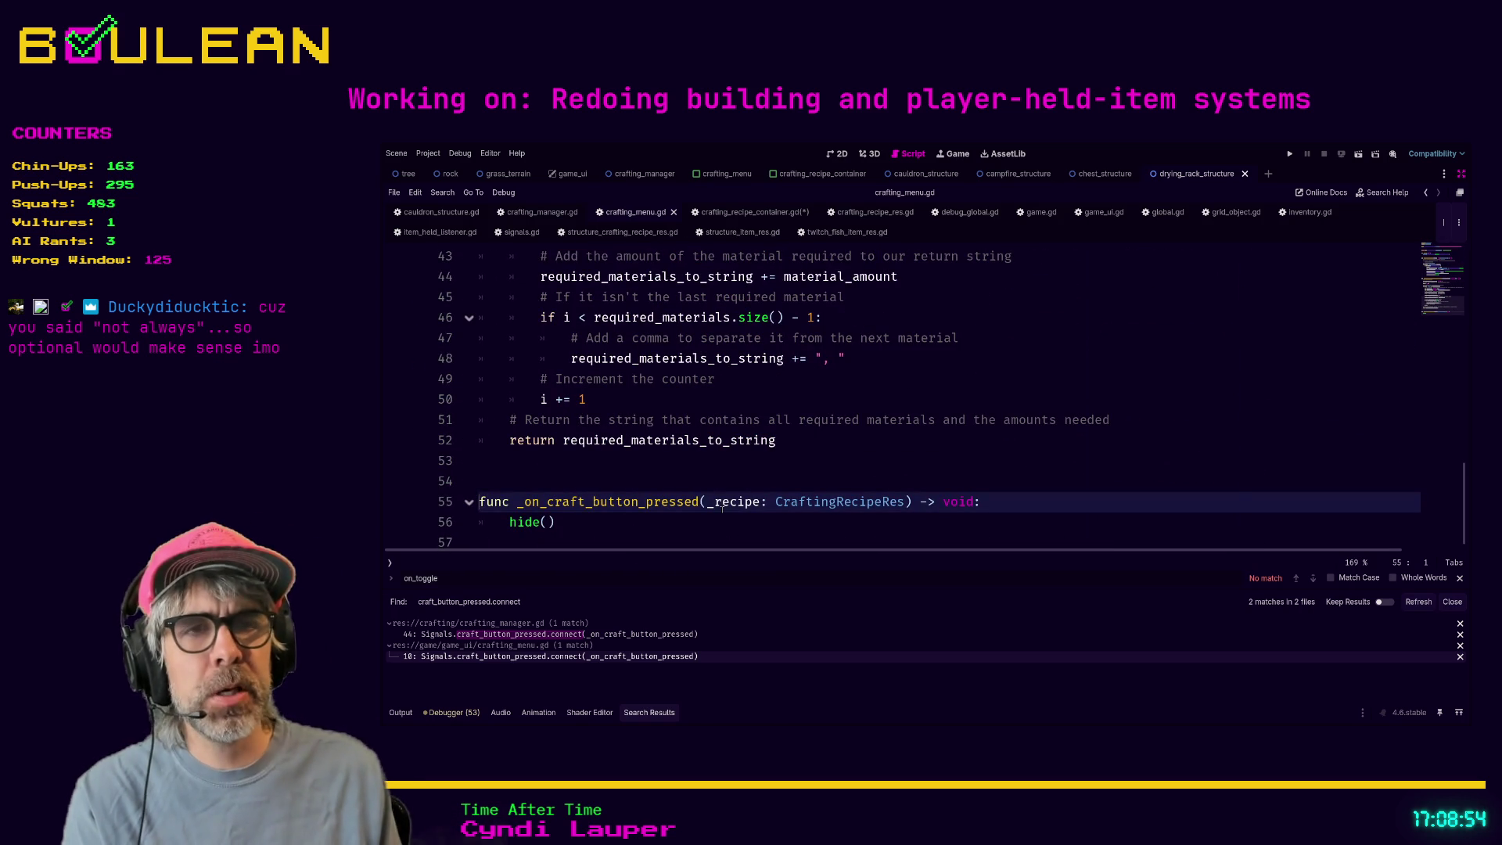
left_click(690, 531)
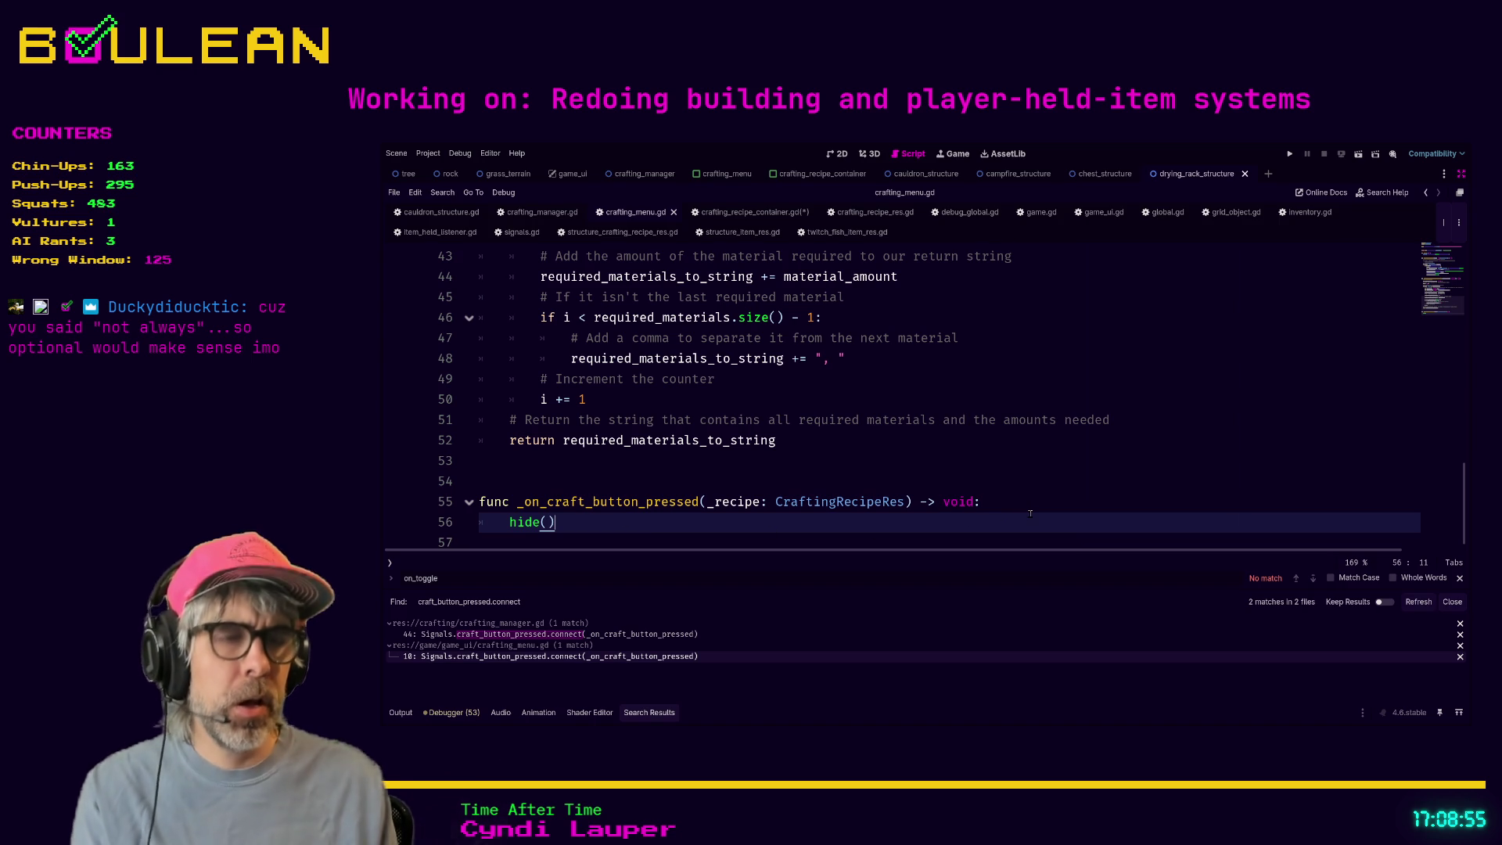
key("Up")
left_click(708, 502)
key("Delete")
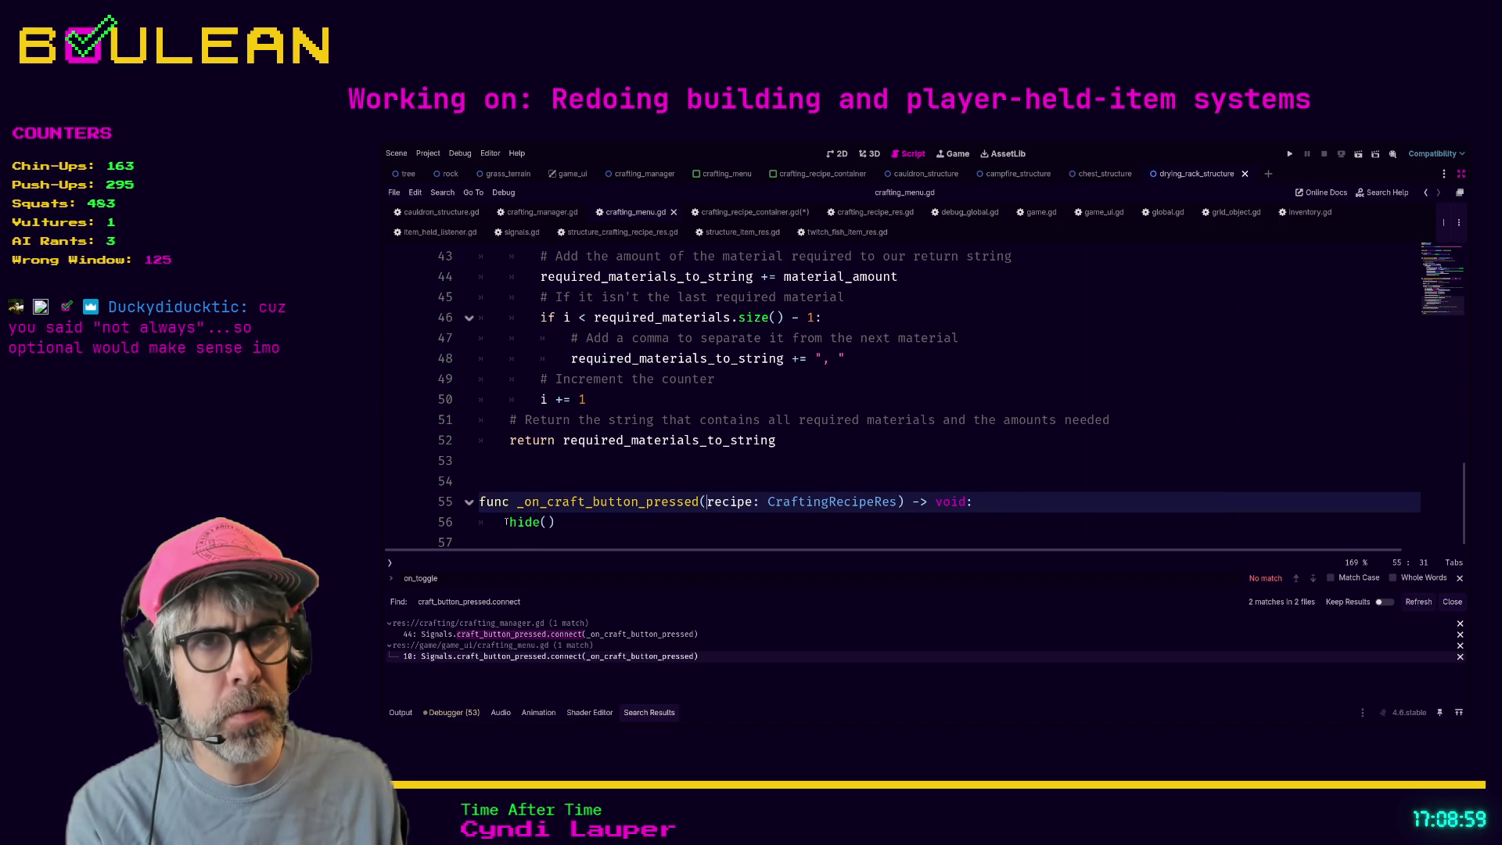
left_click(505, 522)
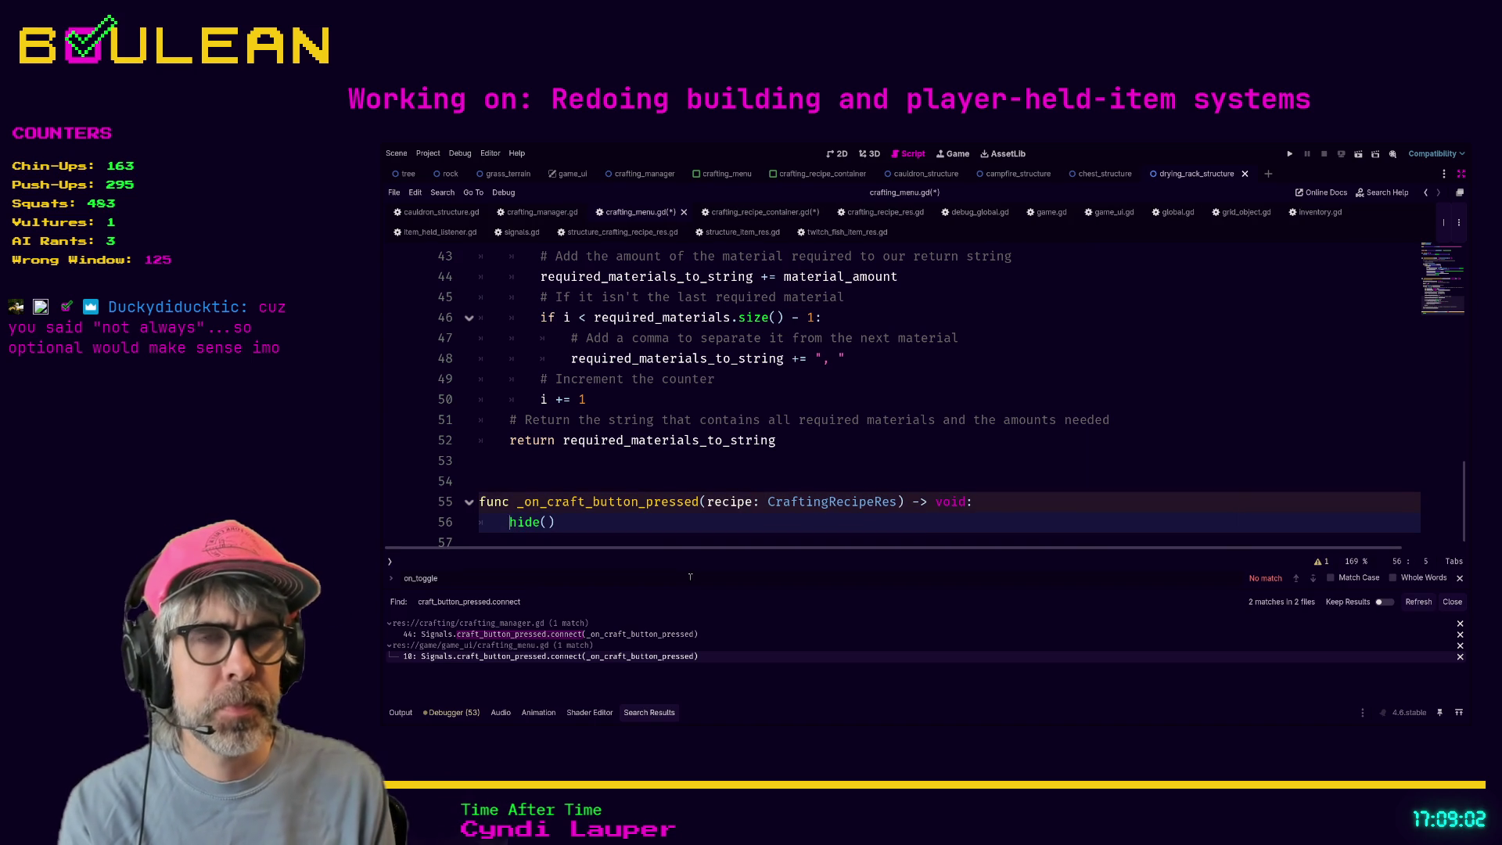
- Wrap hide() in an 'if recipe is StructureCraftingRecipeRes:' check
key("Return")
type("if ")
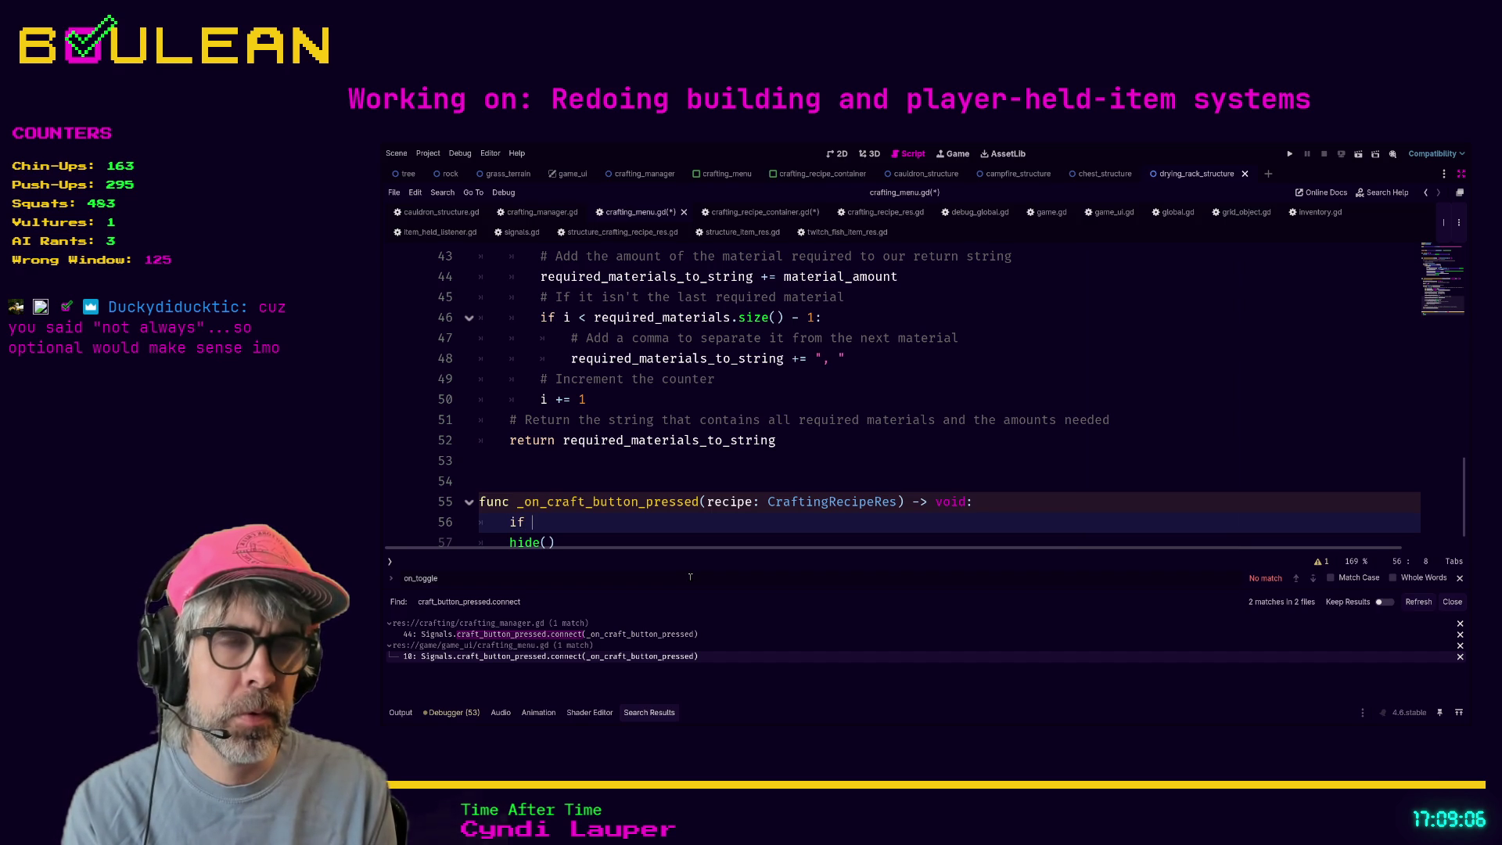
type("recipe is R")
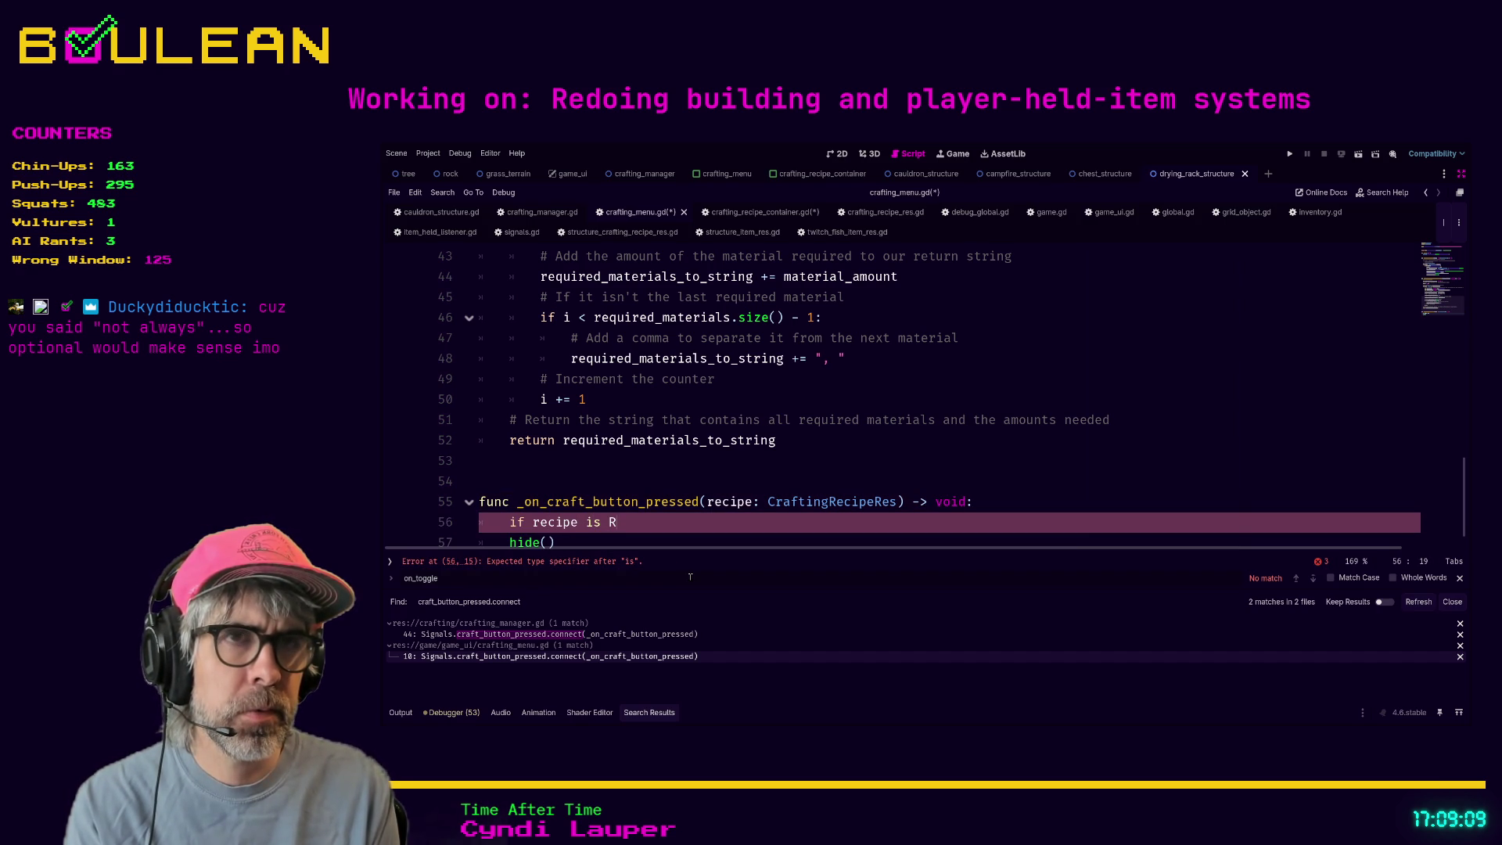
key("BackSpace")
type("st")
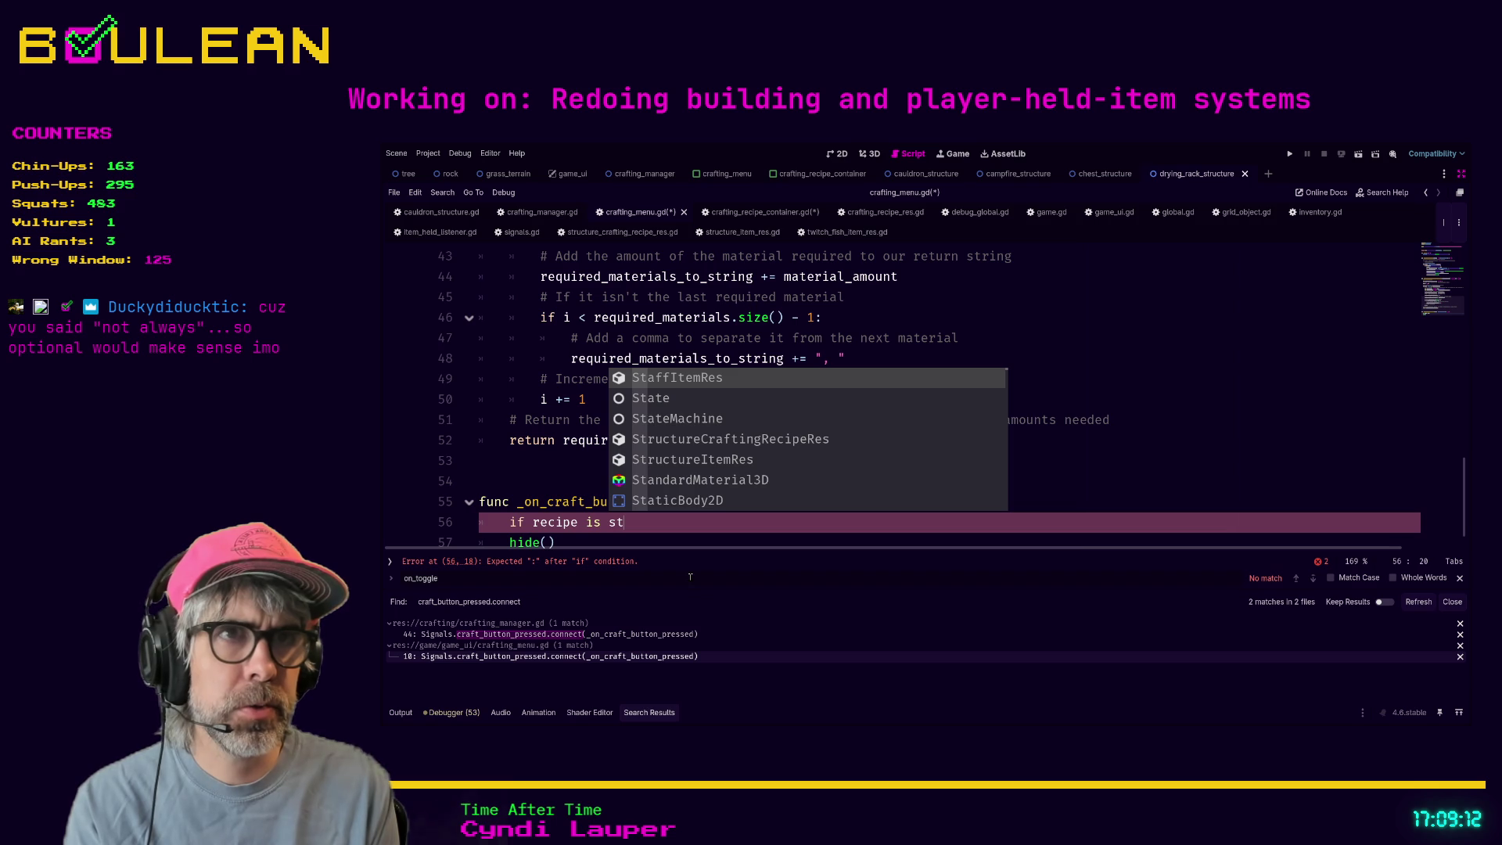
key("Down")
key("Down")
key("Down")
key("Return")
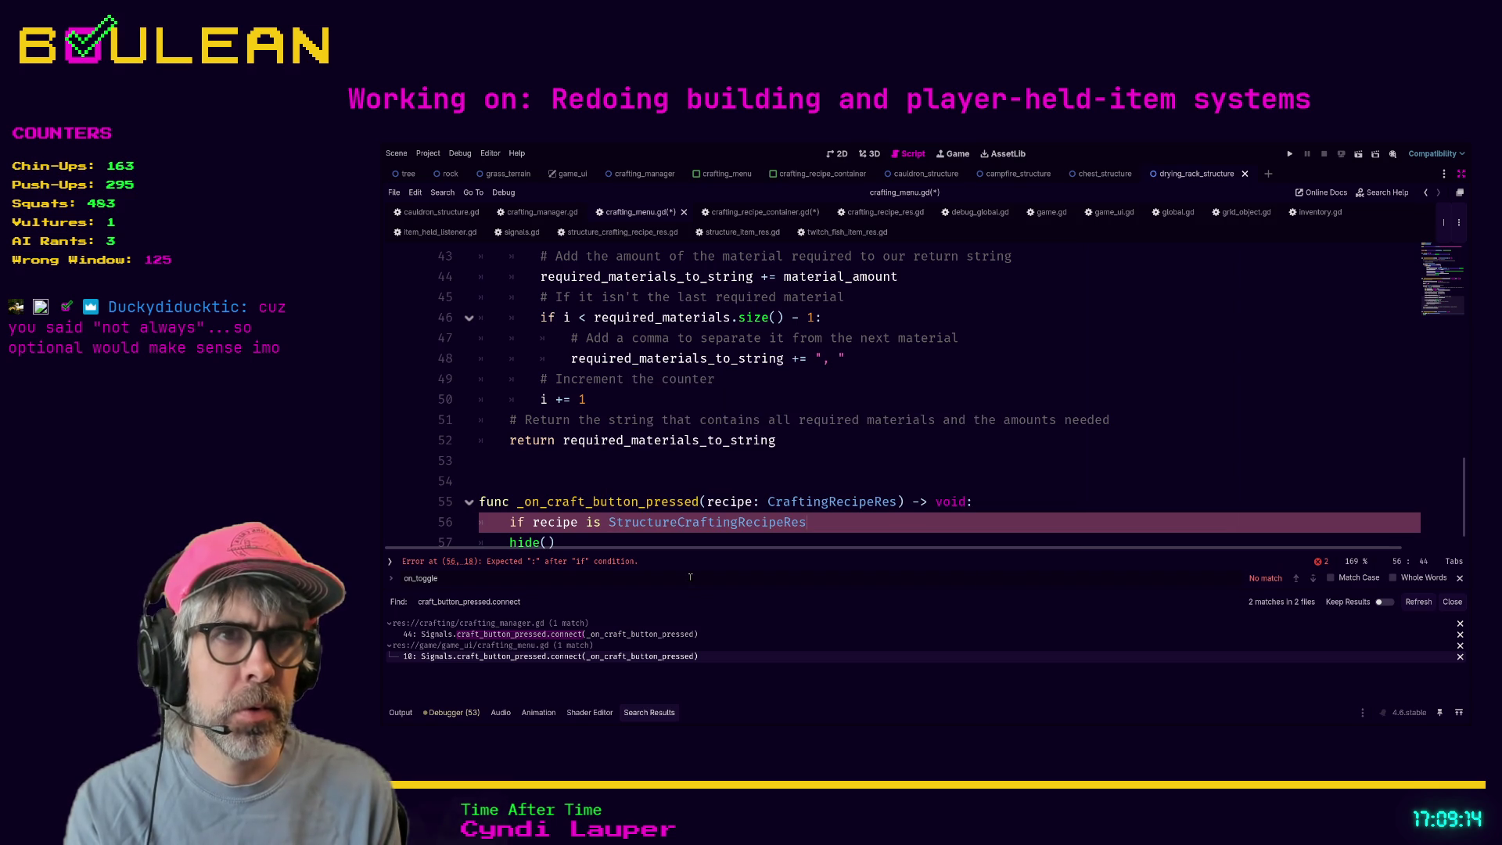
type(":")
key("Down")
key("Home")
key("Tab")
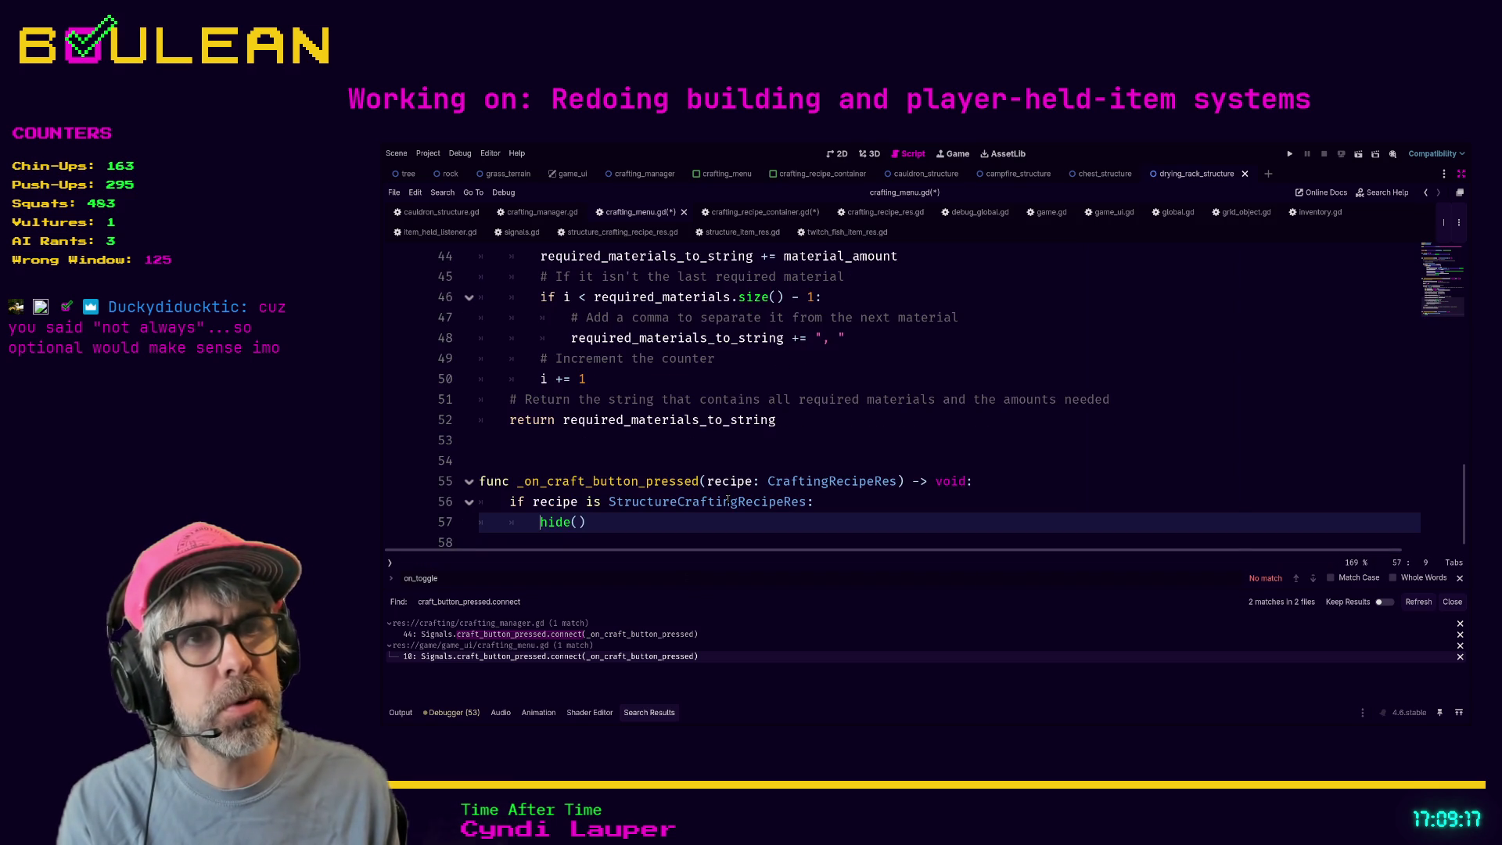
- Search the script for 'toggle', clear the search, then save and run the game with F5
scroll(716, 493, "up", 10)
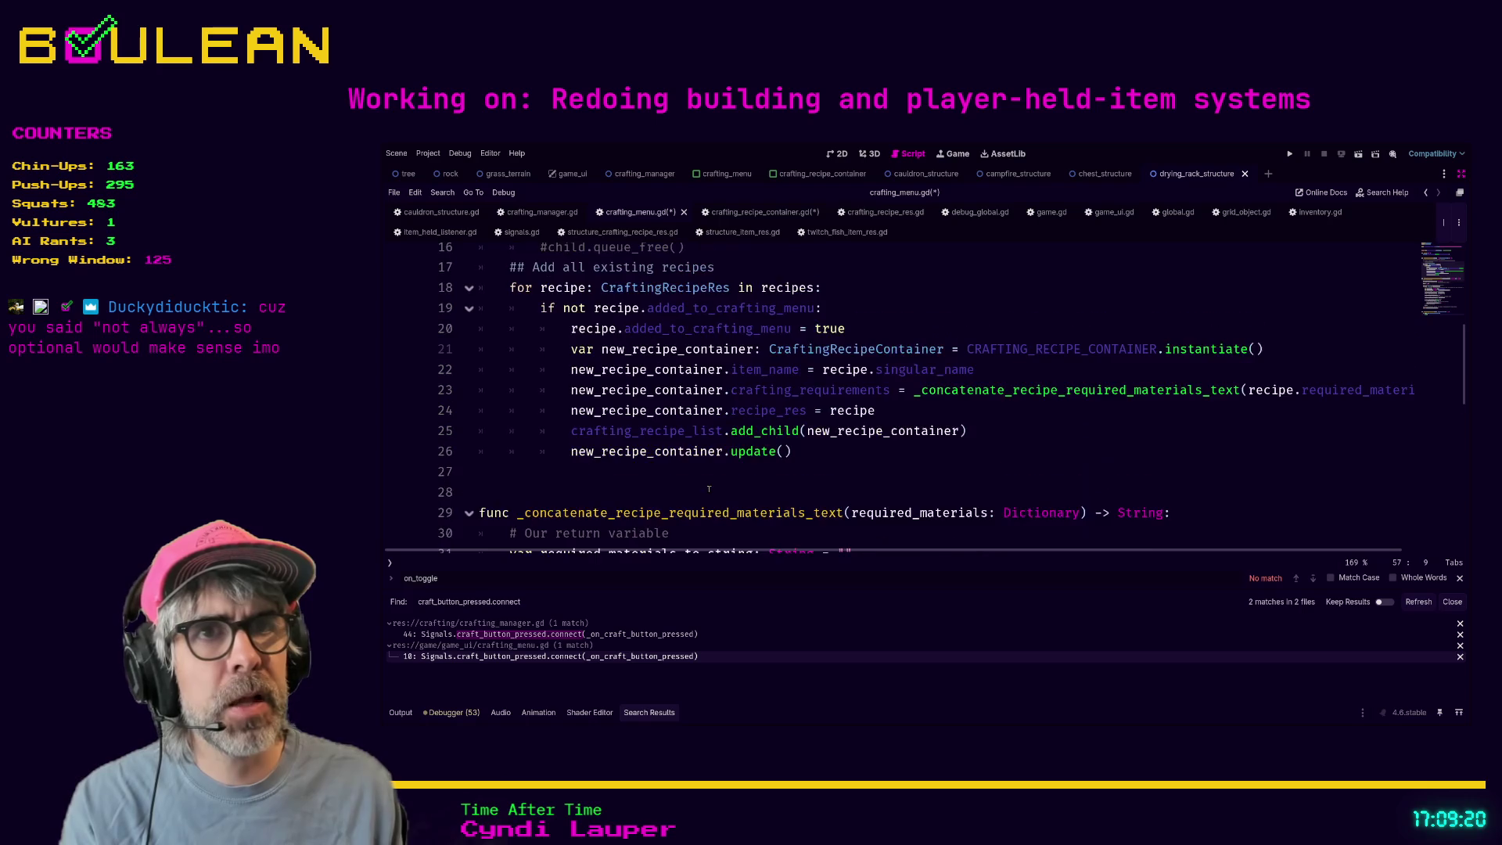
scroll(709, 489, "up", 5)
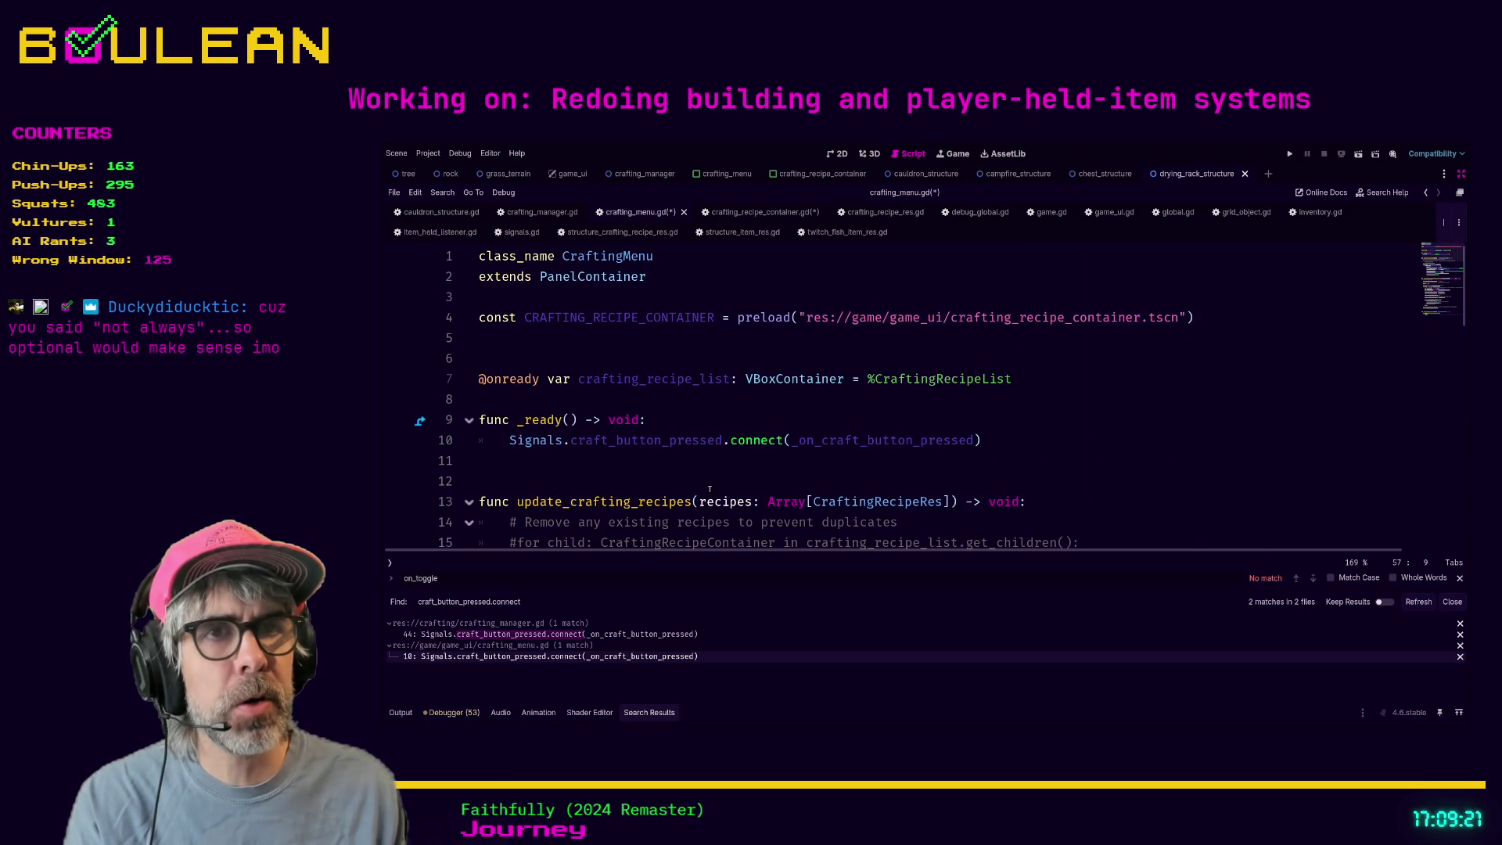
scroll(709, 489, "down", 14)
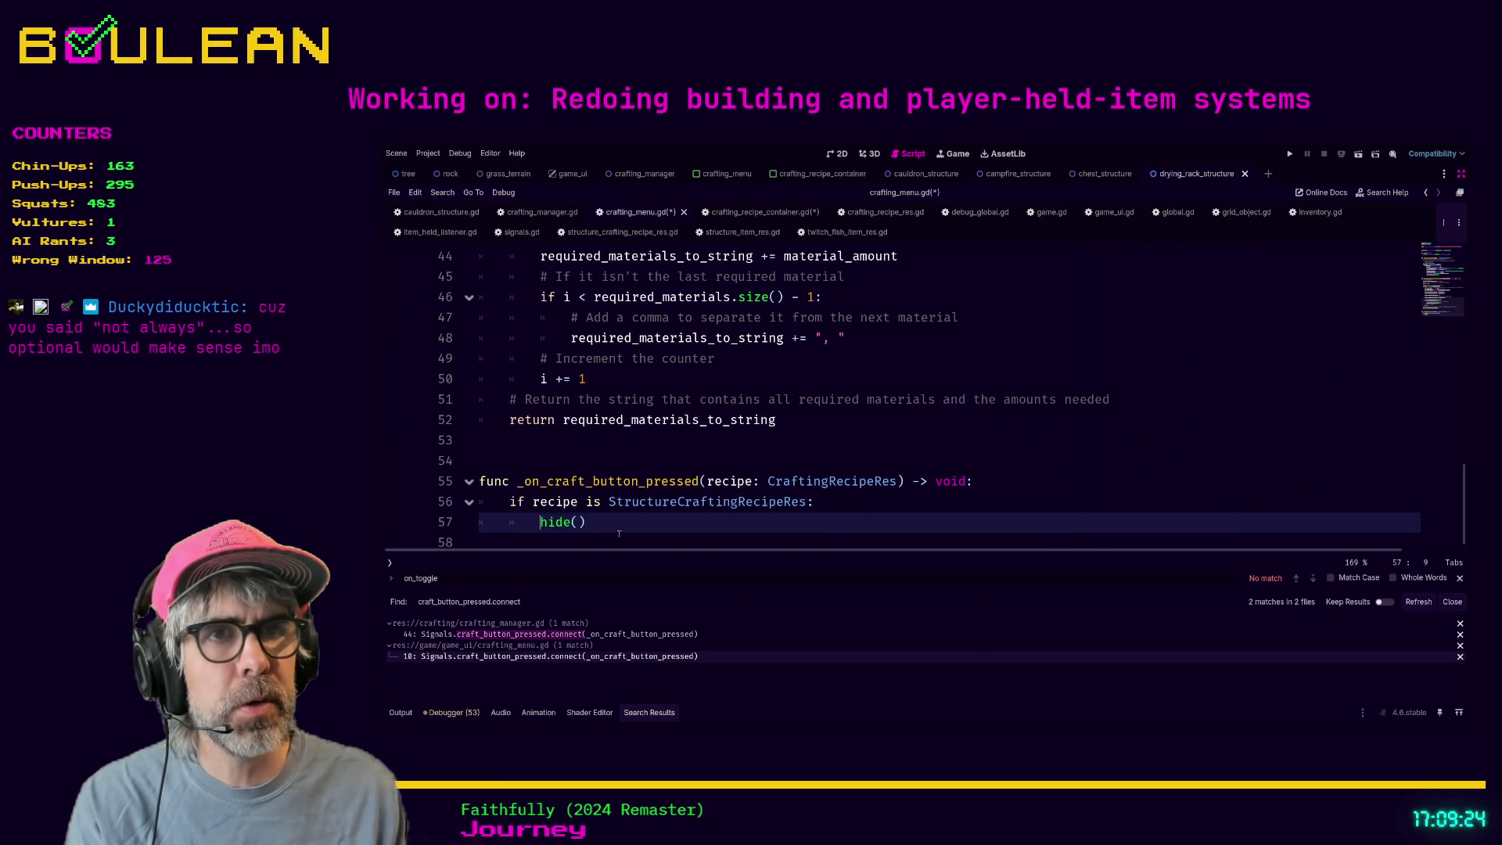
key("ctrl+f")
type("toggle")
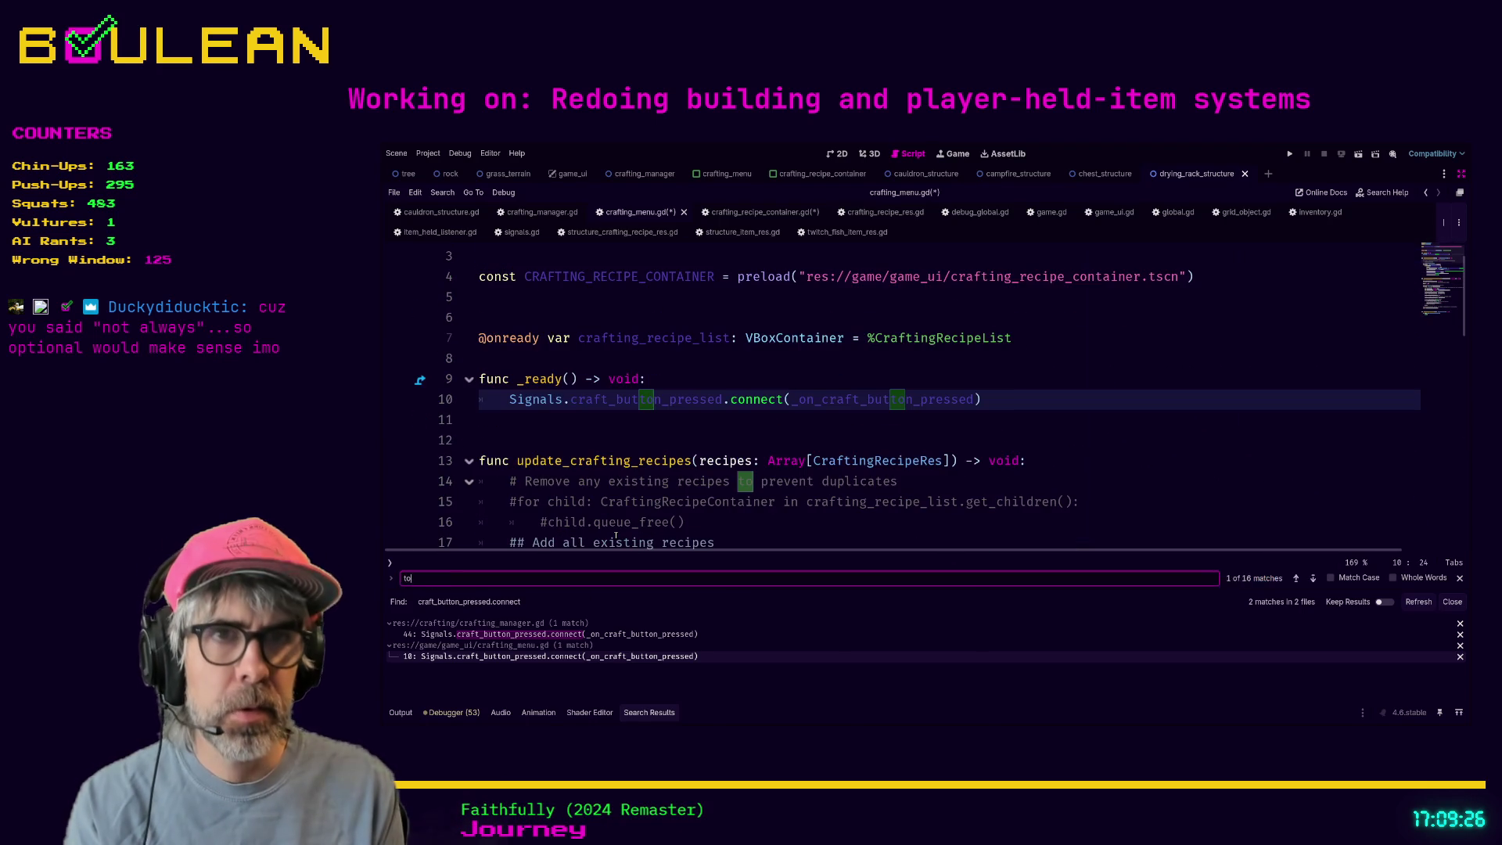
key("ctrl+a")
key("BackSpace")
scroll(616, 536, "down", 14)
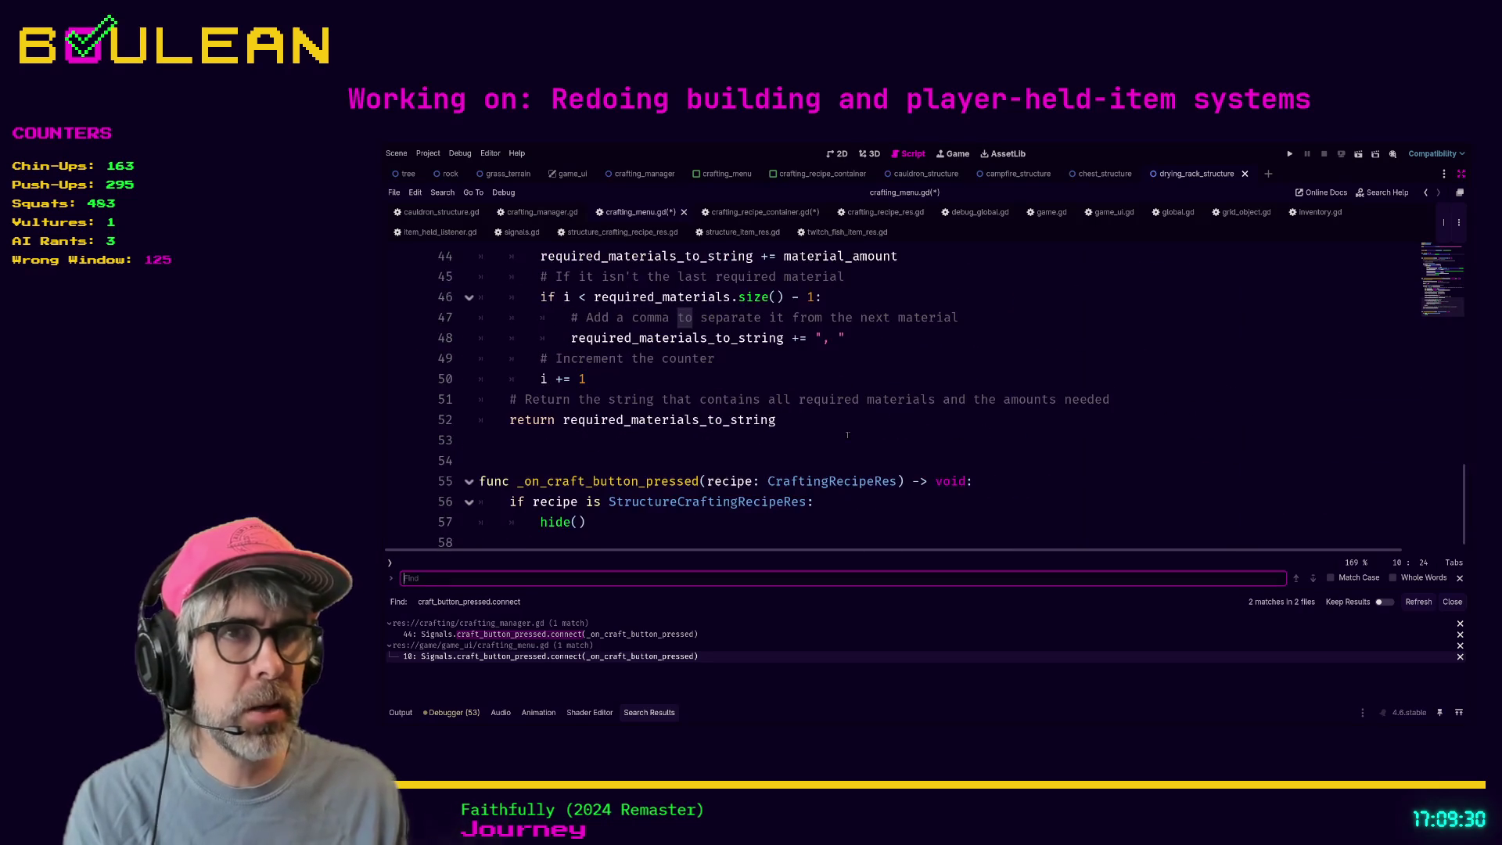
left_click(665, 539)
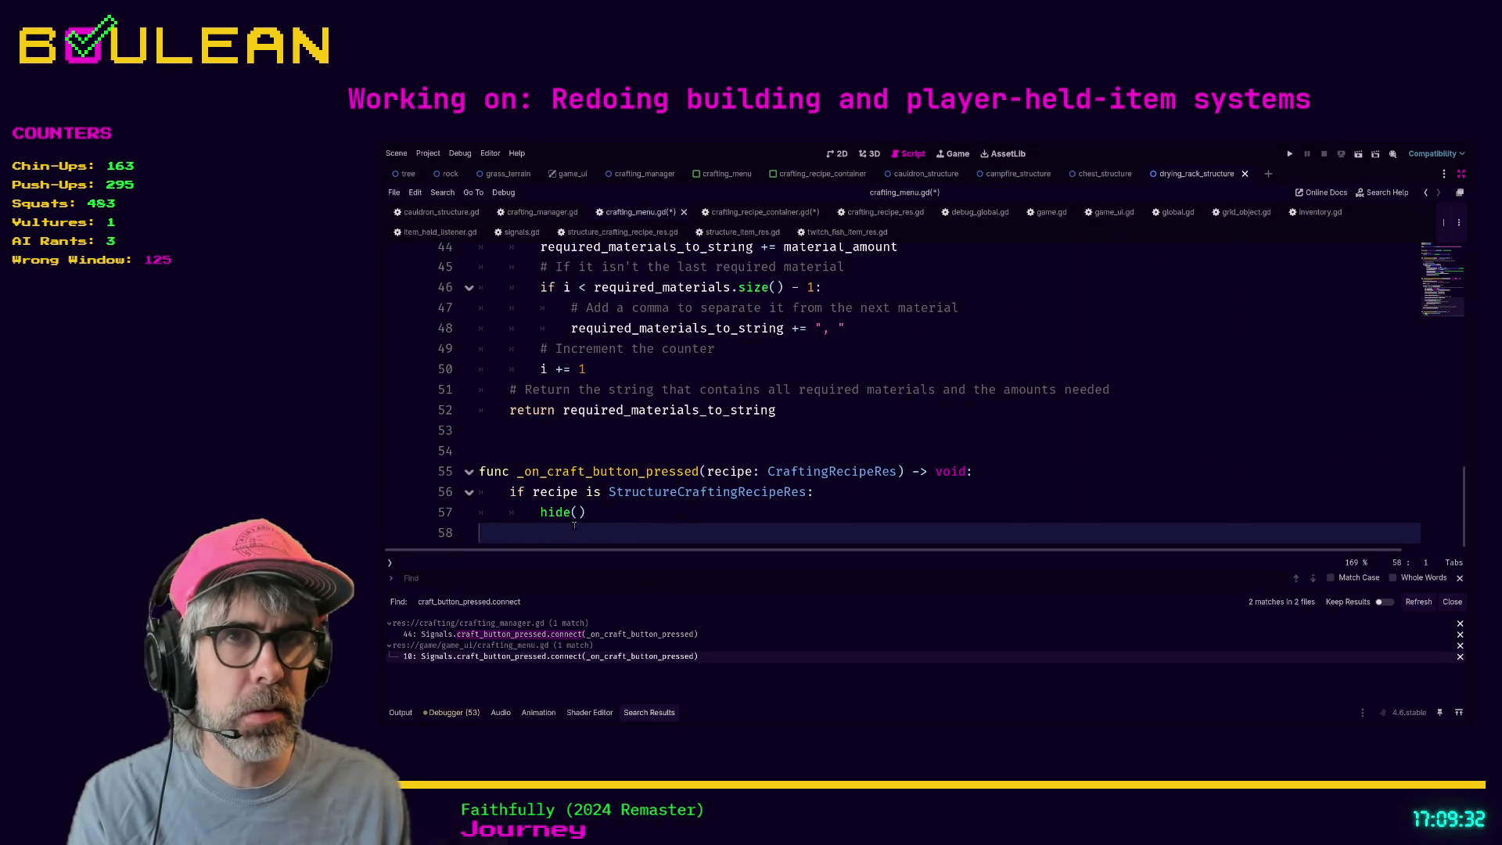
key("F5")
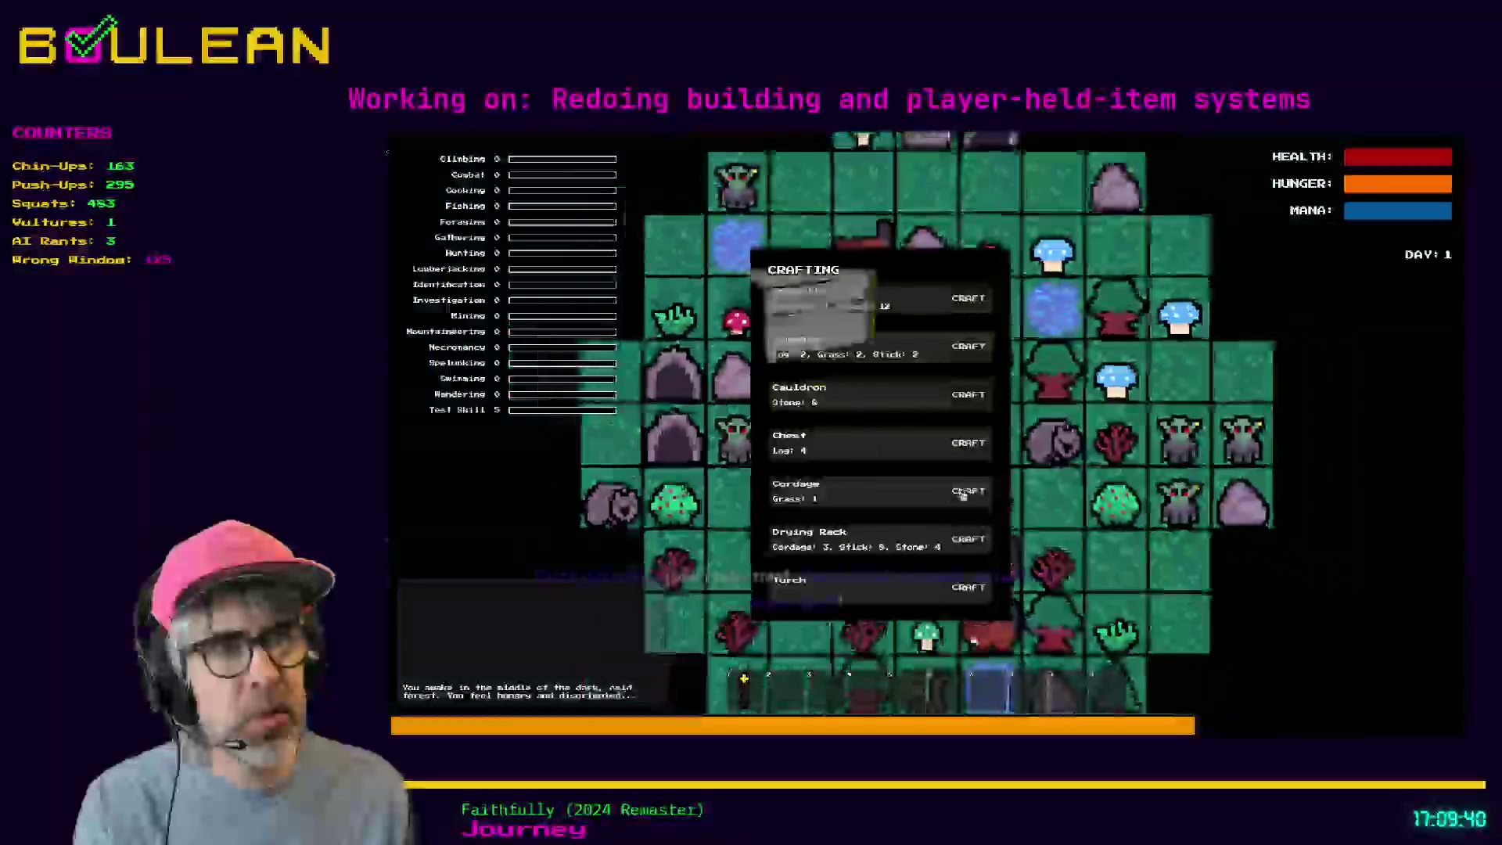
- Craft two Cordage in the running game and reopen the crafting menu
left_click(963, 492)
left_click(963, 492)
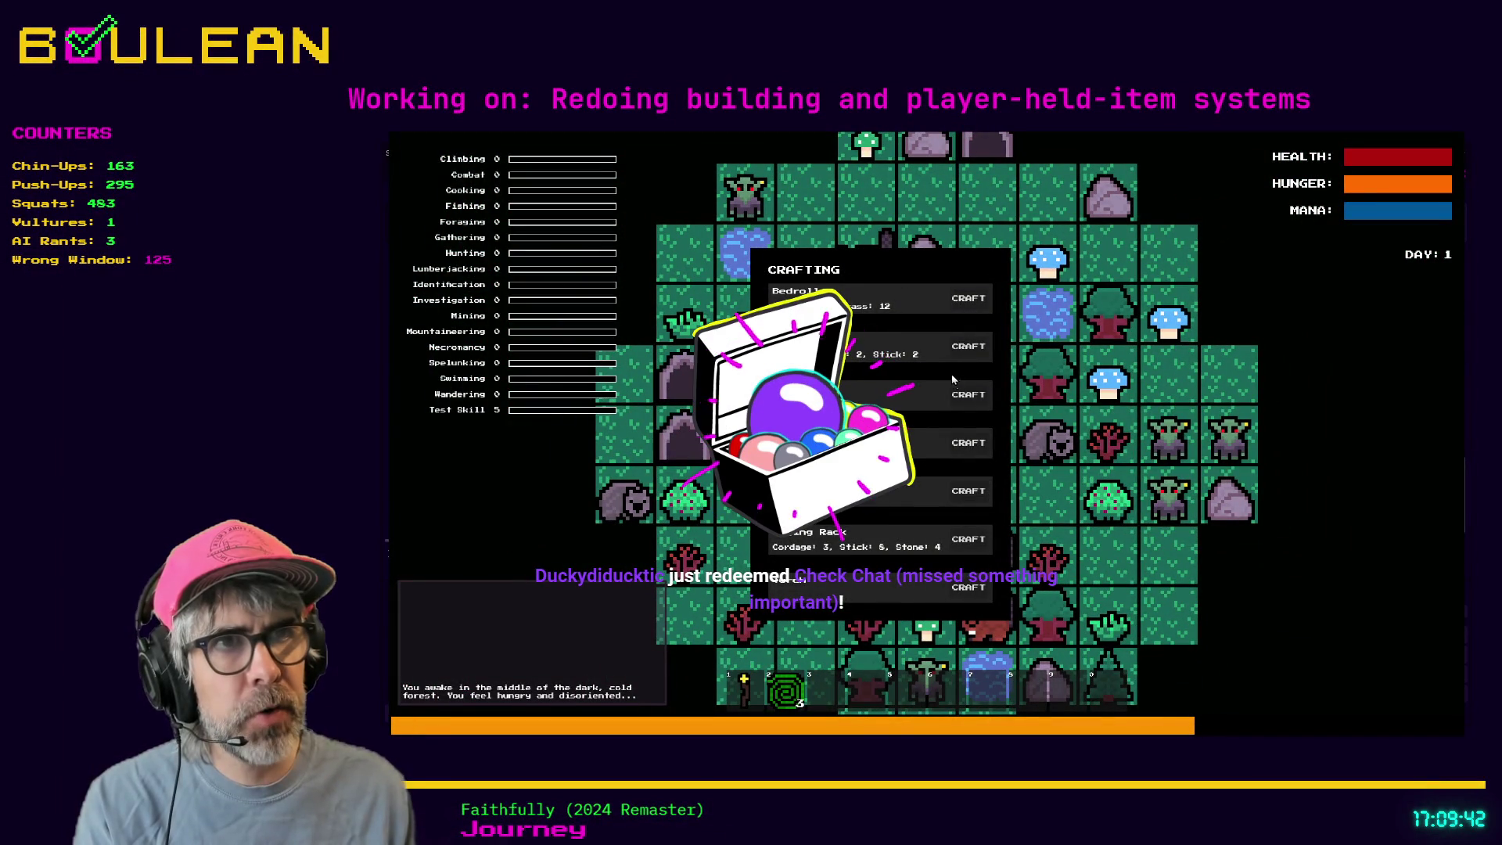
left_click(970, 395)
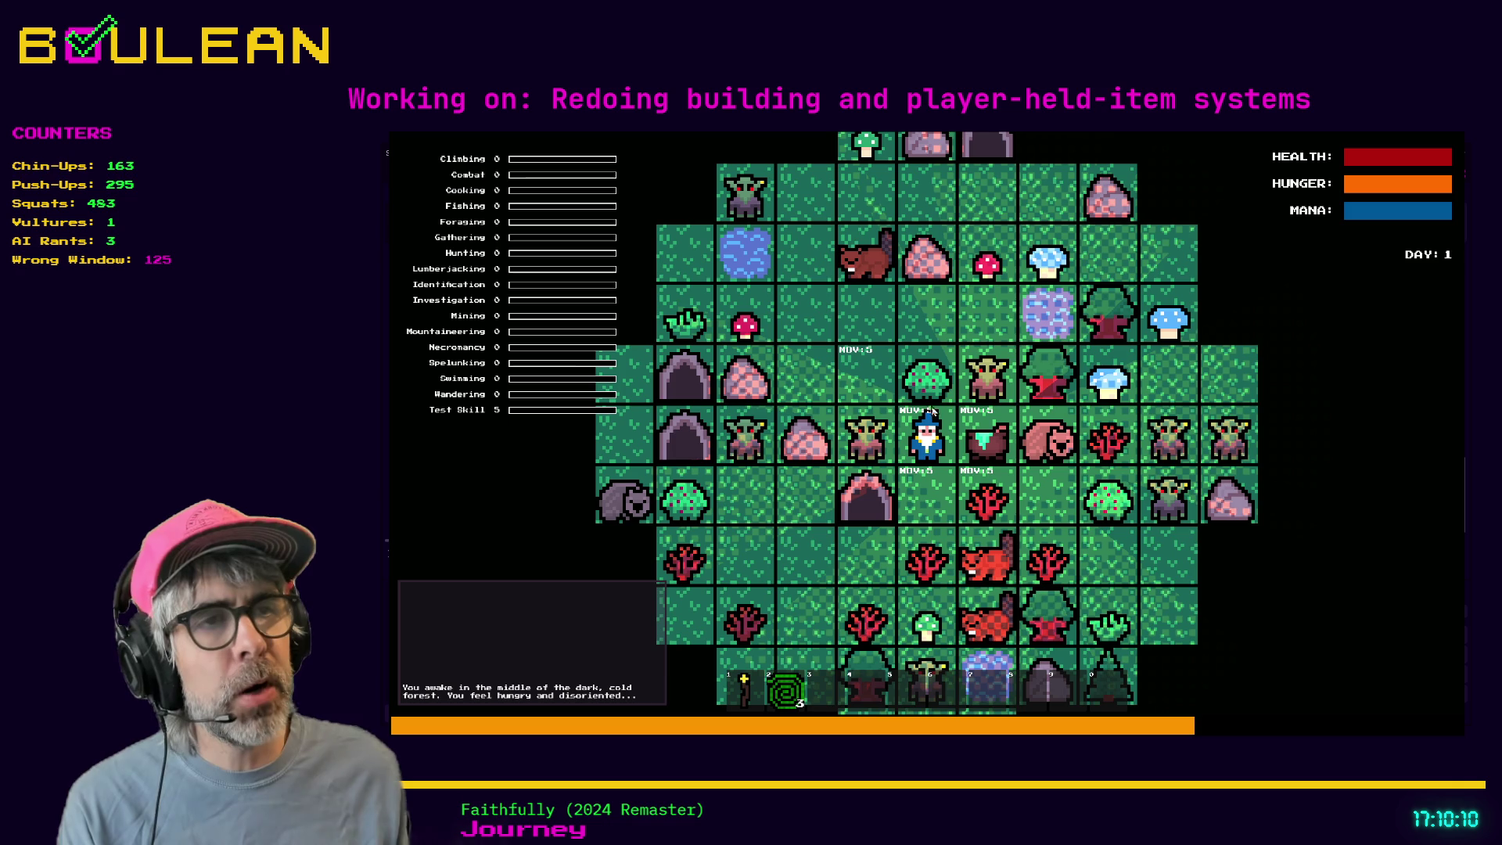
key("c")
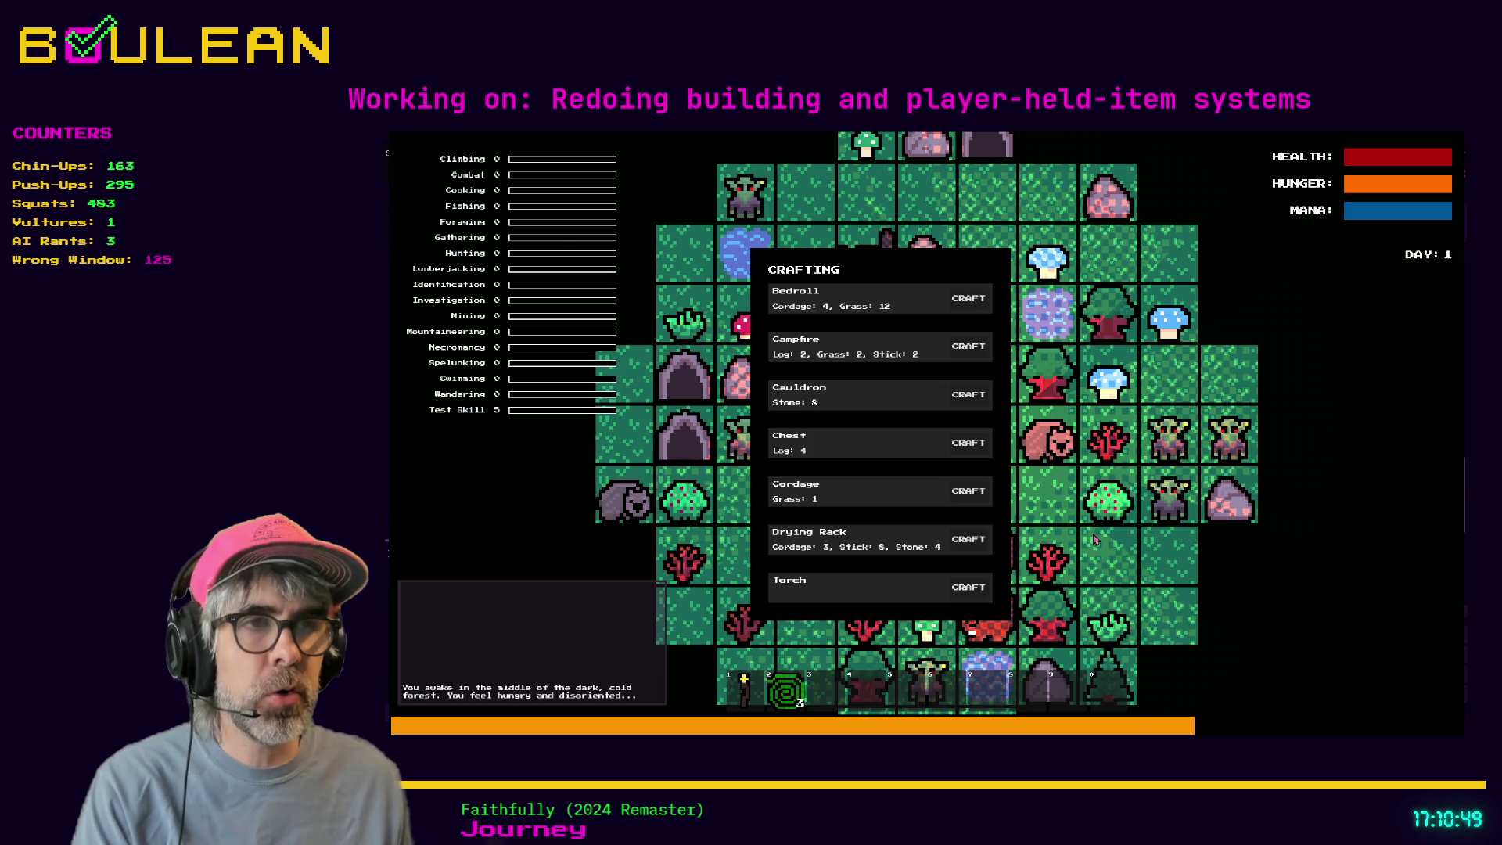
- Stop the game and select text near the hide() line in crafting_menu.gd
key("F8")
scroll(632, 501, "down", 1)
mouse_move(595, 522)
left_mouse_down()
mouse_move(632, 502)
mouse_move(588, 523)
mouse_move(475, 530)
left_mouse_up()
- Select the hide() line, then clear the selection with the caret after hide()
left_click(630, 528)
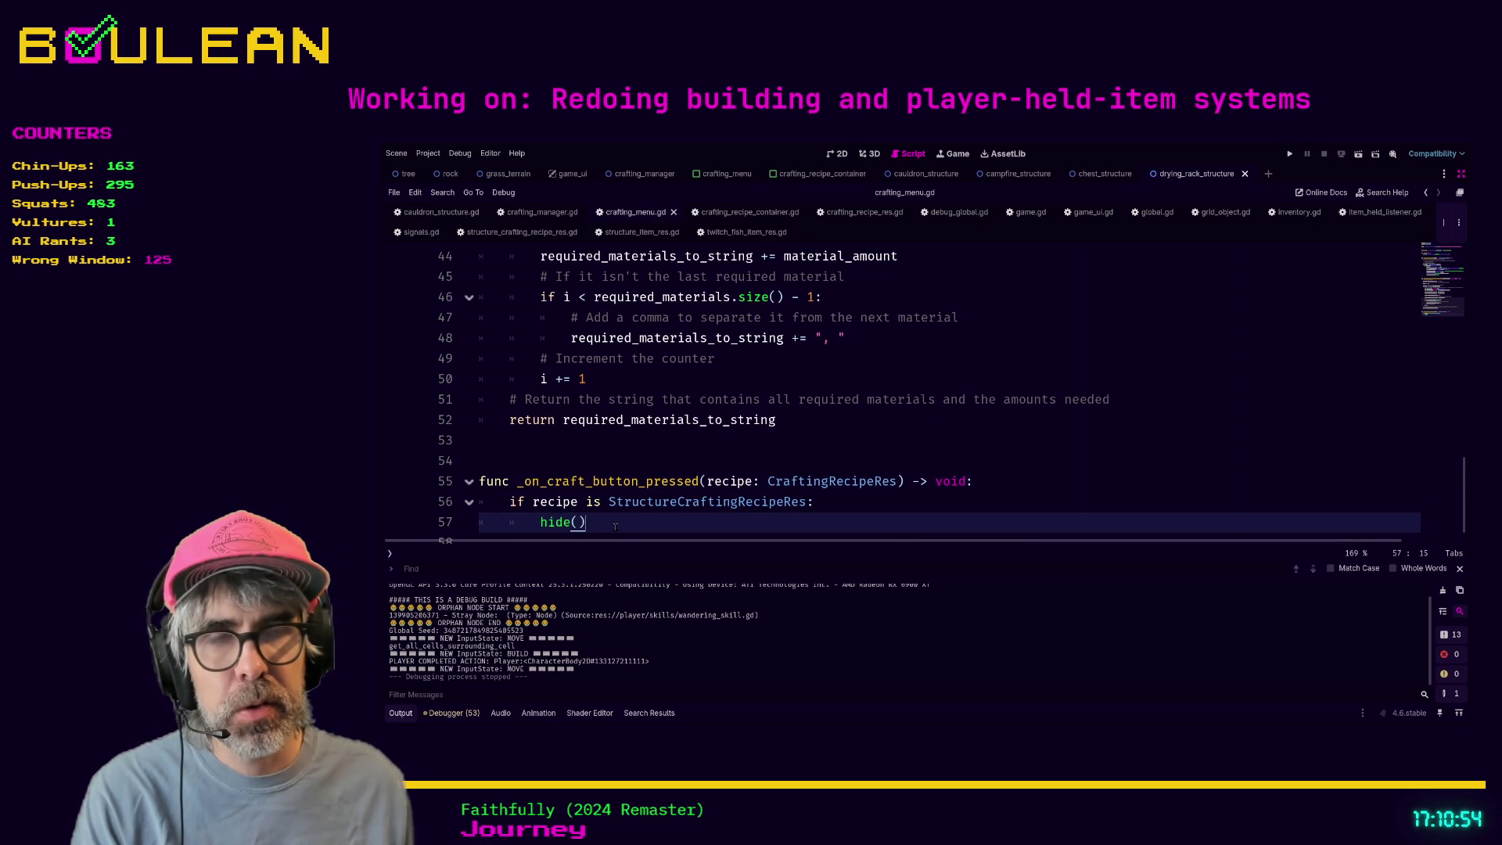
scroll(630, 529, "down", 1)
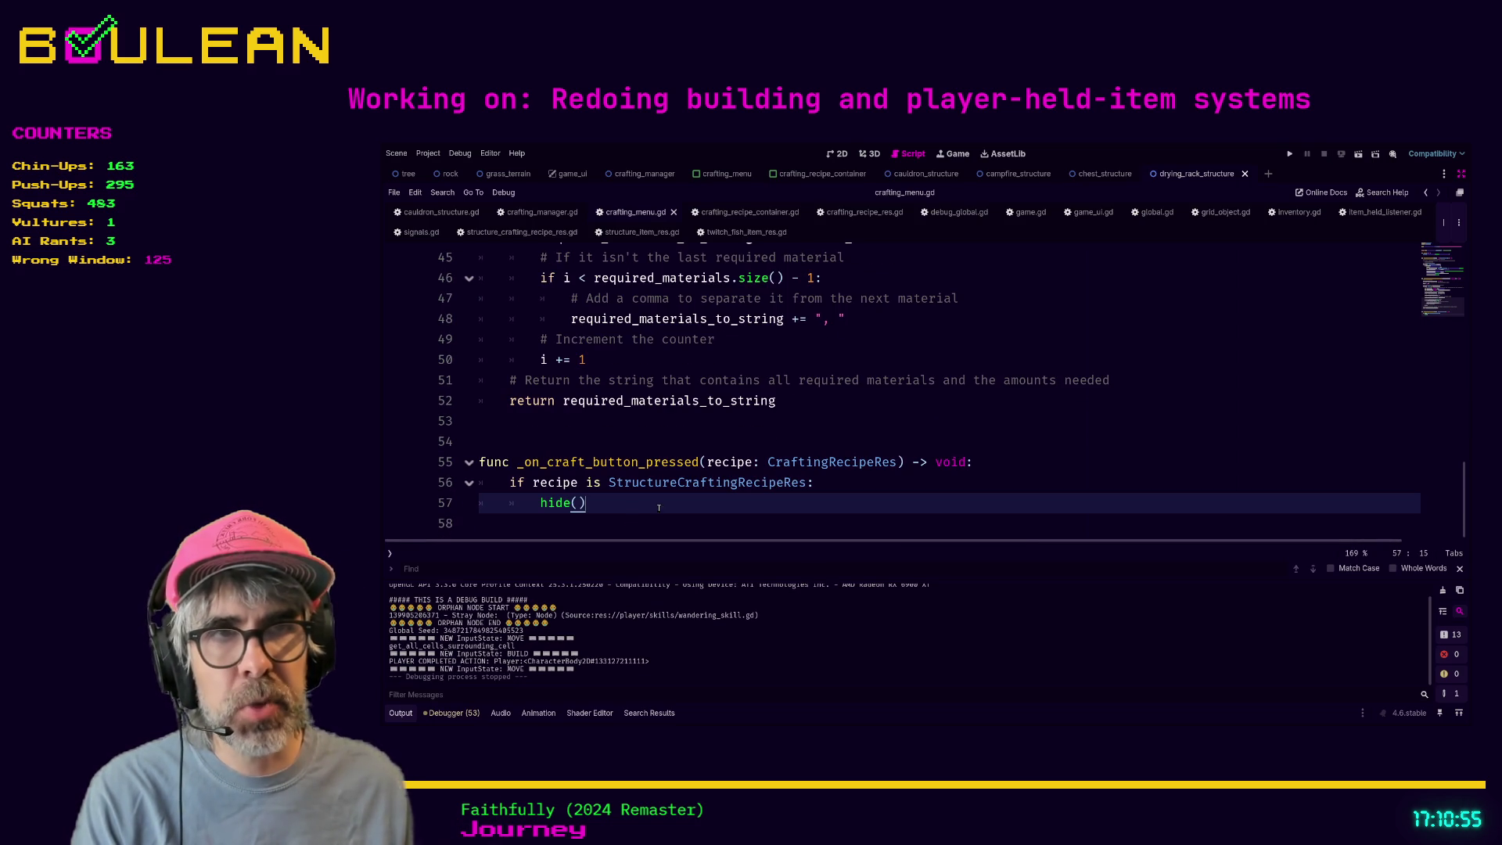
mouse_move(658, 510)
left_mouse_down()
mouse_move(512, 502)
mouse_move(444, 518)
left_mouse_up()
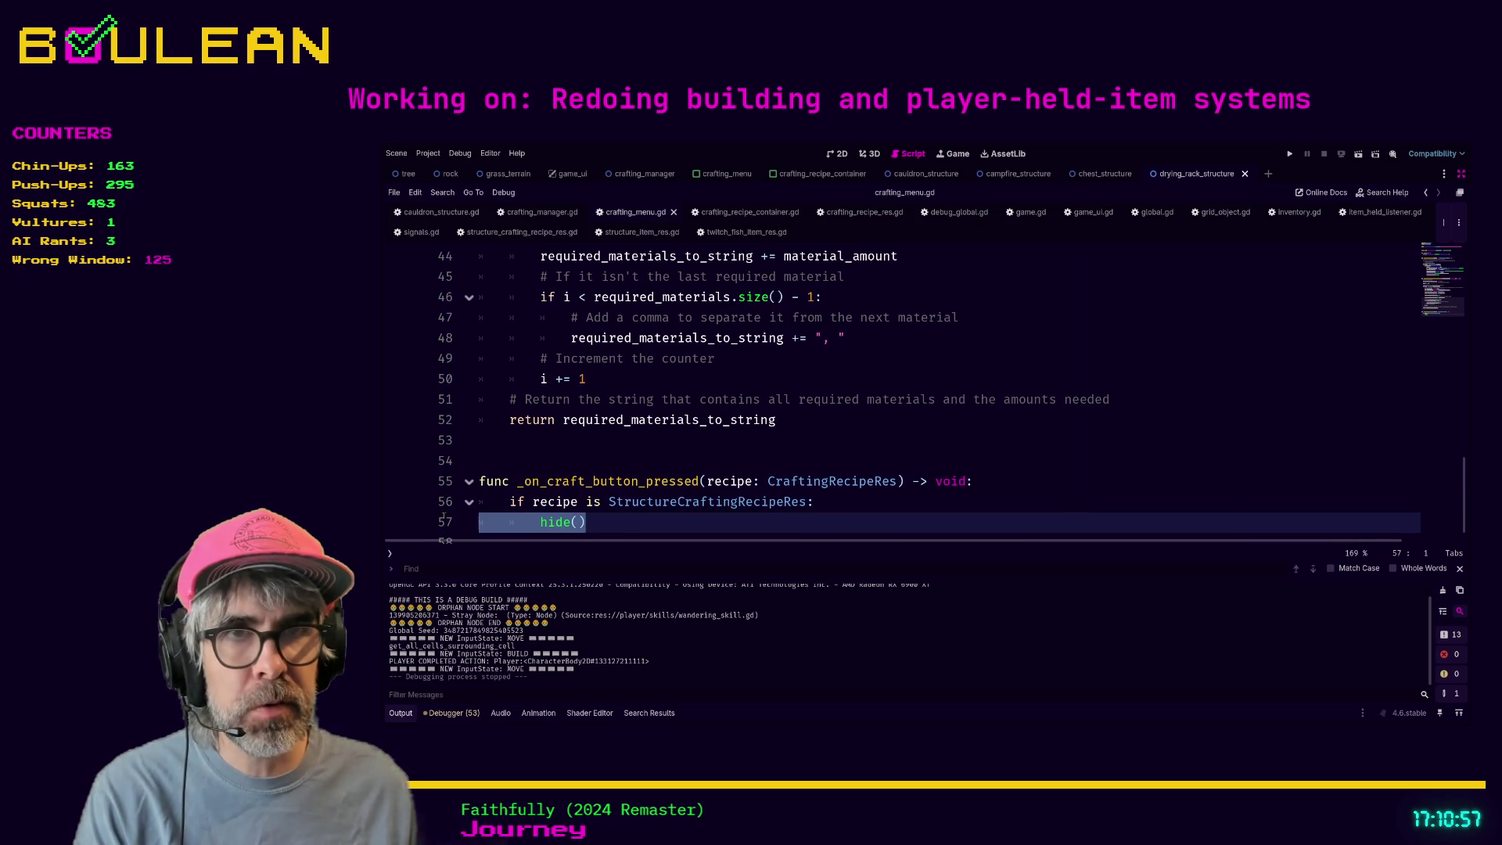
left_click(630, 522)
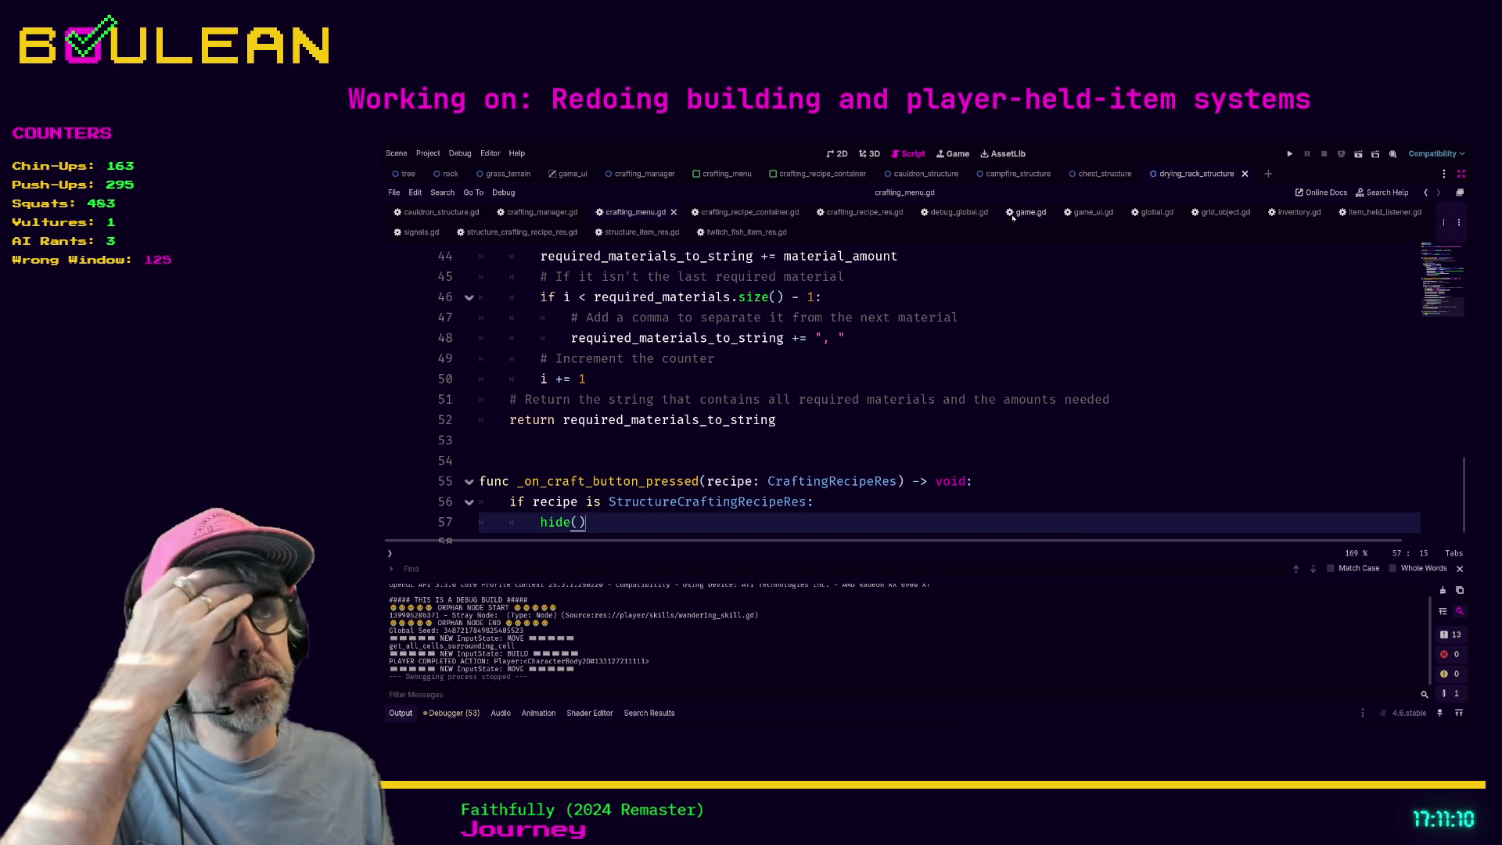
- Run the project and open the in-game crafting menu listing Bedroll to Torch
left_click(1010, 317)
key("F5")
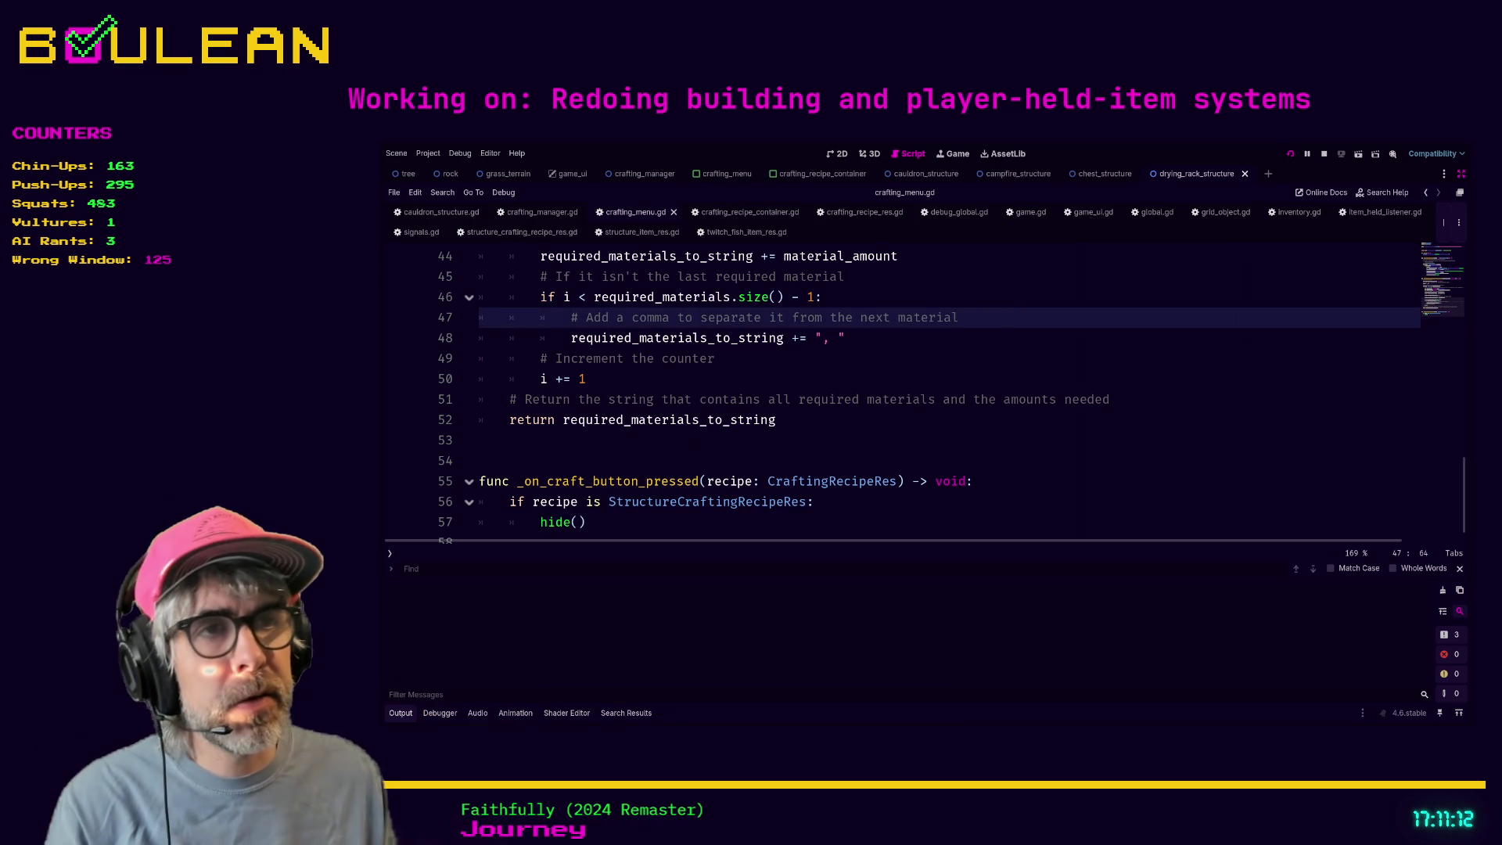
key("c")
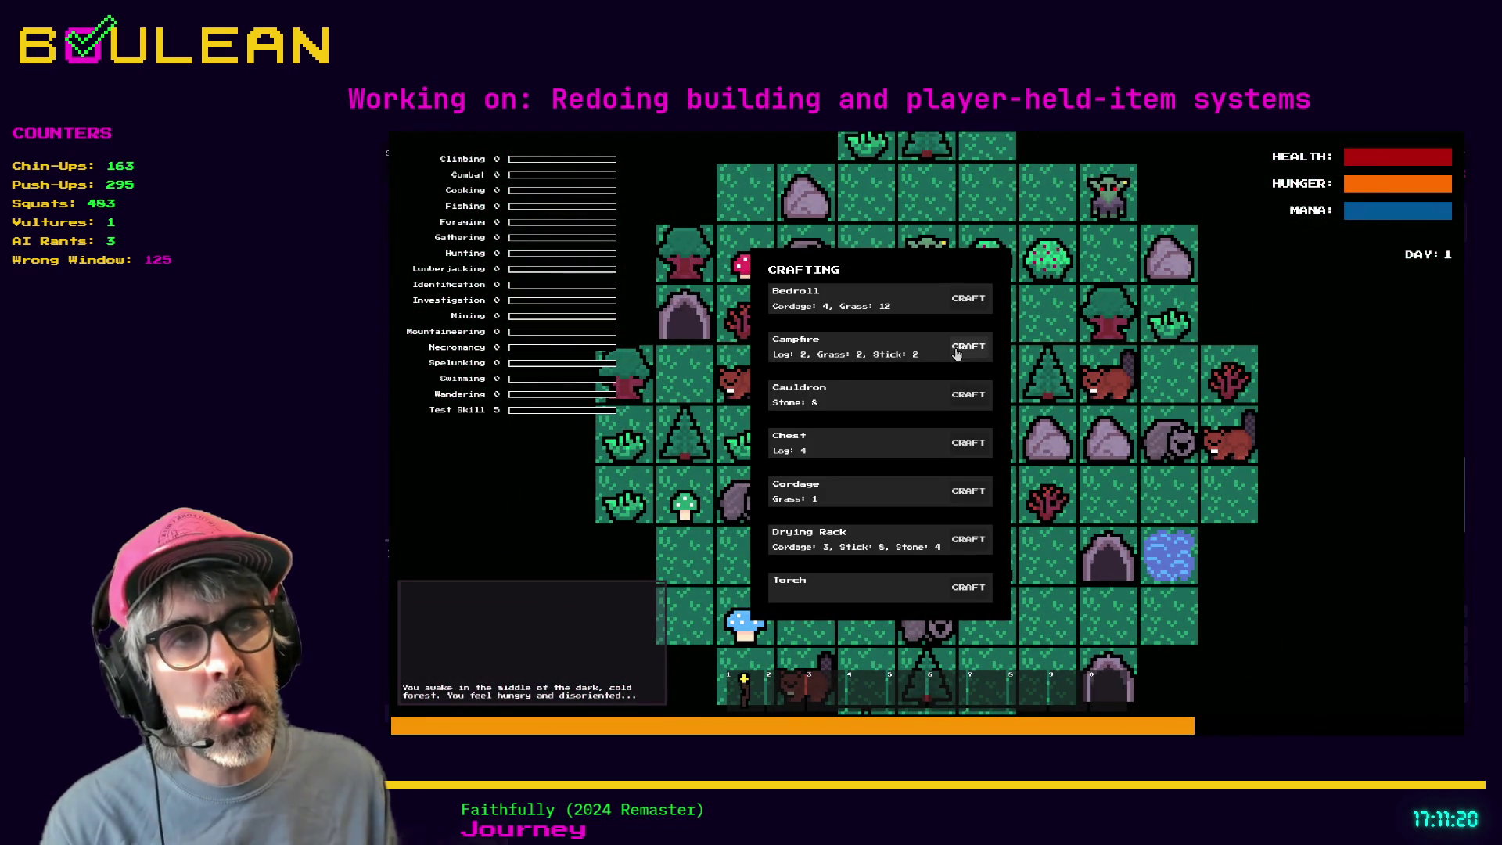
- Craft a Campfire and place it to the left of the wizard
left_click(957, 353)
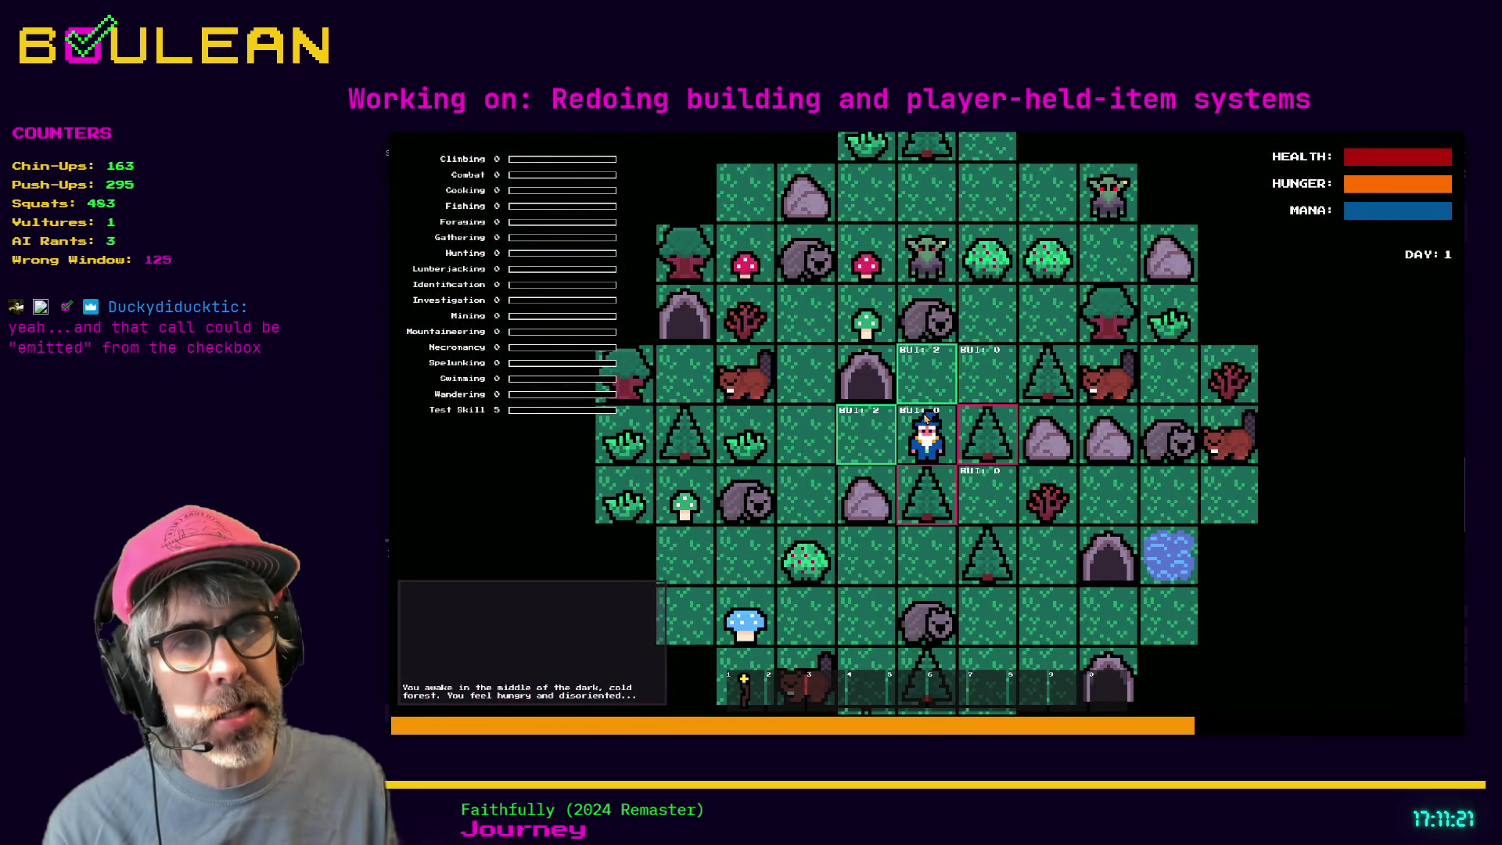
scroll(930, 475, "up", 1)
scroll(929, 475, "up", 1)
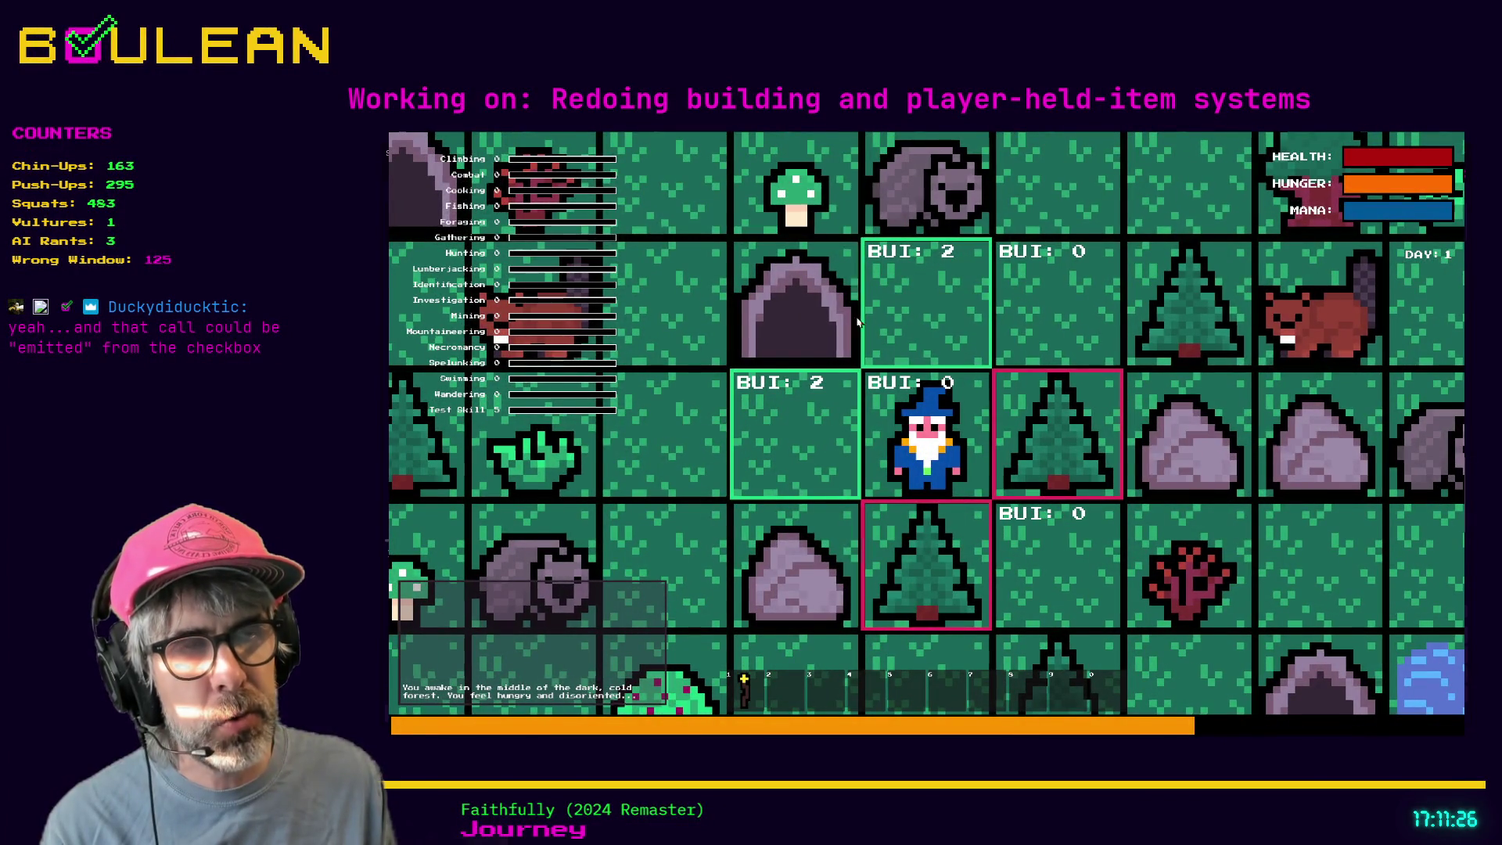
left_click(966, 456)
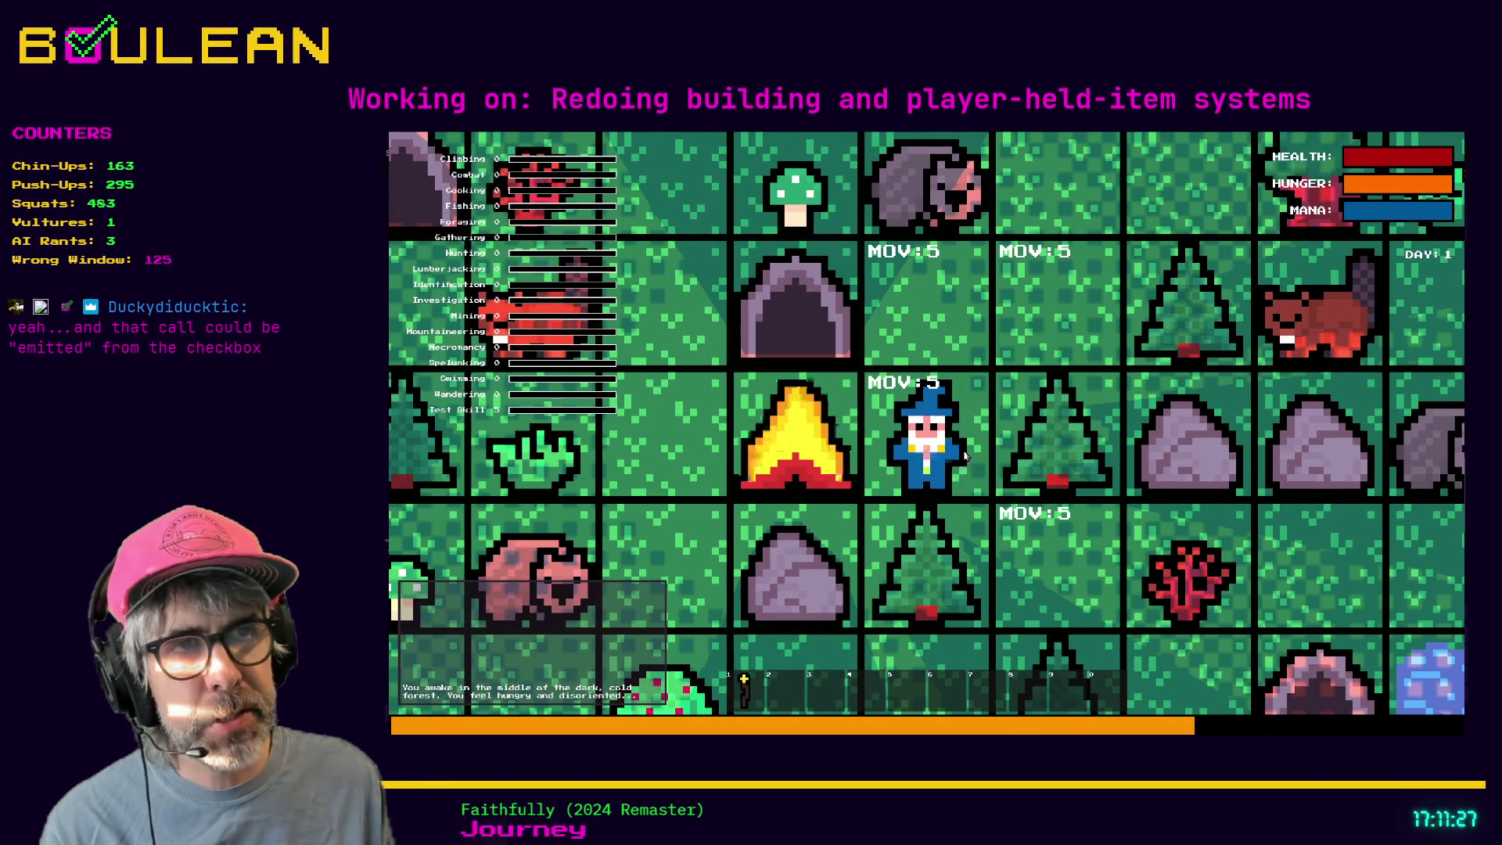
- Reopen the crafting menu and craft Cordage repeatedly, up to seven
key("c")
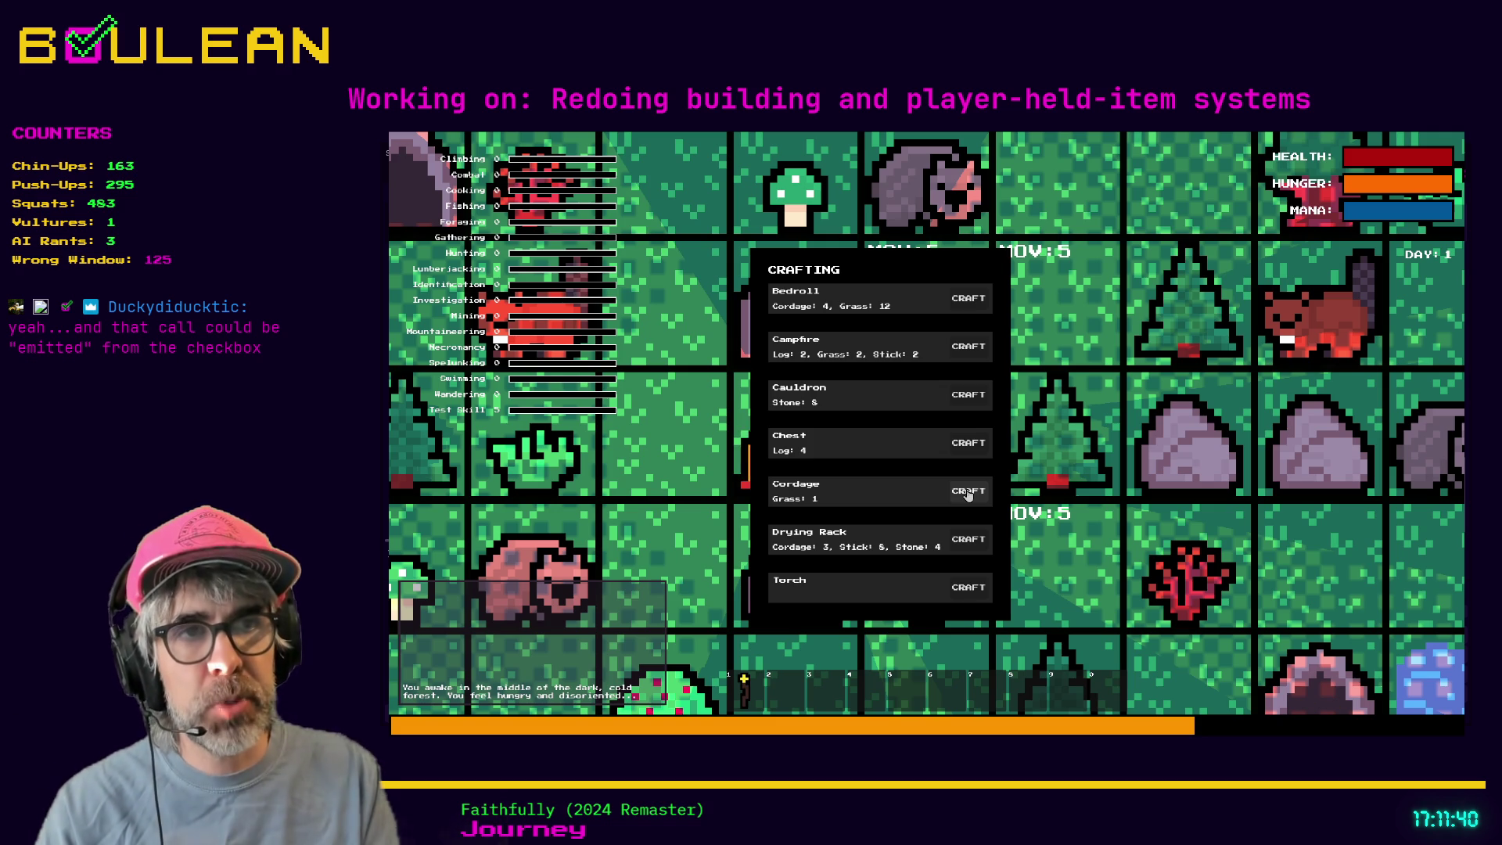
left_click(969, 493)
left_click(971, 497)
left_click(968, 504)
left_click(969, 497)
left_click(969, 493)
left_click(964, 494)
left_click(958, 496)
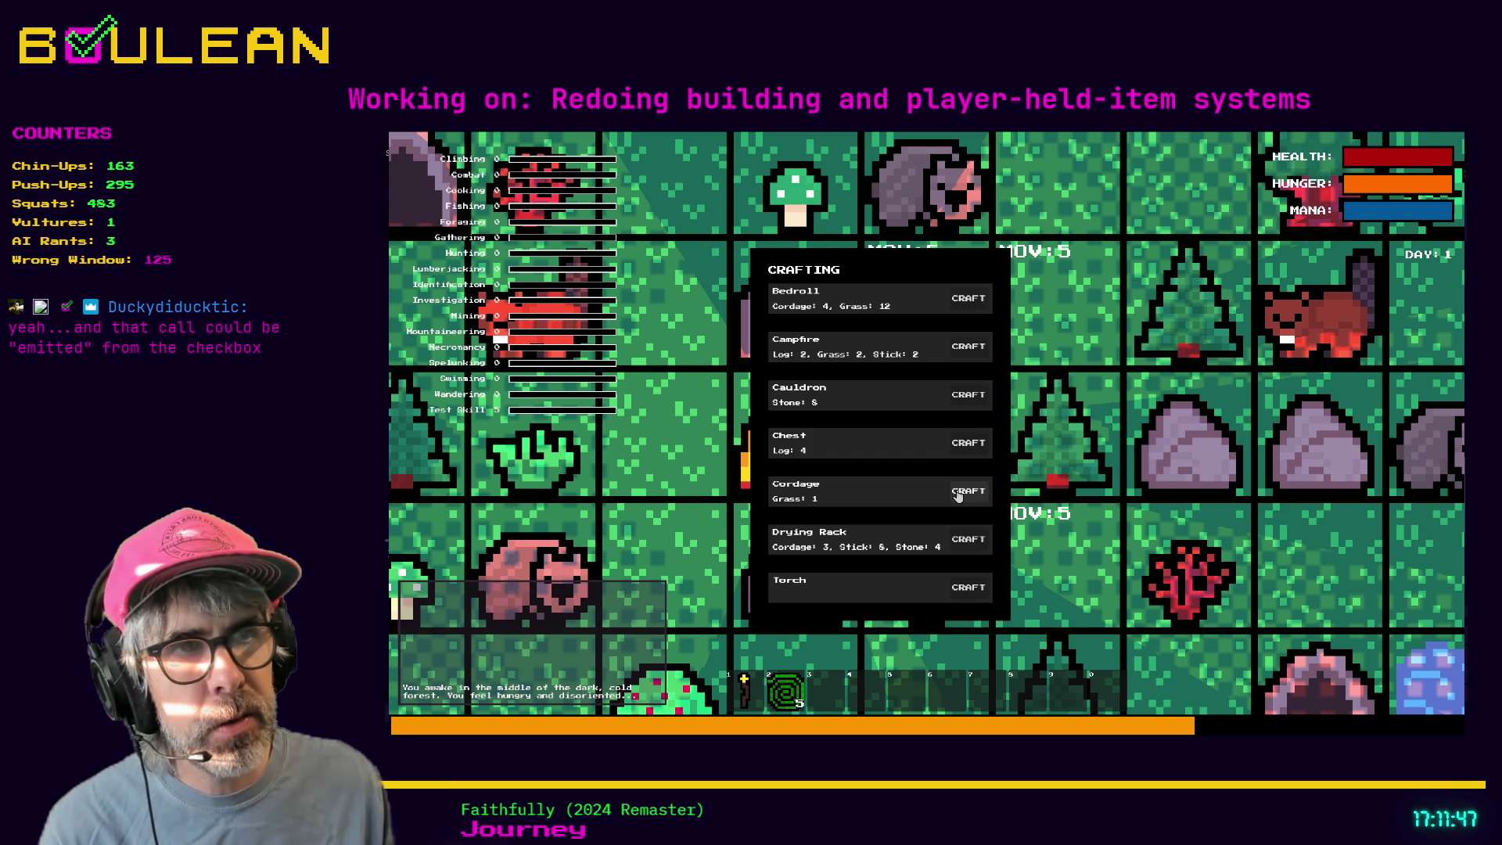
left_click(958, 496)
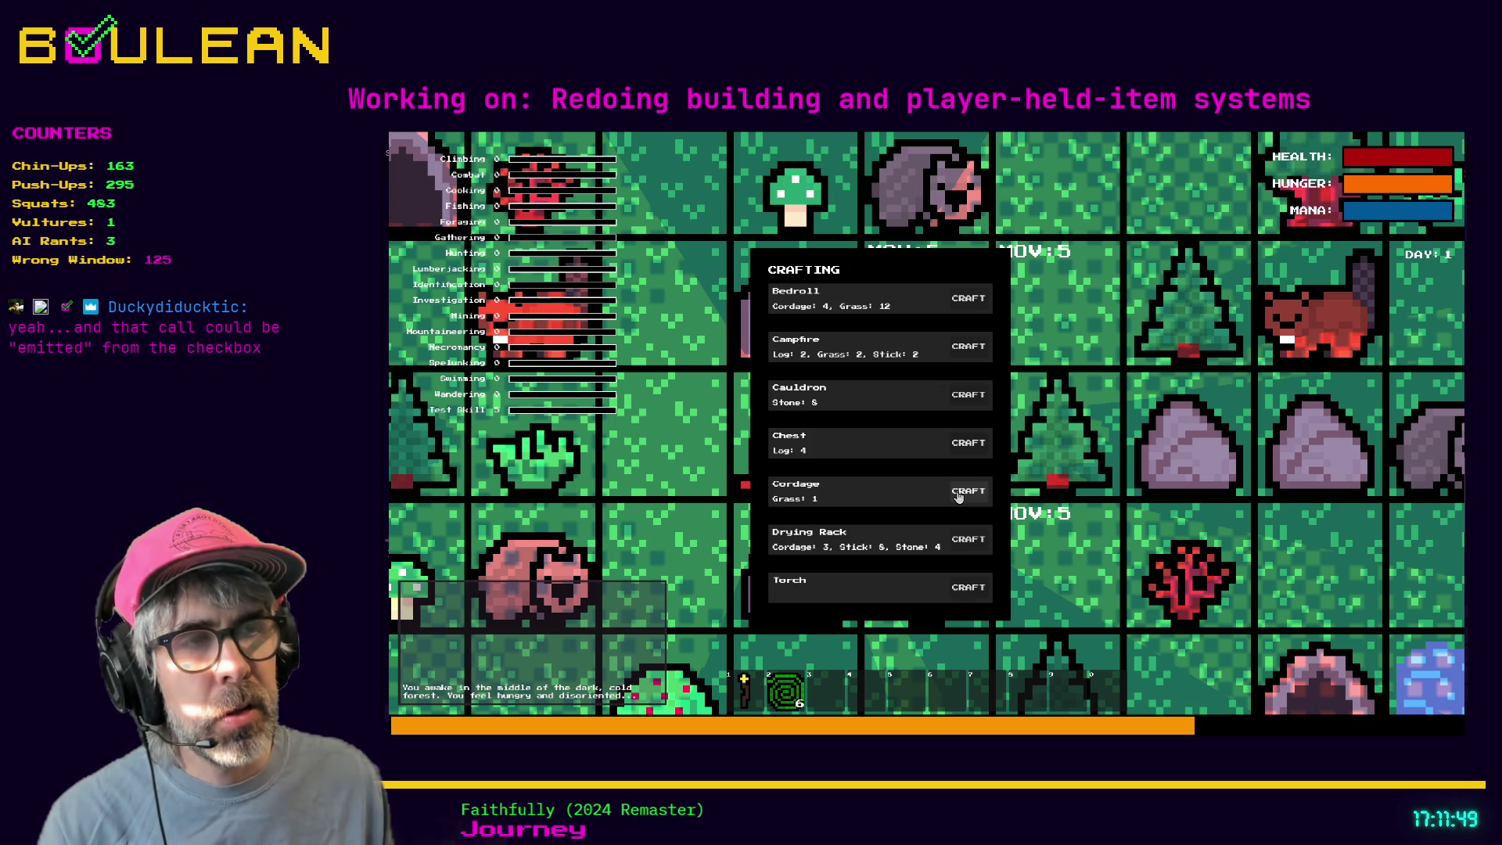
left_click(964, 496)
- Close the crafting menu, toggle the wizard's drop mode on and off, and stop the game
key("Escape")
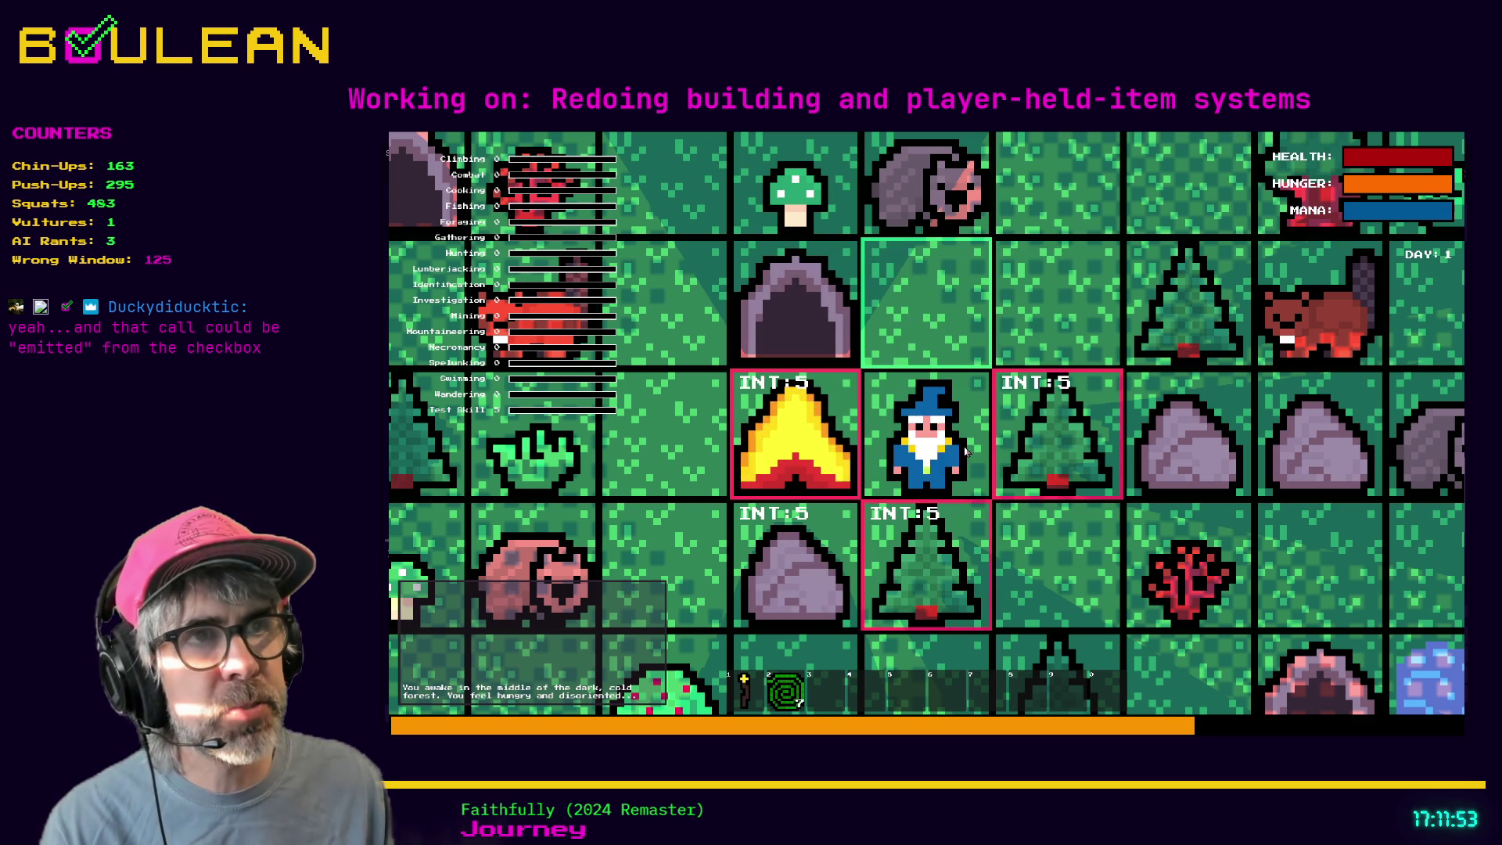
key("2")
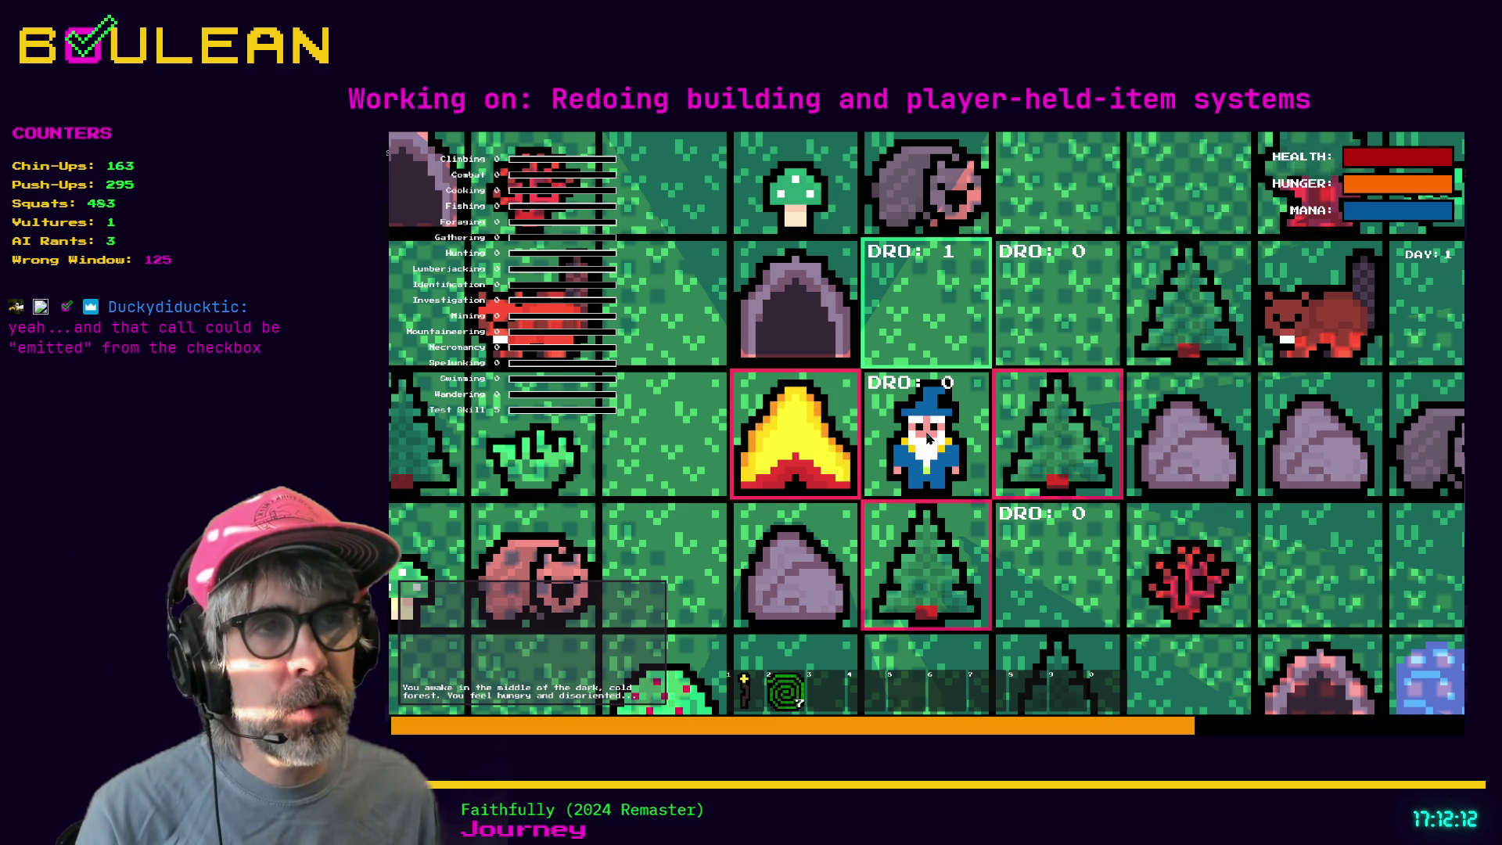
key("Escape")
key("F8")
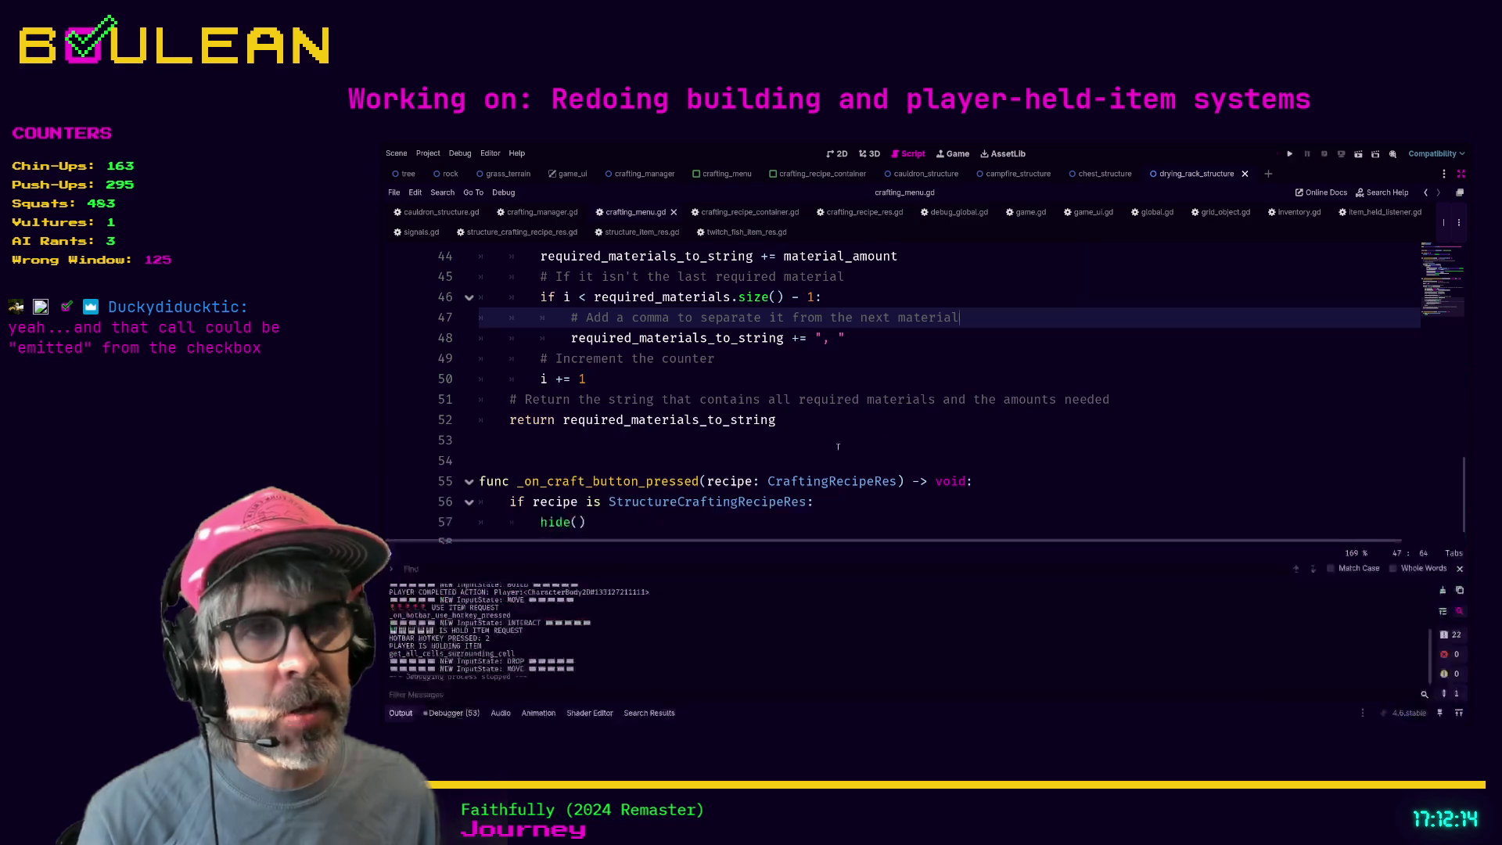
- Review the recipe check and hide() on lines 56–57 in crafting_menu.gd, then open game_ui.gd
scroll(630, 505, "up", 1)
left_click(634, 517)
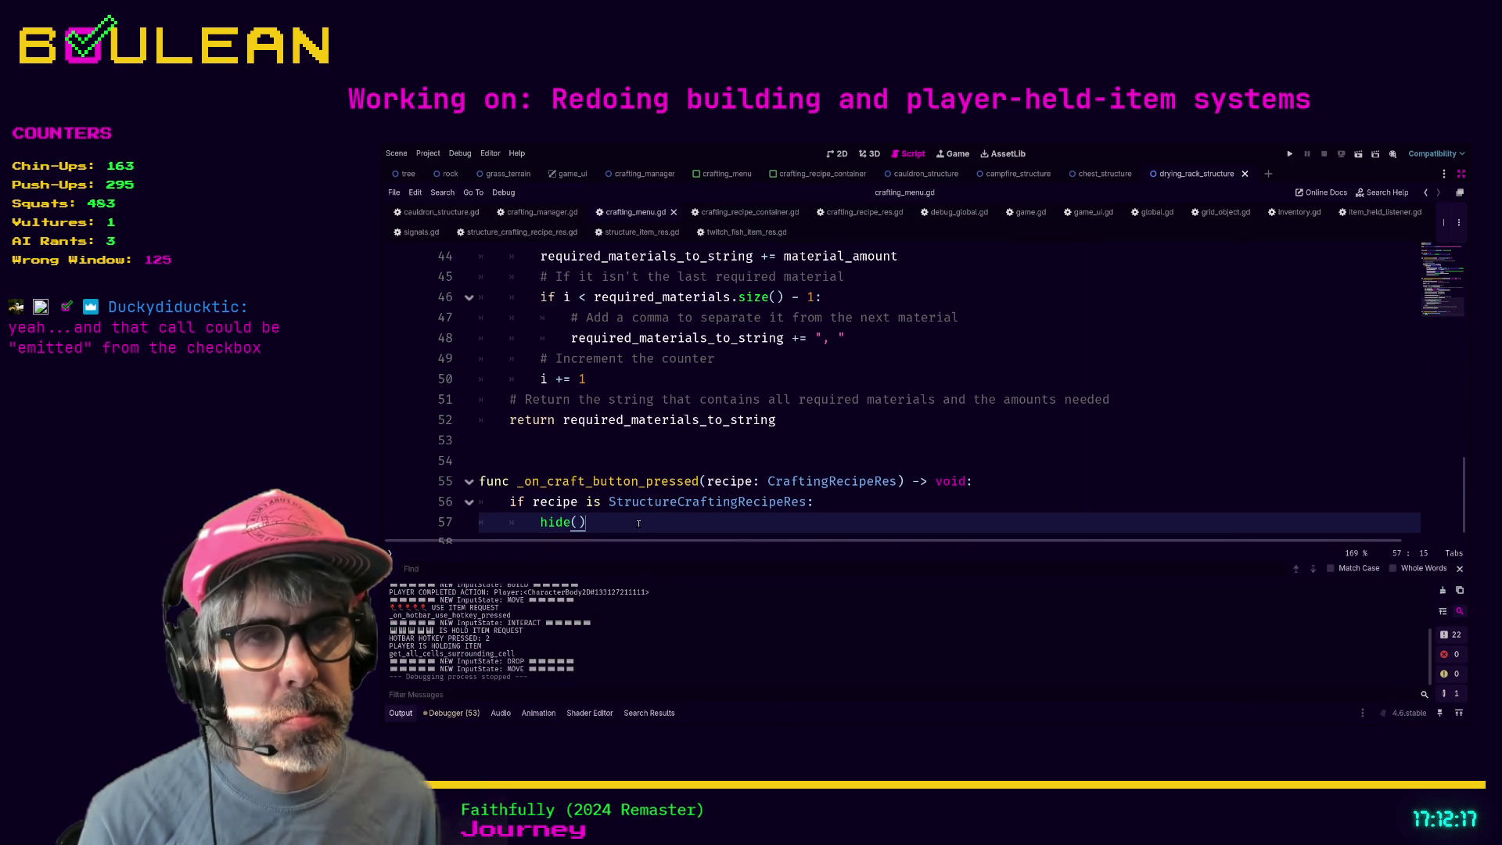
left_click_drag(639, 524, 492, 504)
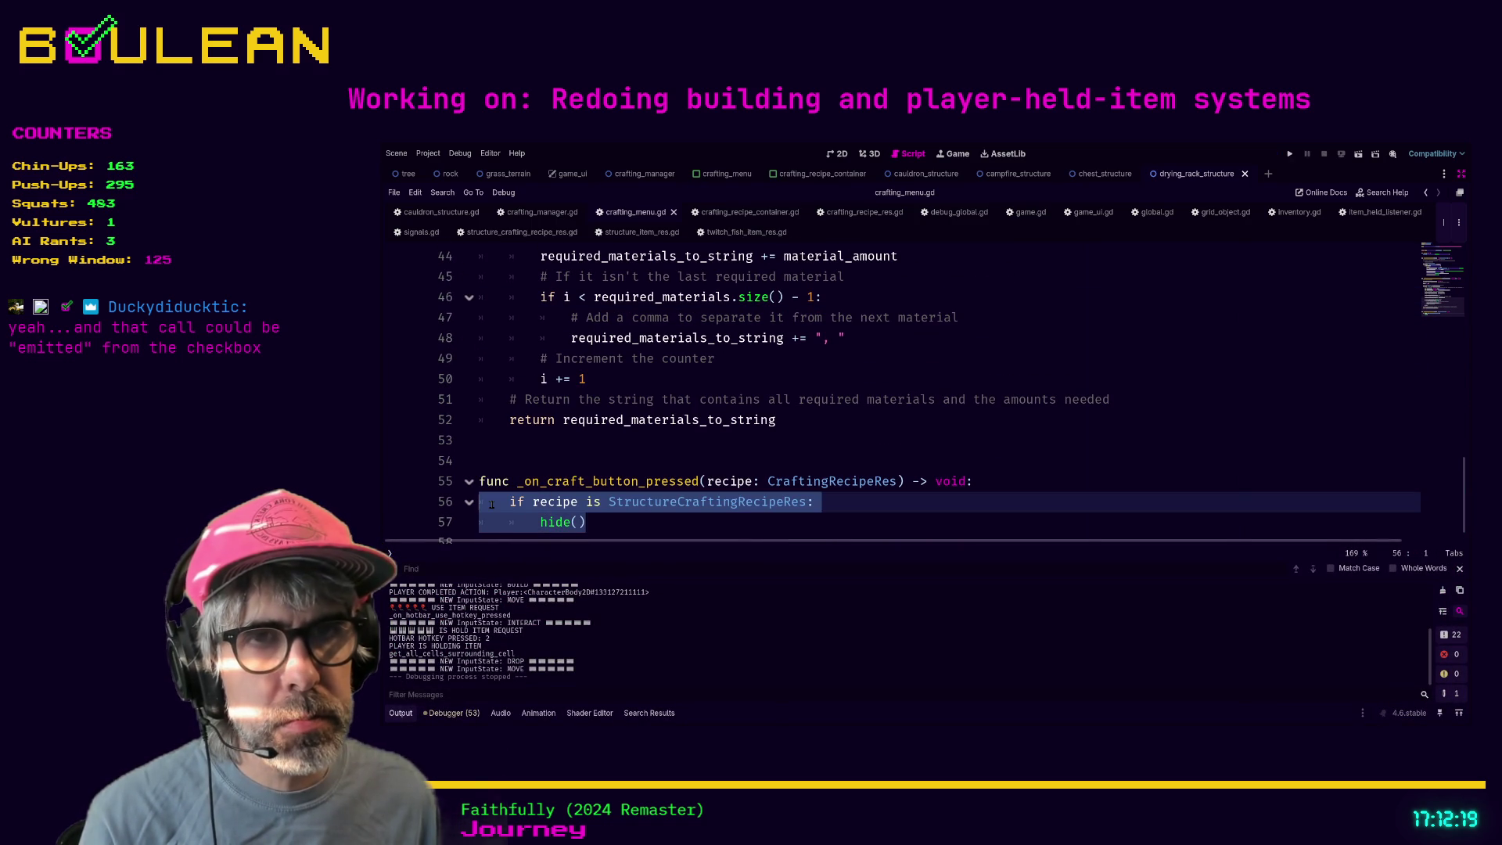
left_click(615, 522)
scroll(790, 458, "up", 9)
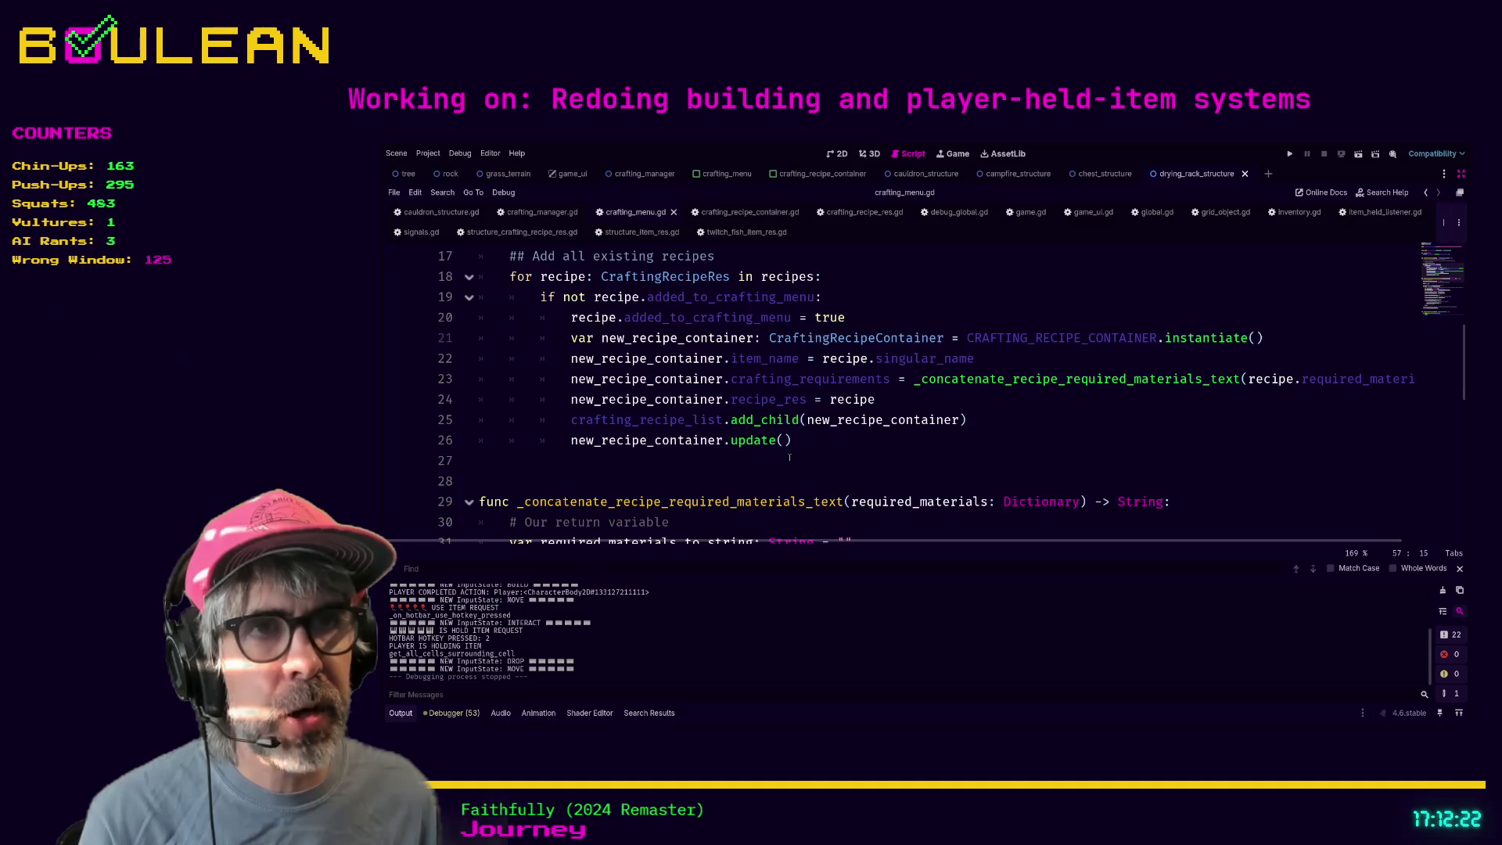
scroll(870, 441, "up", 1)
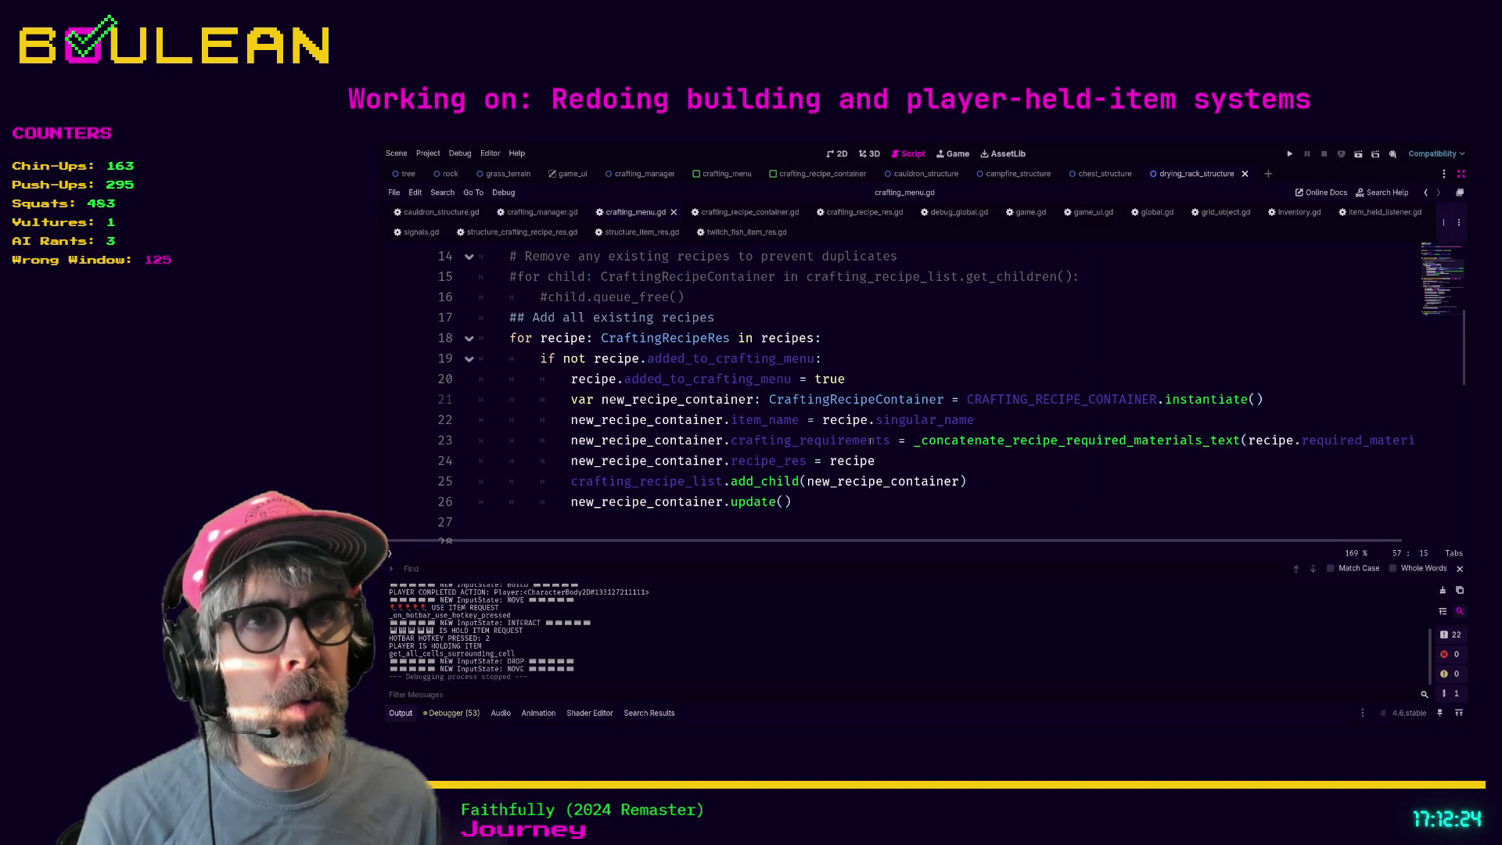
scroll(933, 299, "down", 4)
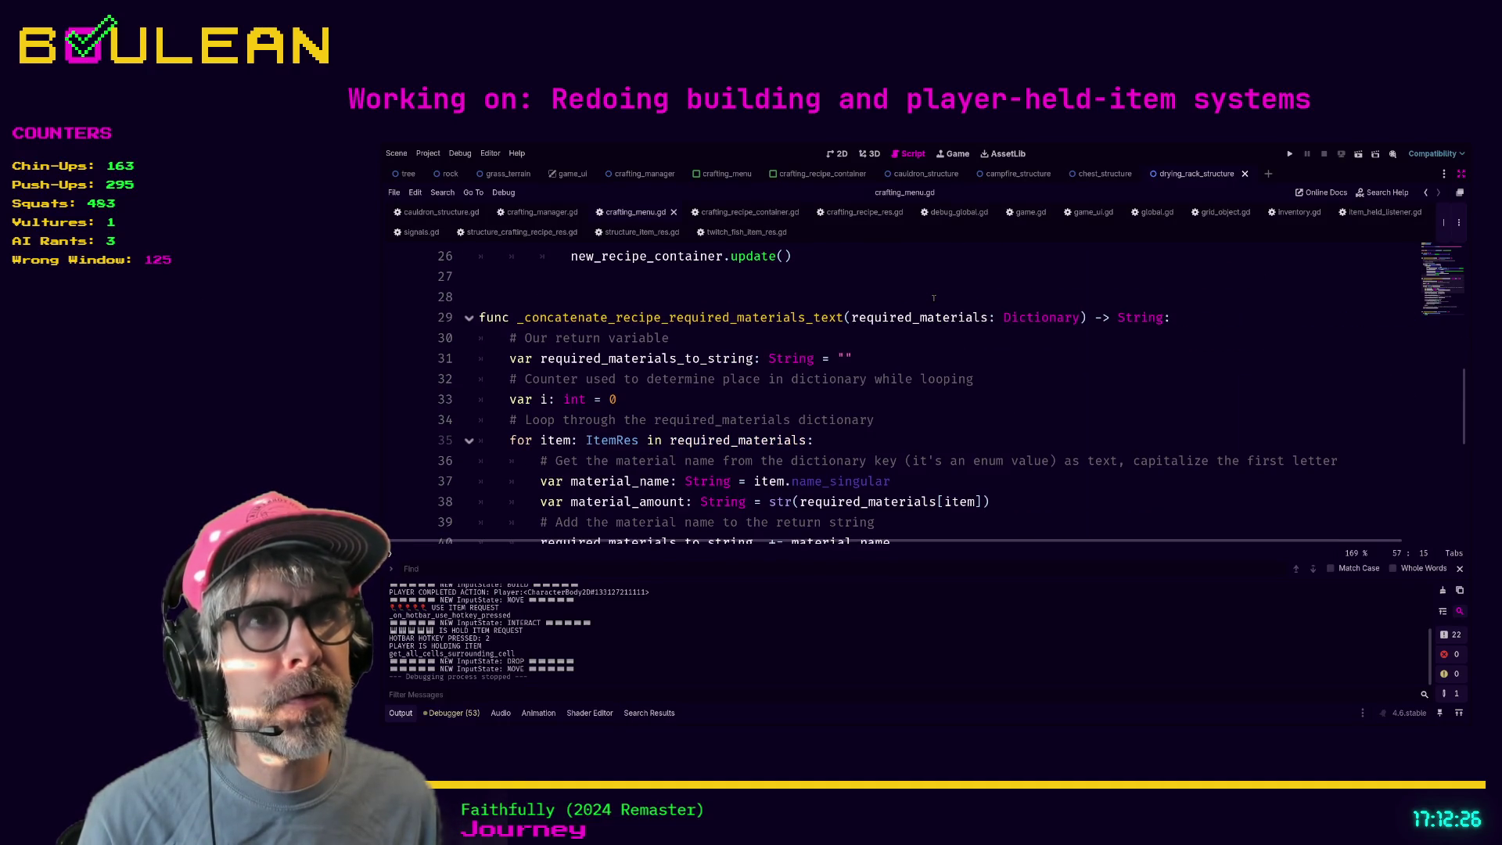
left_click(1093, 212)
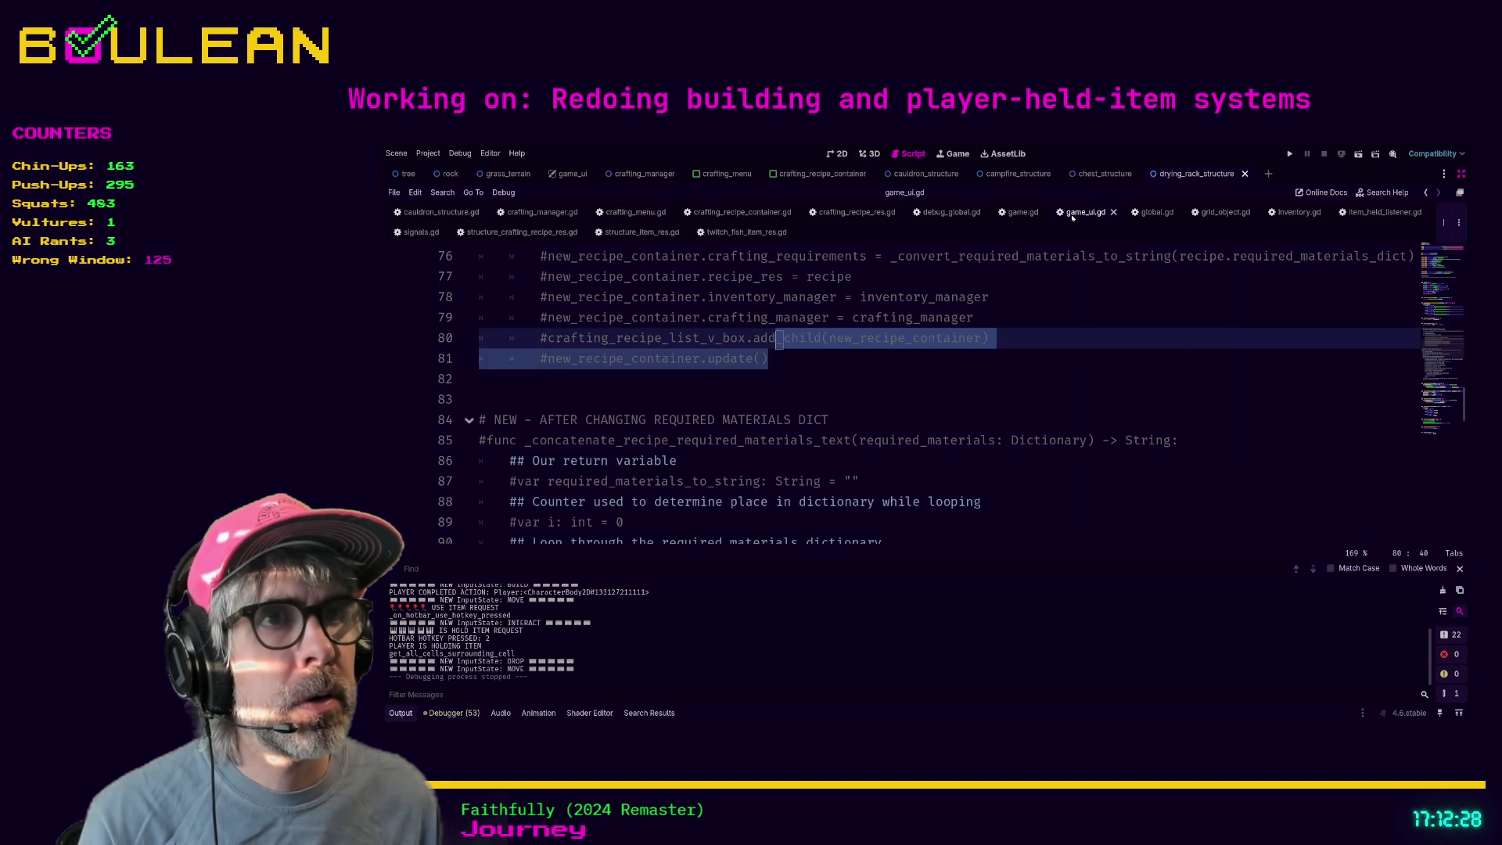
- Search game_ui.gd for 'toggle' to locate the _ready code
left_click(927, 378)
key("ctrl+f")
type("toggle")
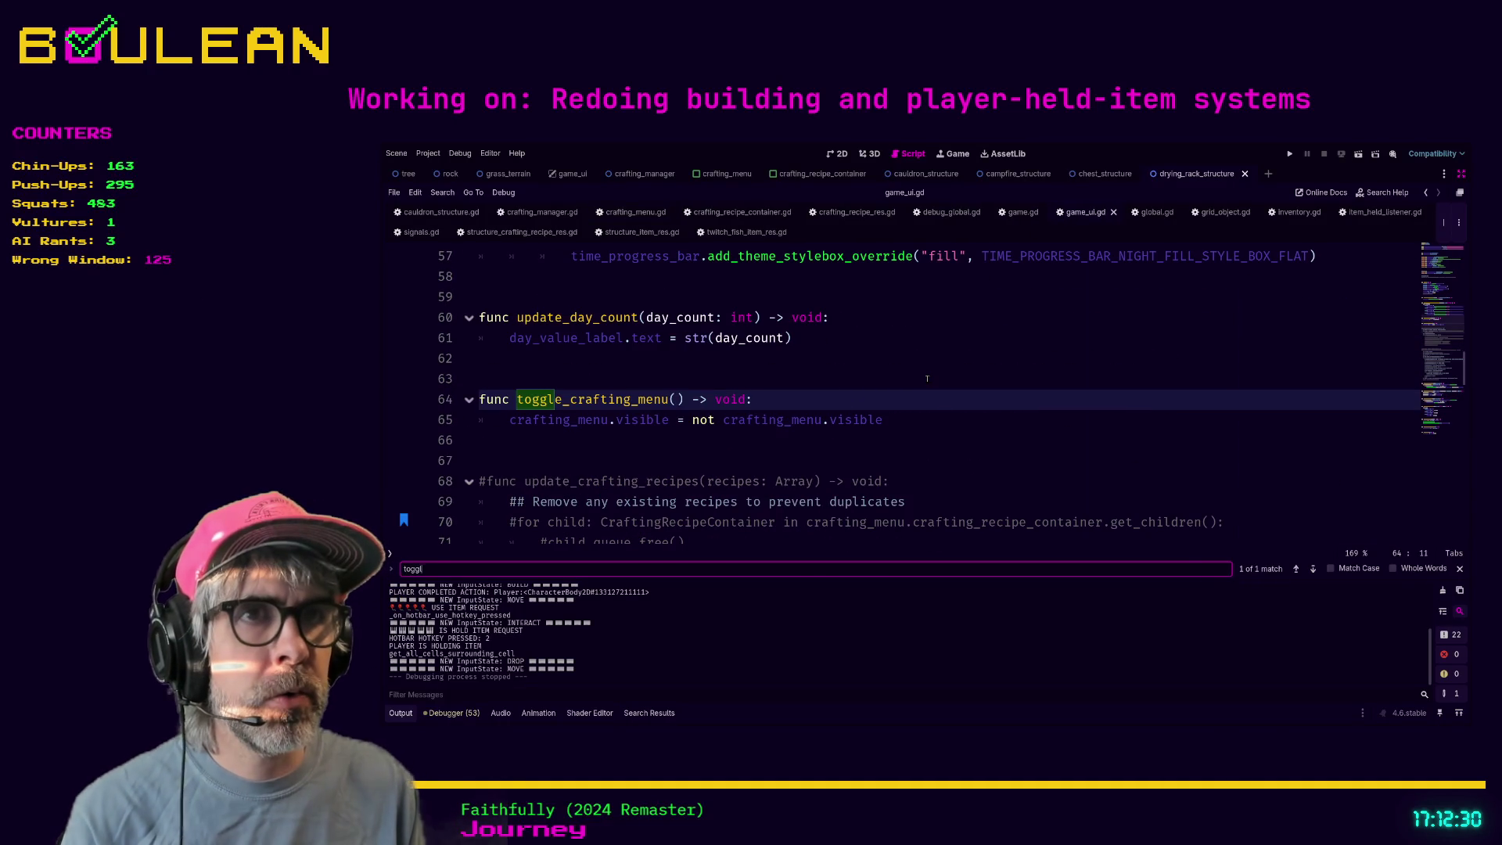
scroll(928, 379, "up", 12)
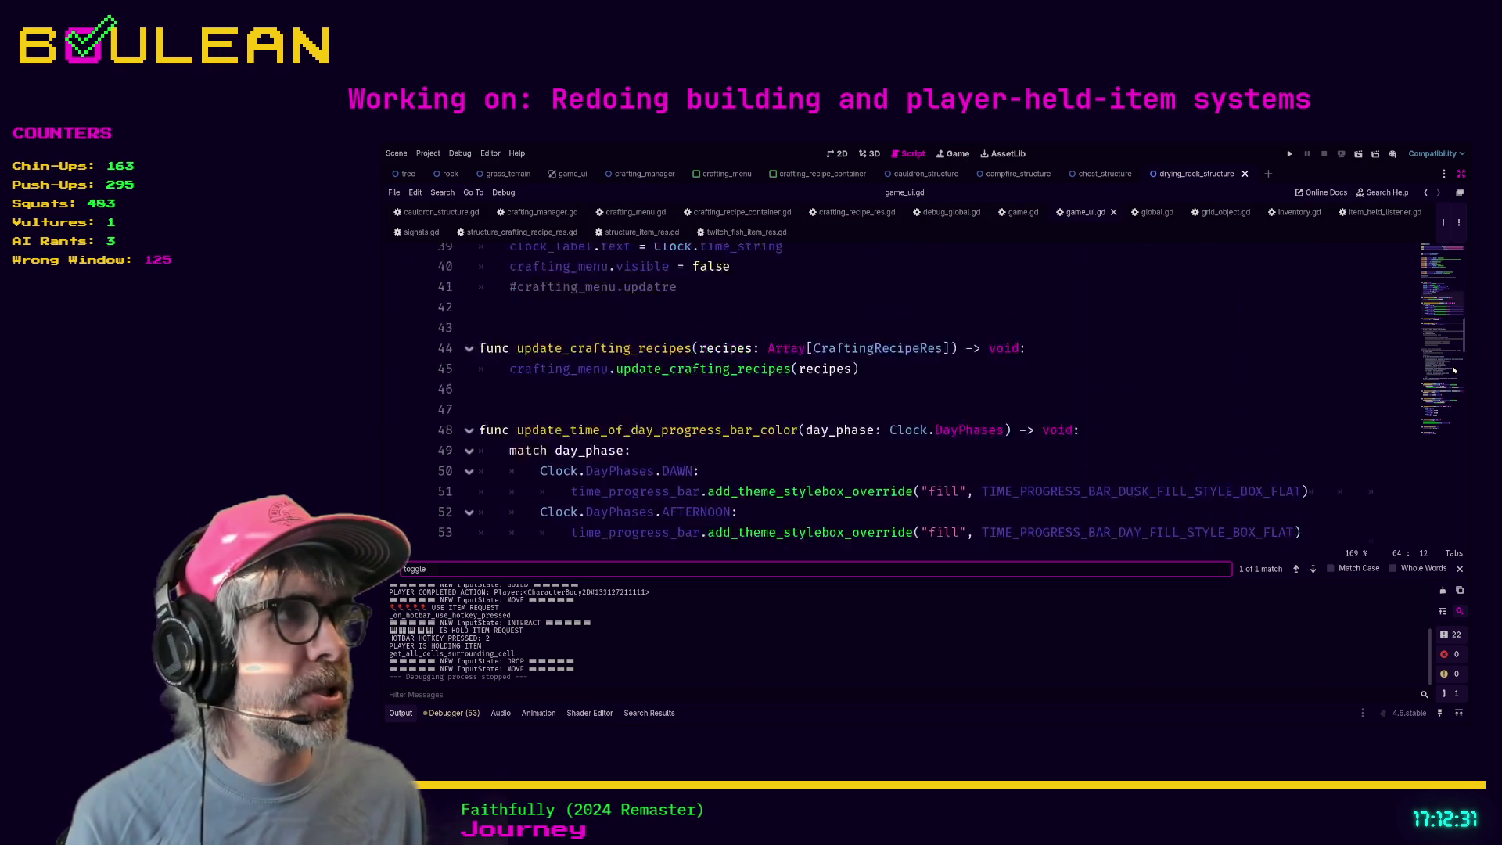
scroll(1402, 410, "down", 2)
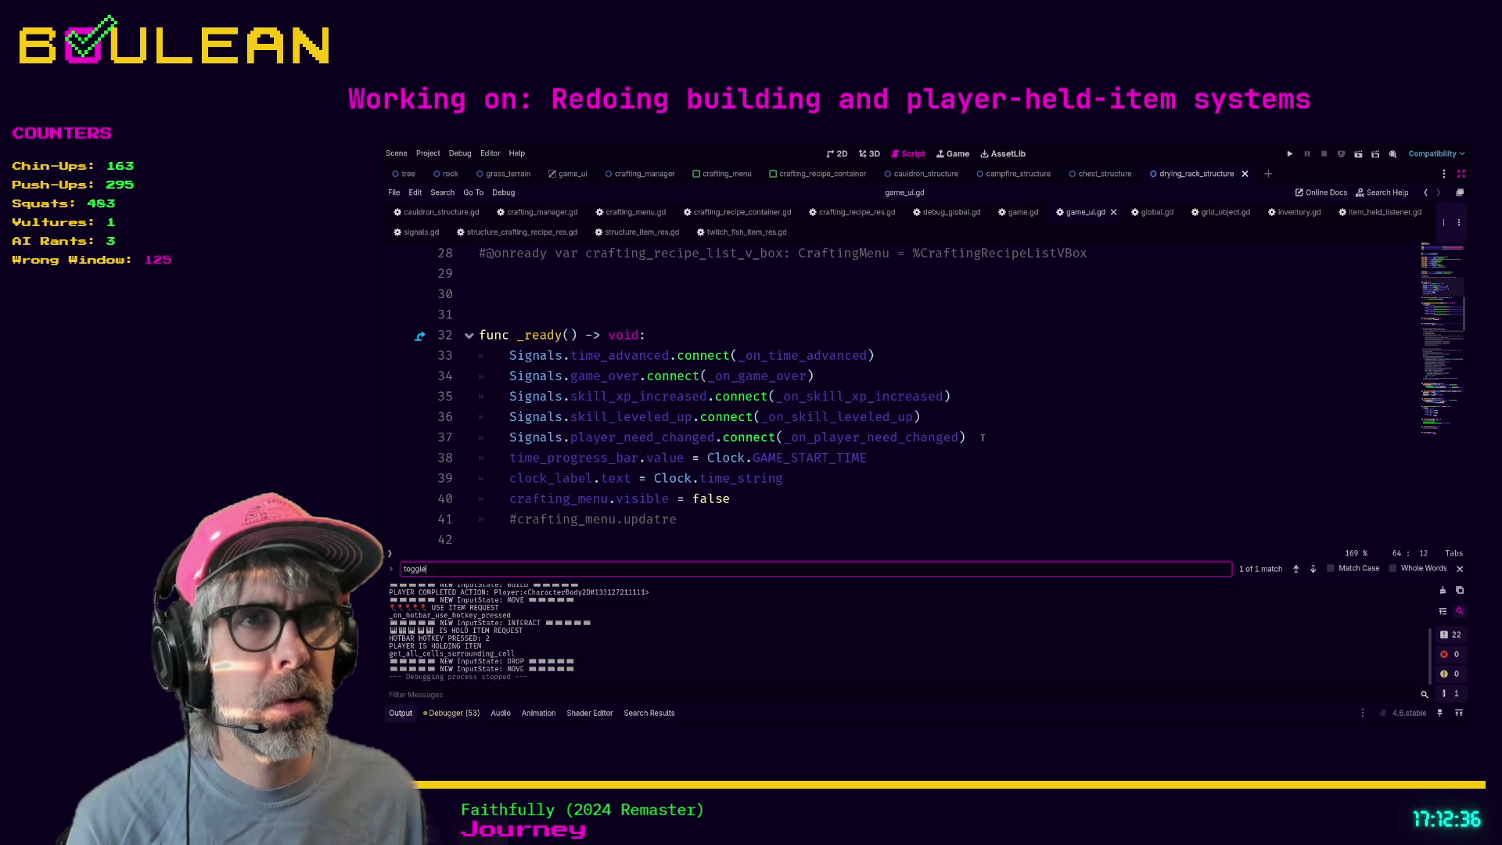
- Add line 38 connecting Signals.craft_button_pressed to _on_craft_button_pressed
left_click(982, 438)
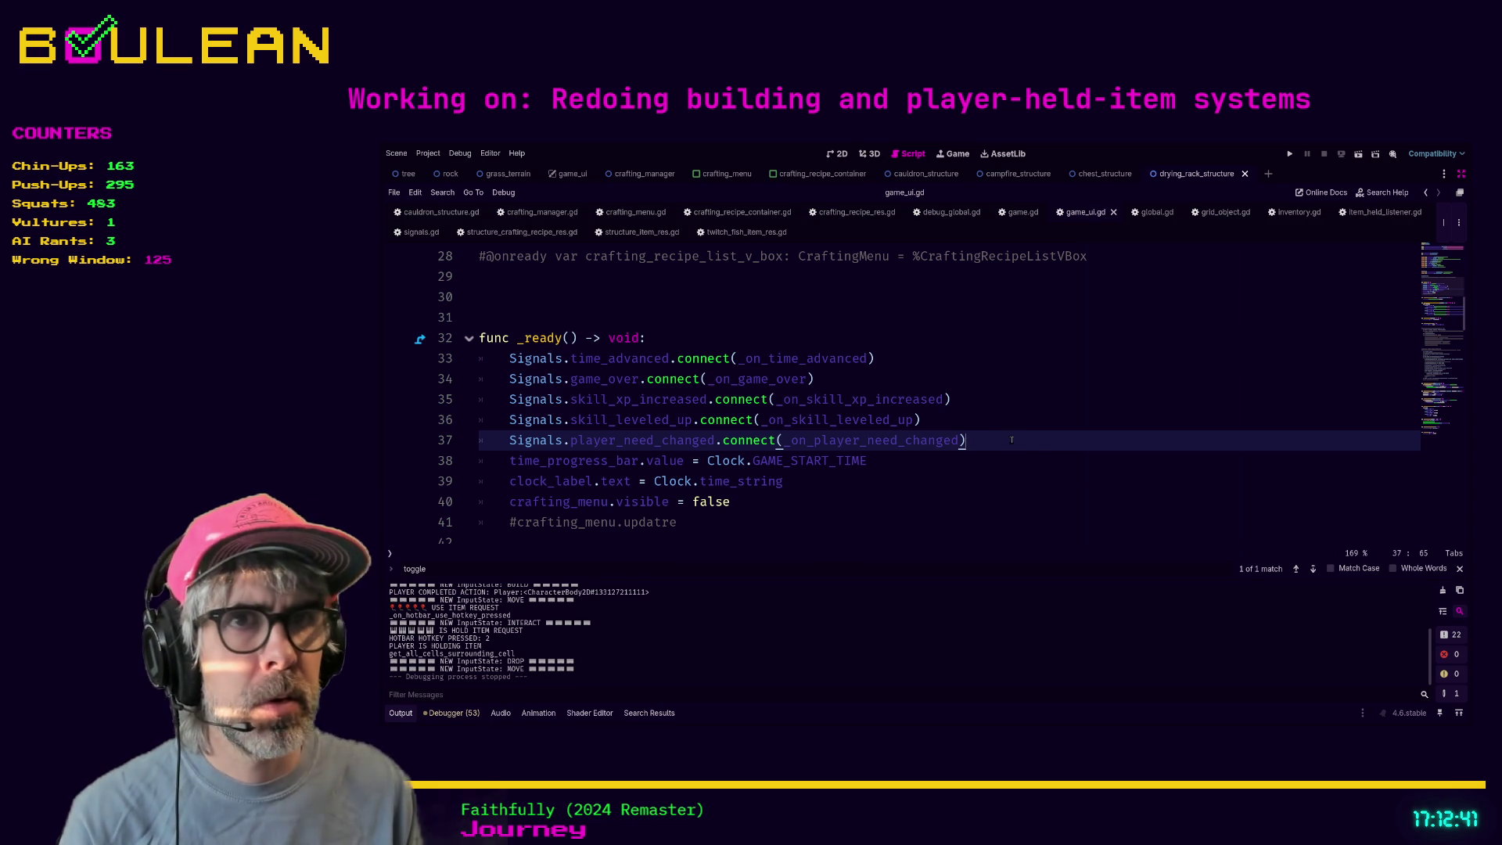
key("Return")
type("Signals.")
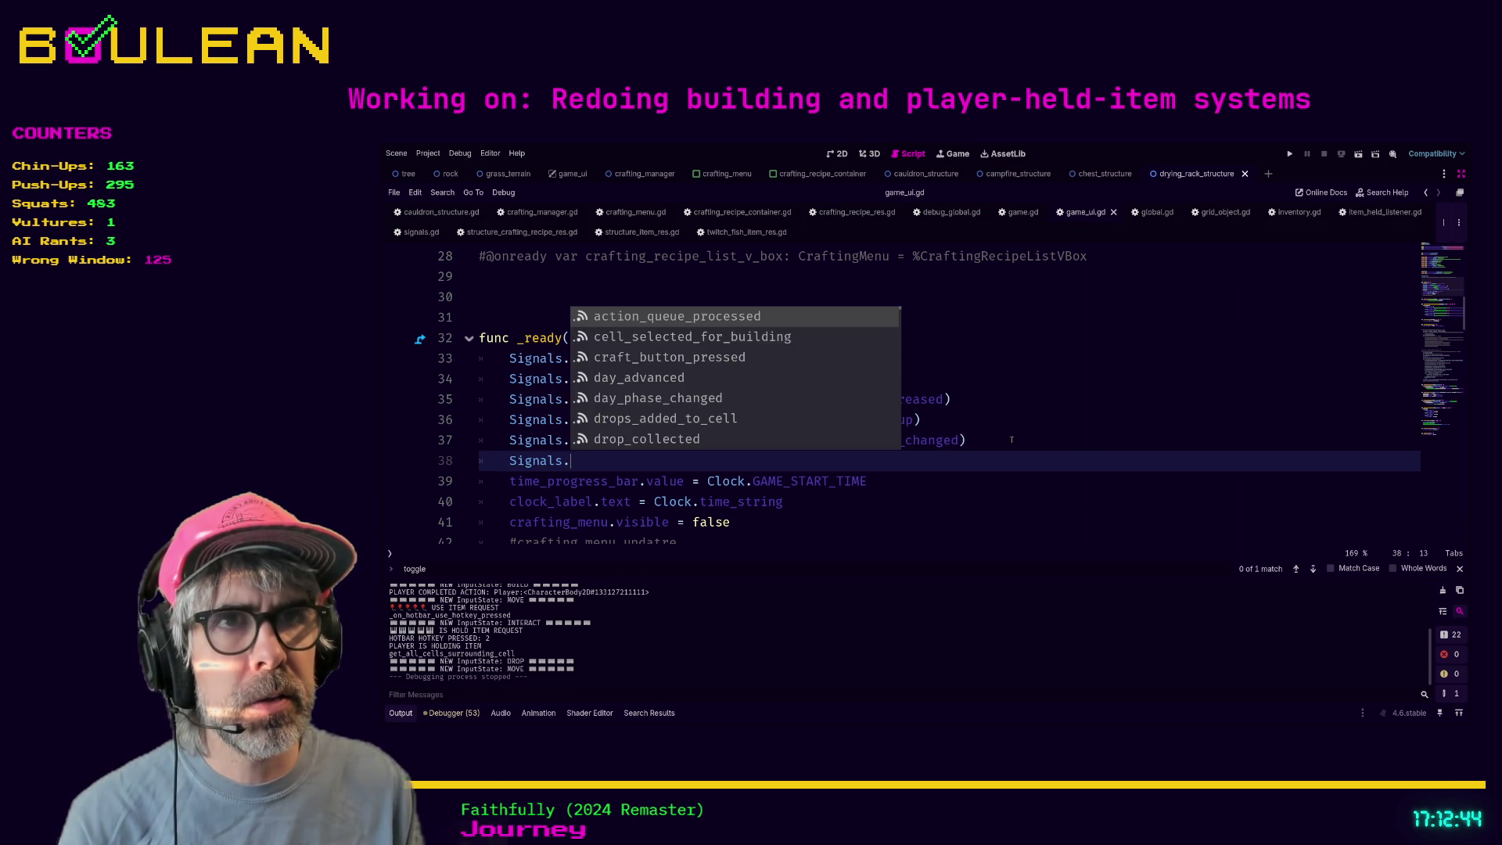
type("on_")
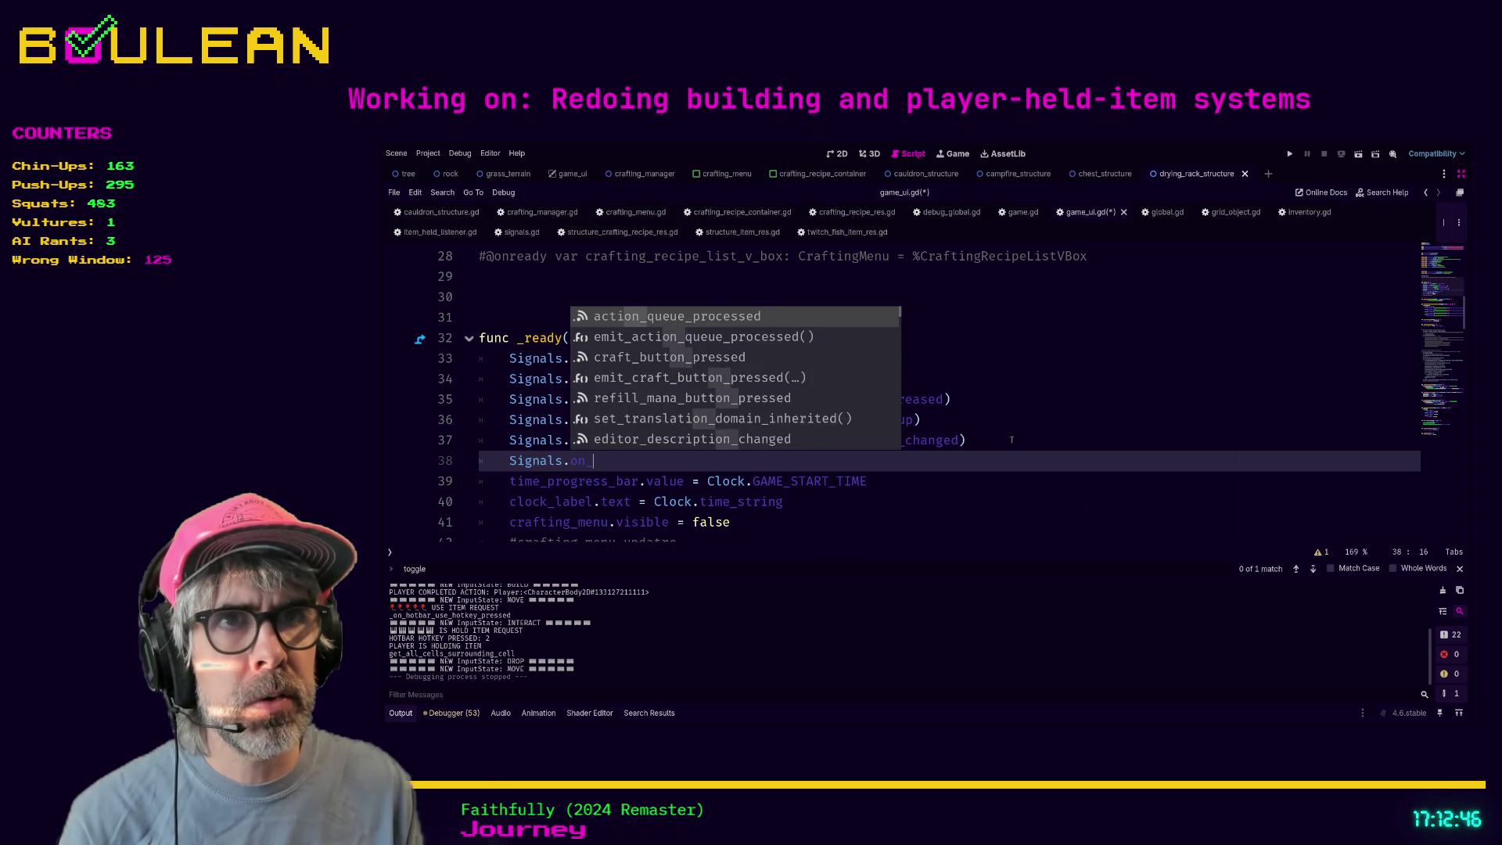
type("cr")
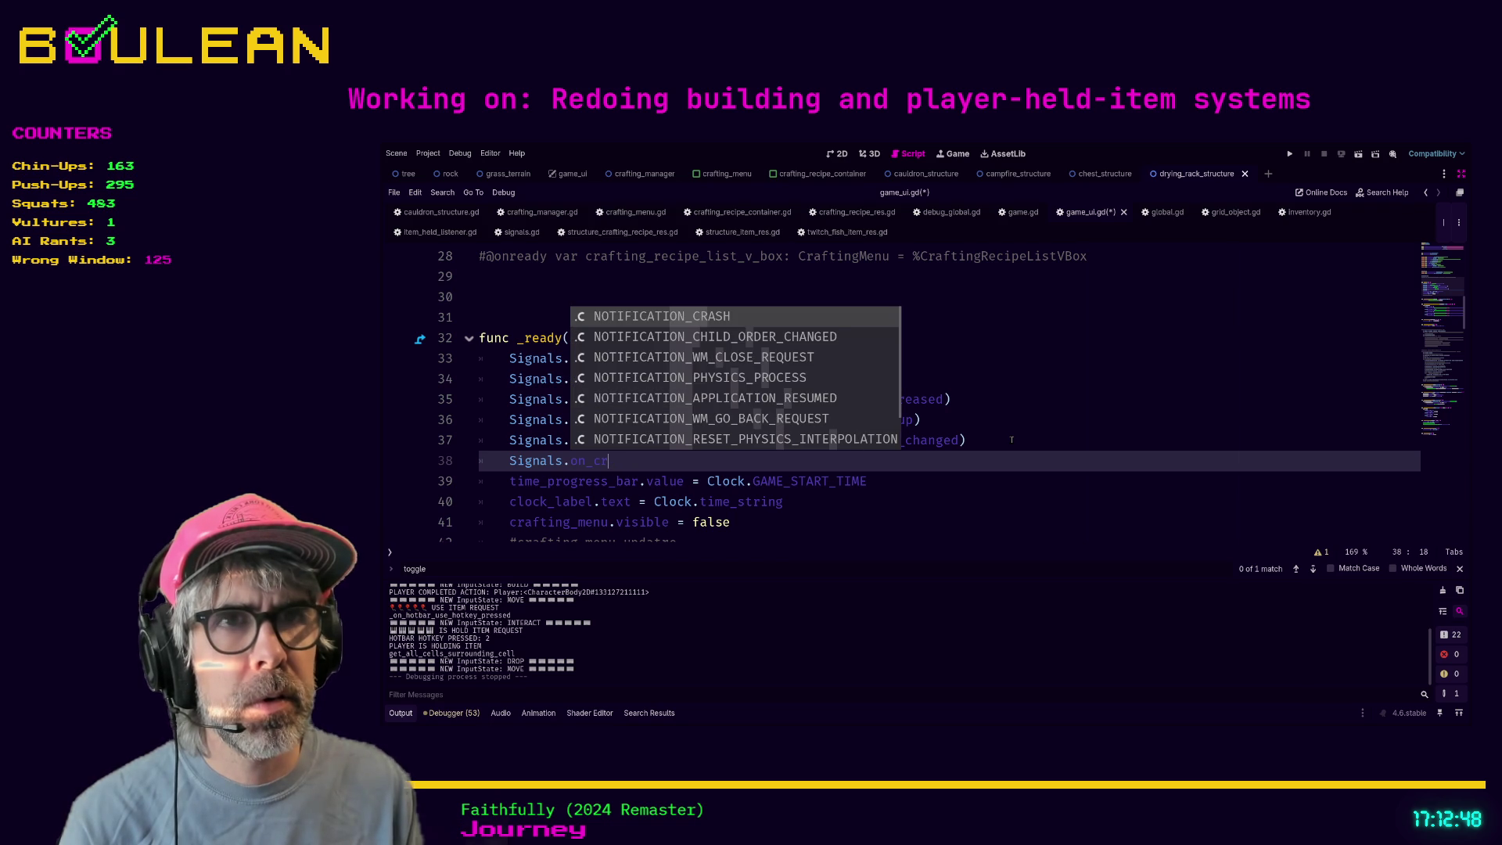
key("BackSpace")
key("BackSpace")
key("BackSpace")
type("craf")
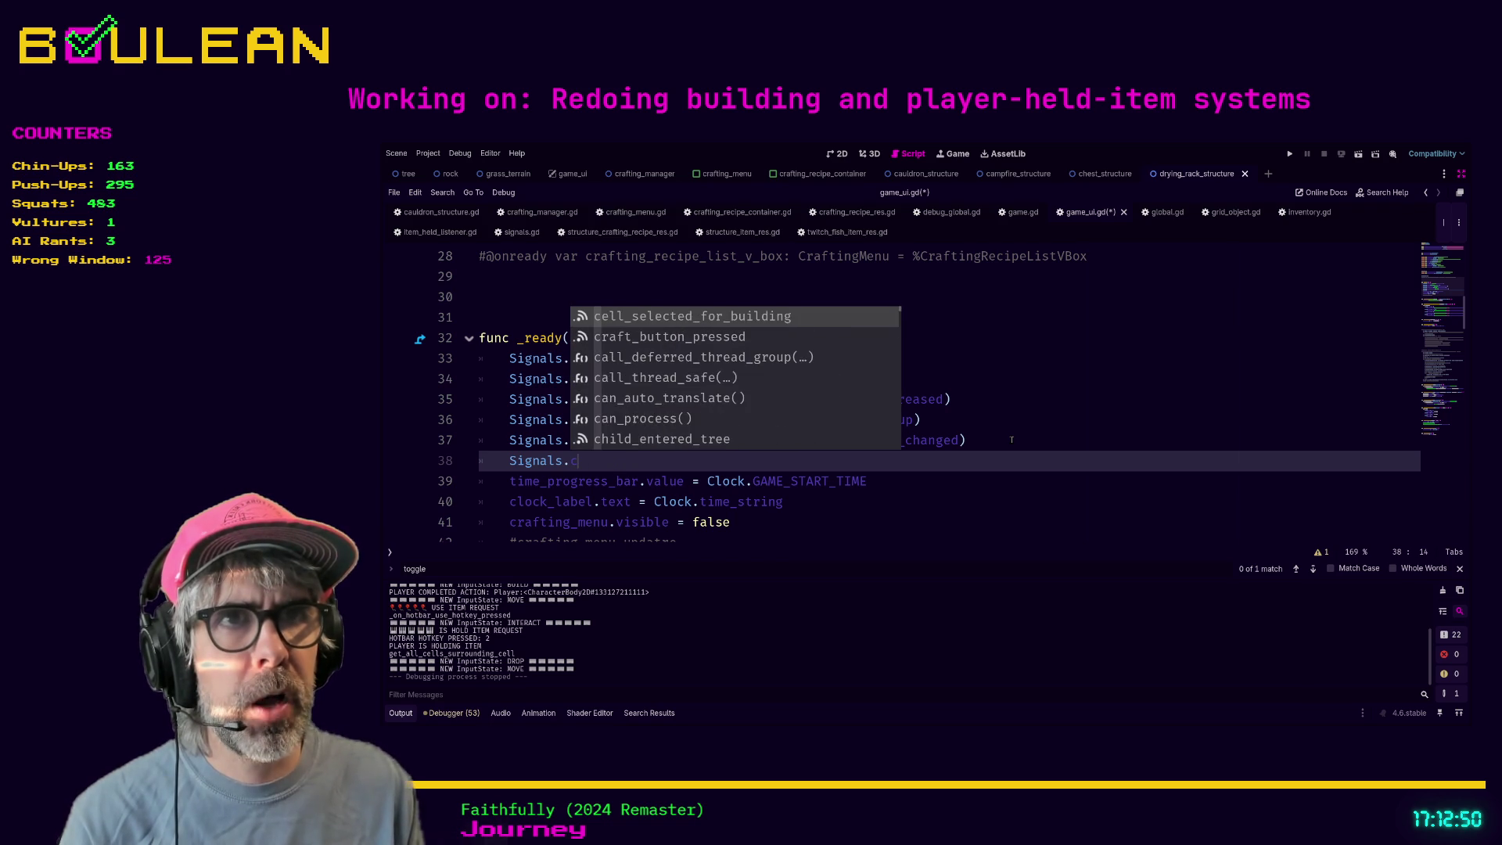
key("Return")
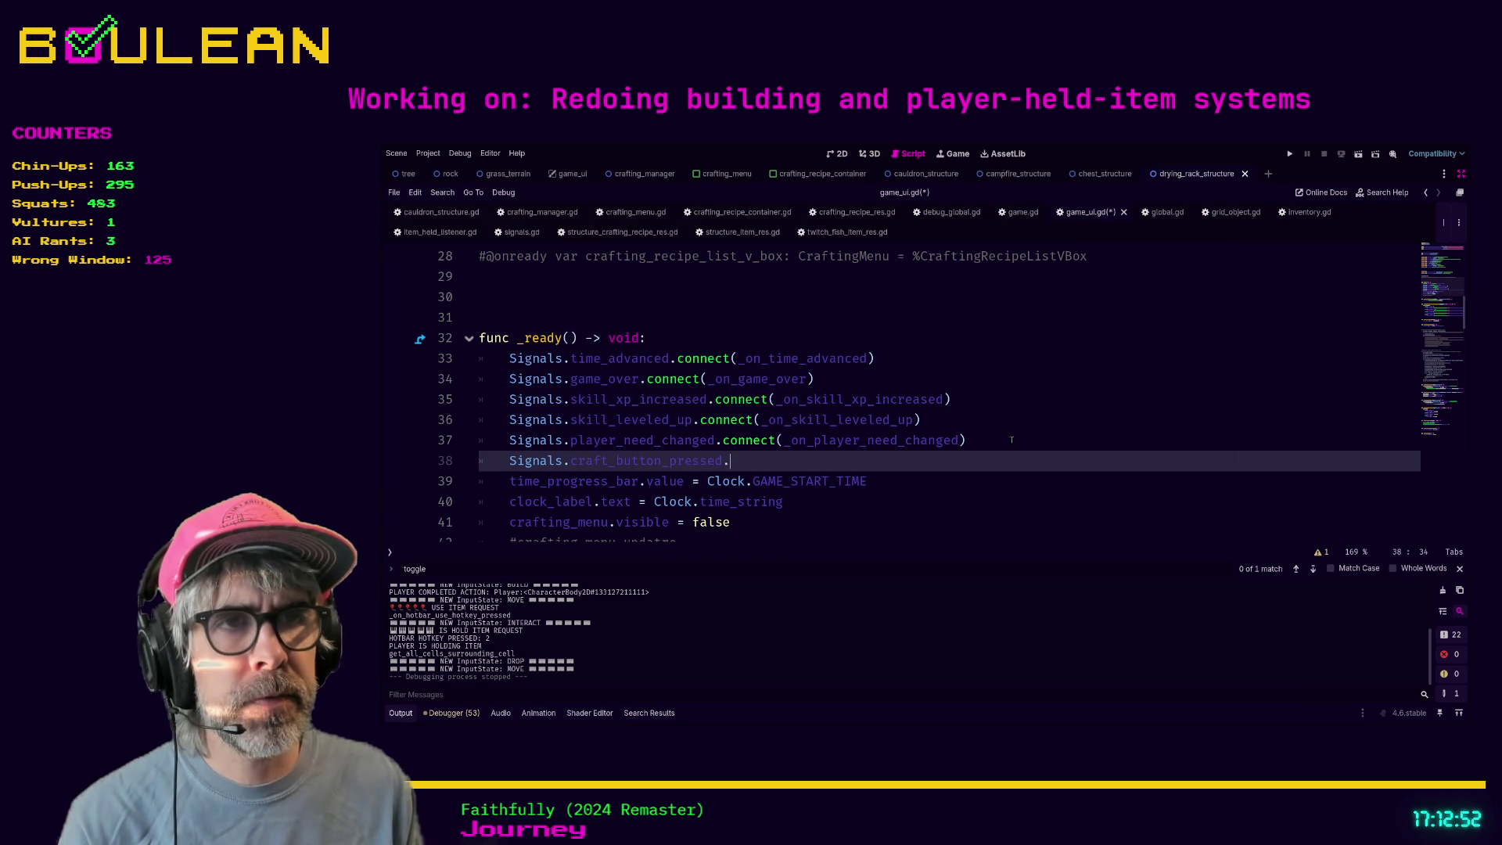
type("connec")
key("Return")
type("_on_craft_button_pressed")
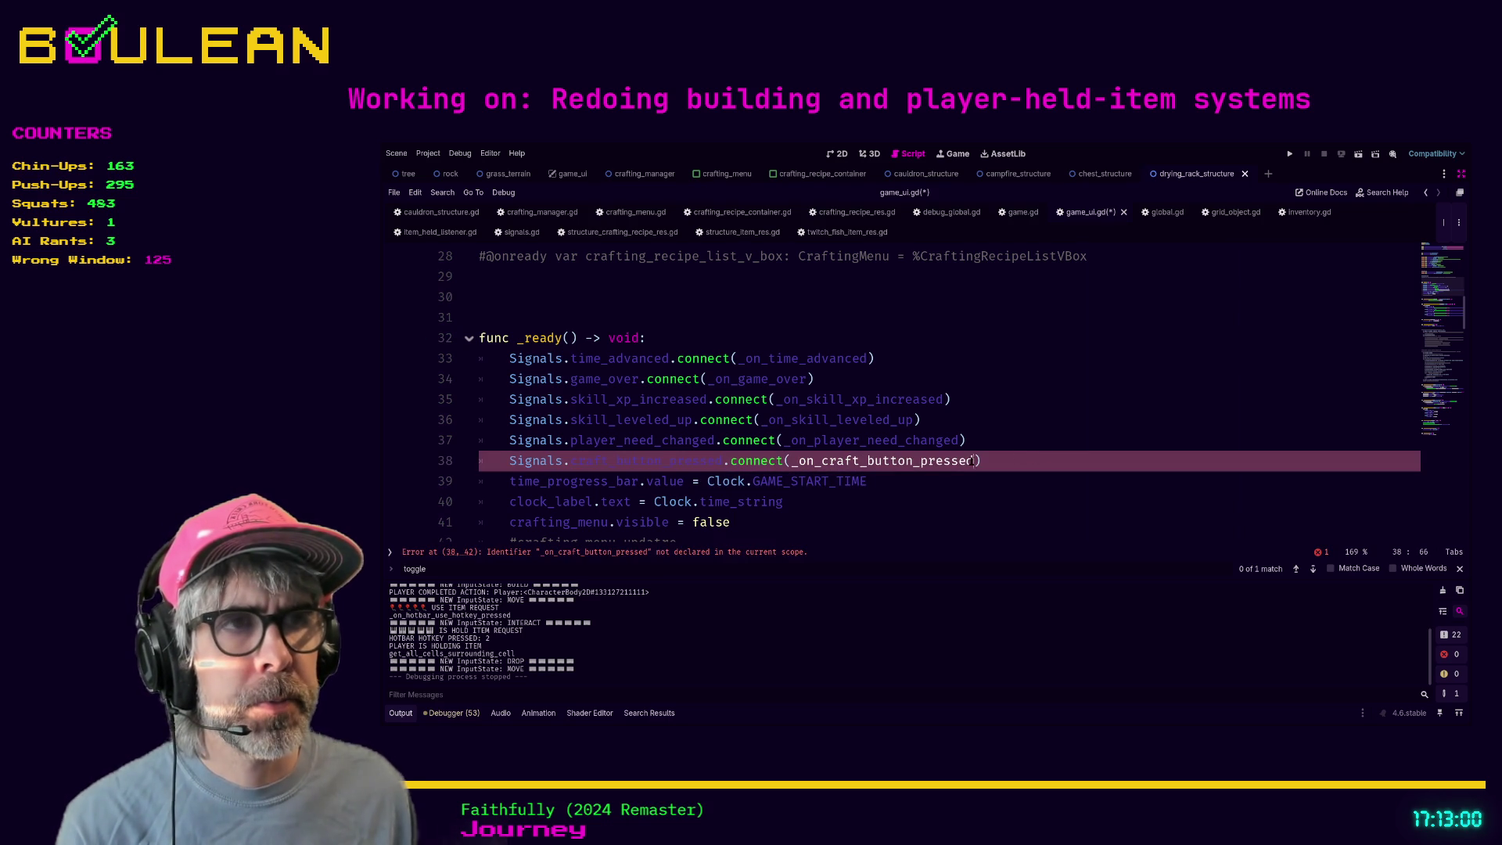
- Scroll down and place the caret below the commented-out recipe block
scroll(1016, 451, "down", 8)
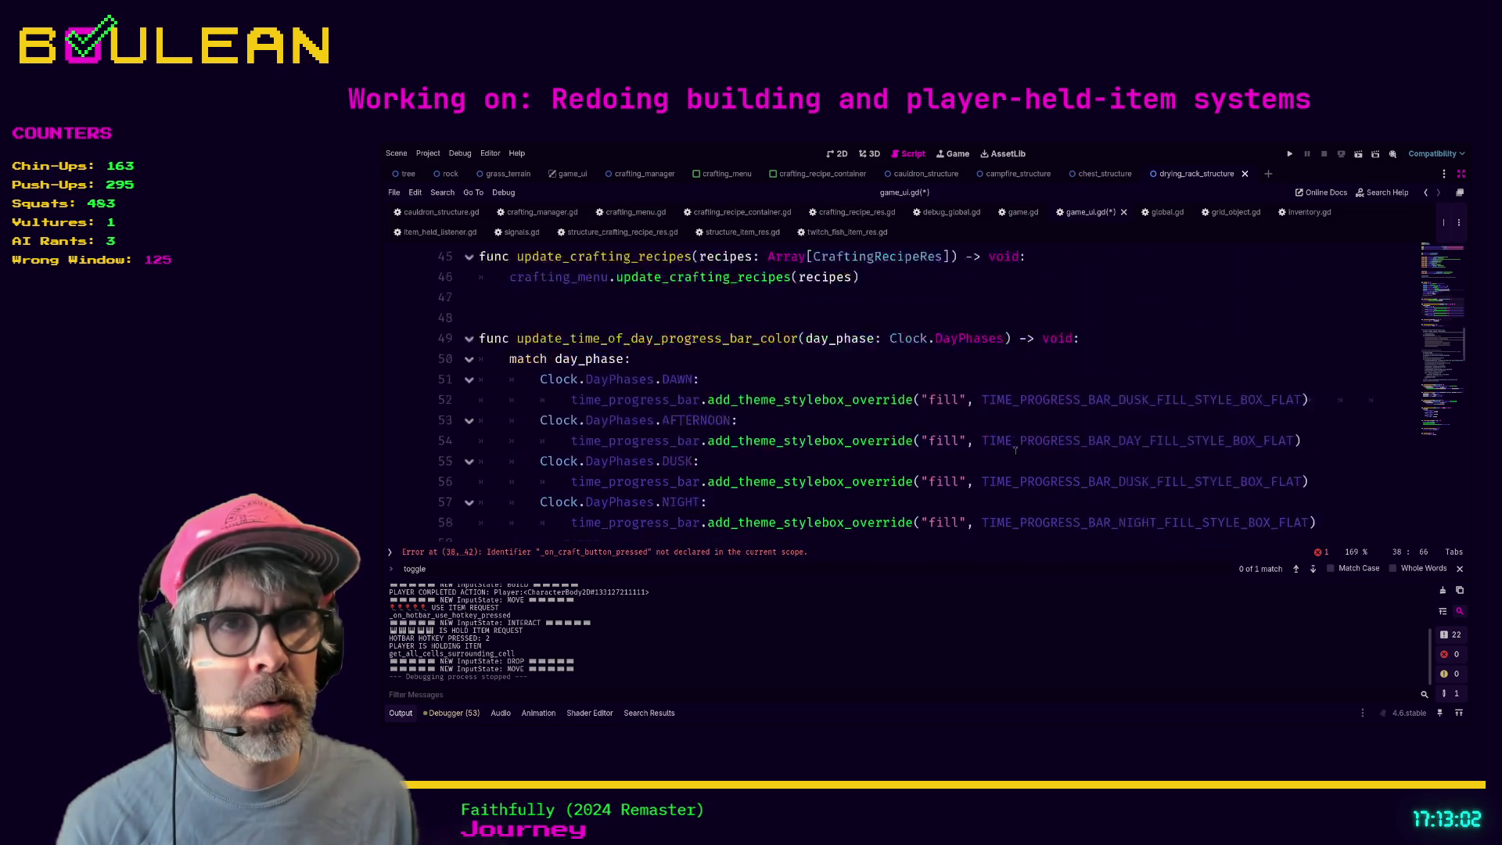
scroll(1015, 451, "down", 3)
scroll(937, 452, "down", 7)
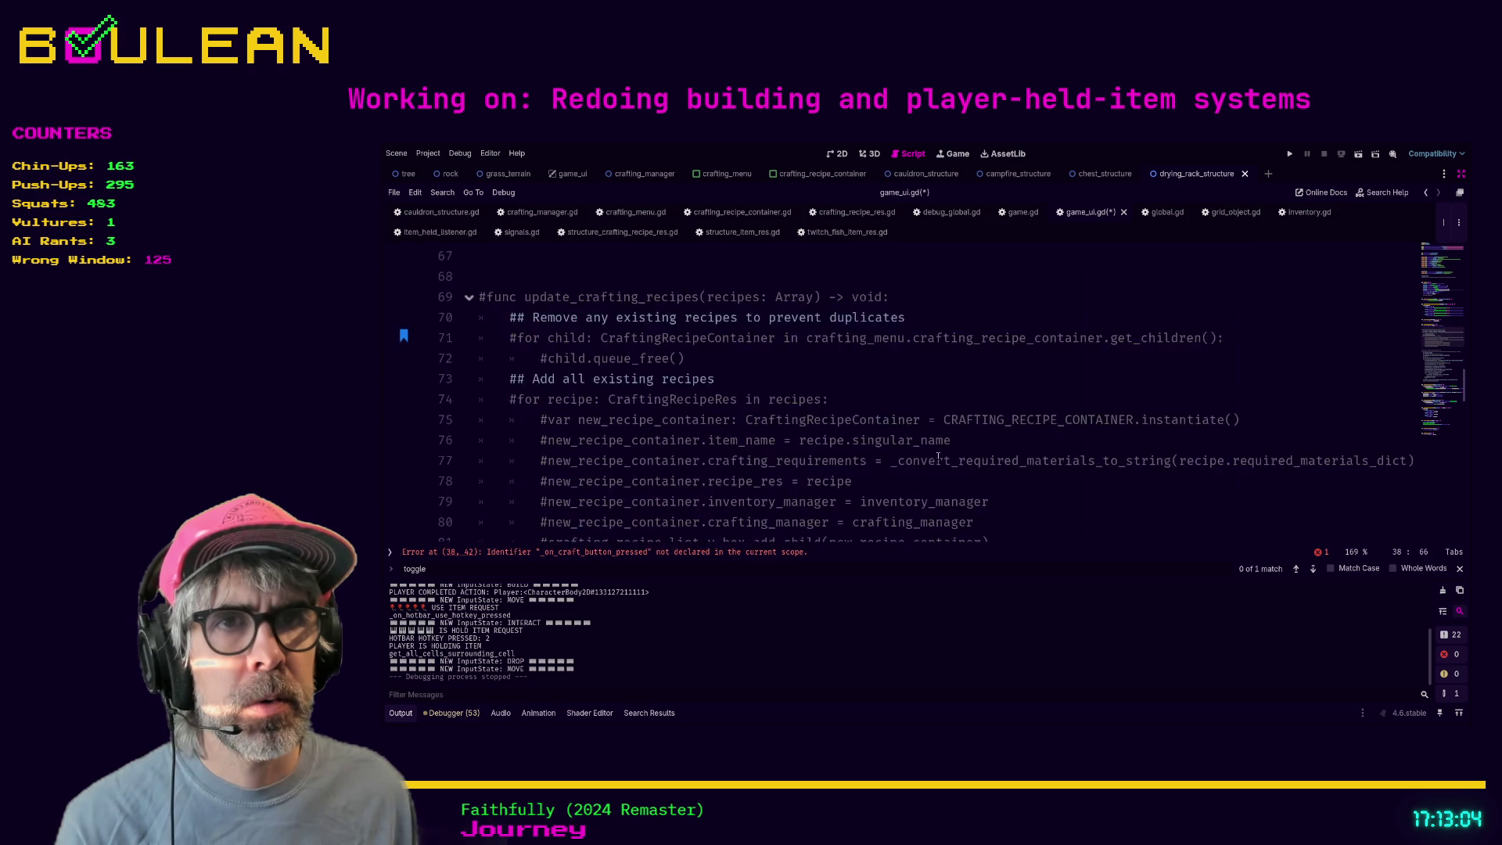
scroll(937, 451, "down", 9)
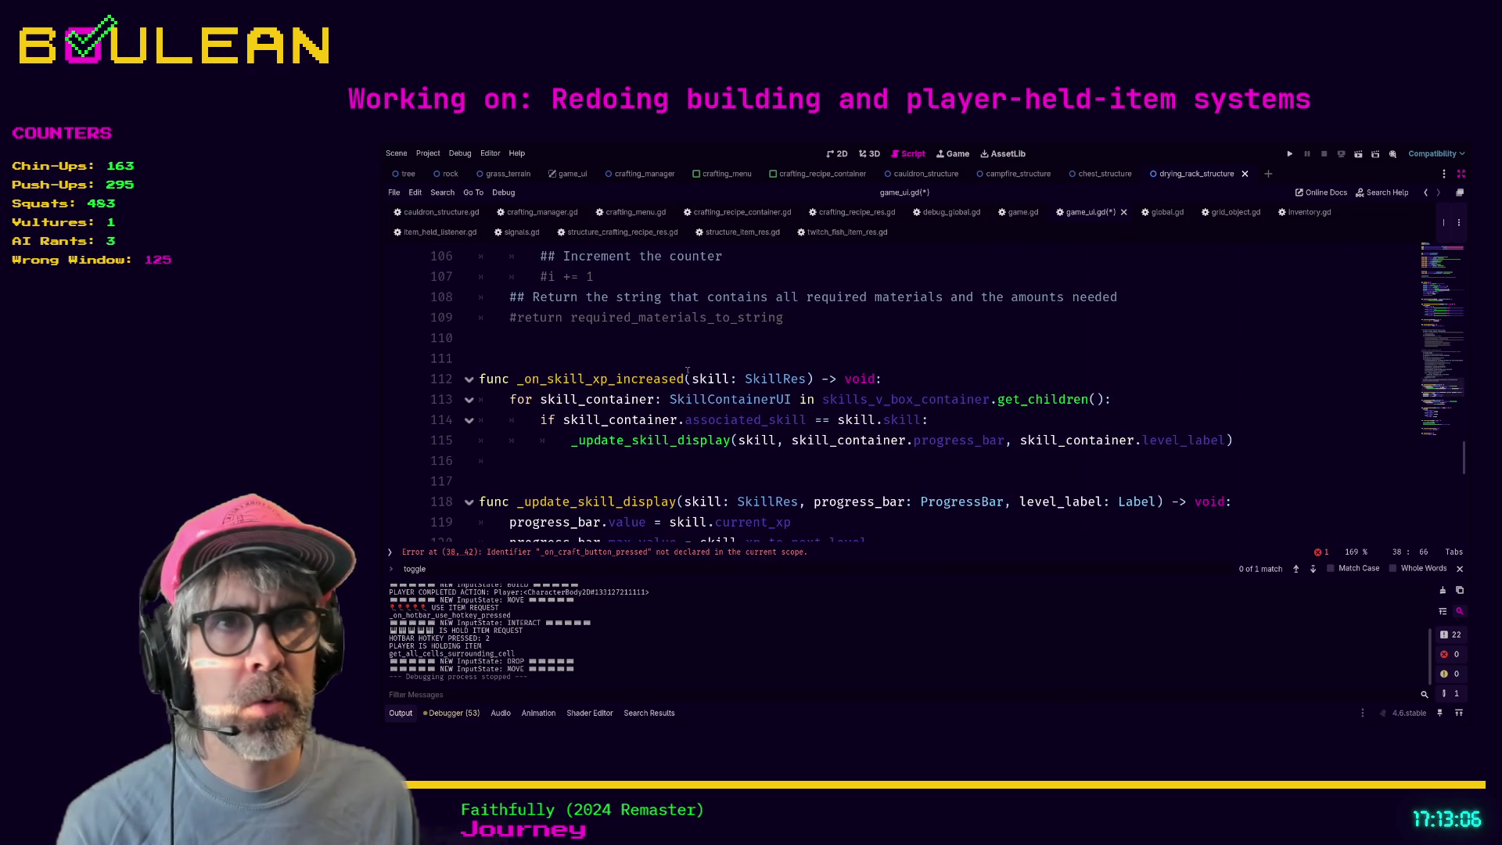
left_click(589, 344)
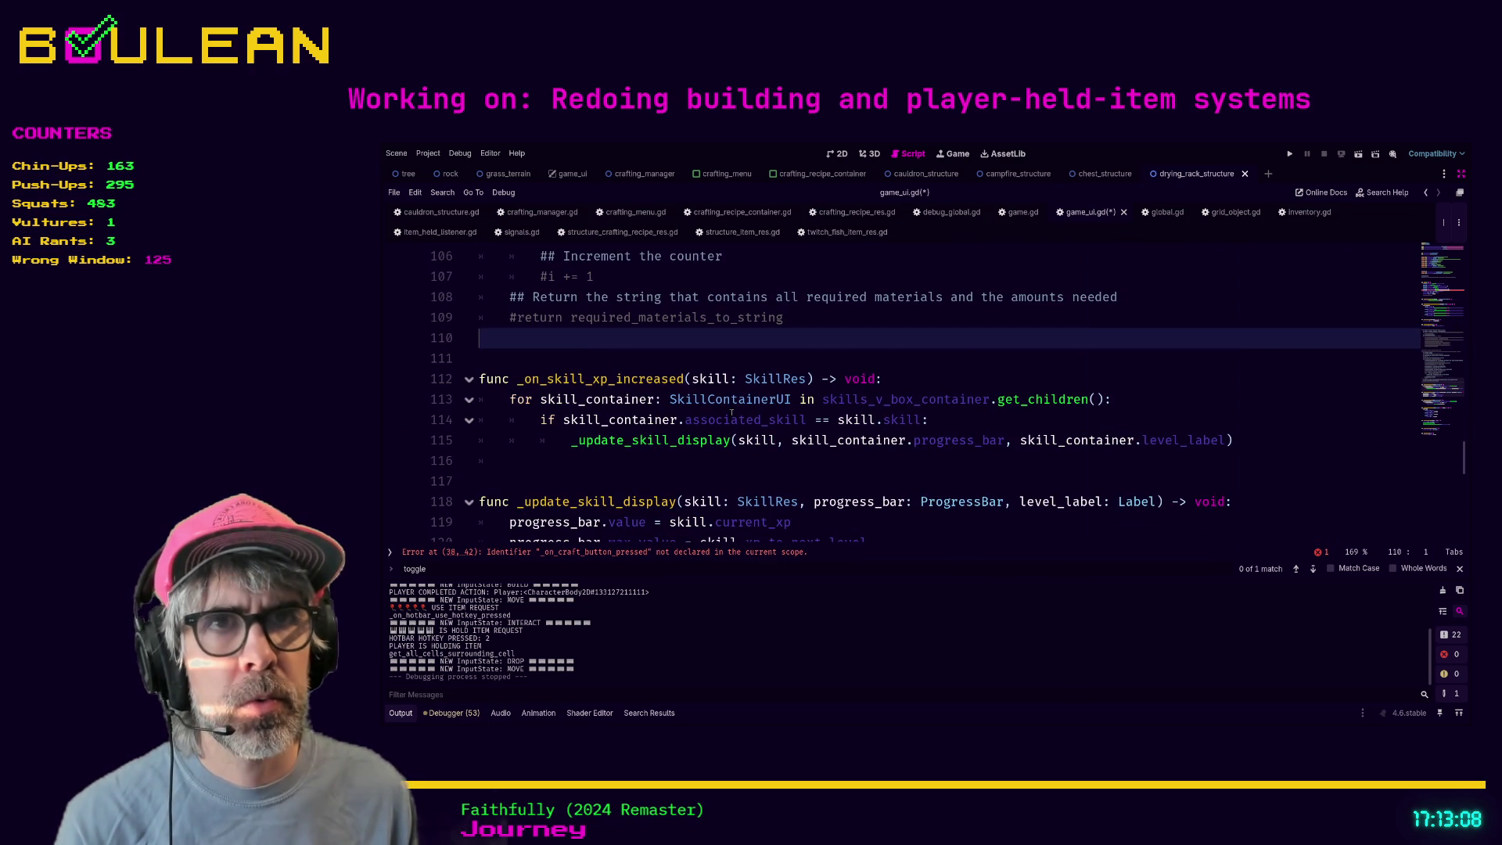
- Write the signature func _on_craft_button_pressed(recipe: CraftingRecipeRes) -> void in game_ui.gd
key("Return")
key("Return")
key("Return")
key("Up")
key("Up")
type("func")
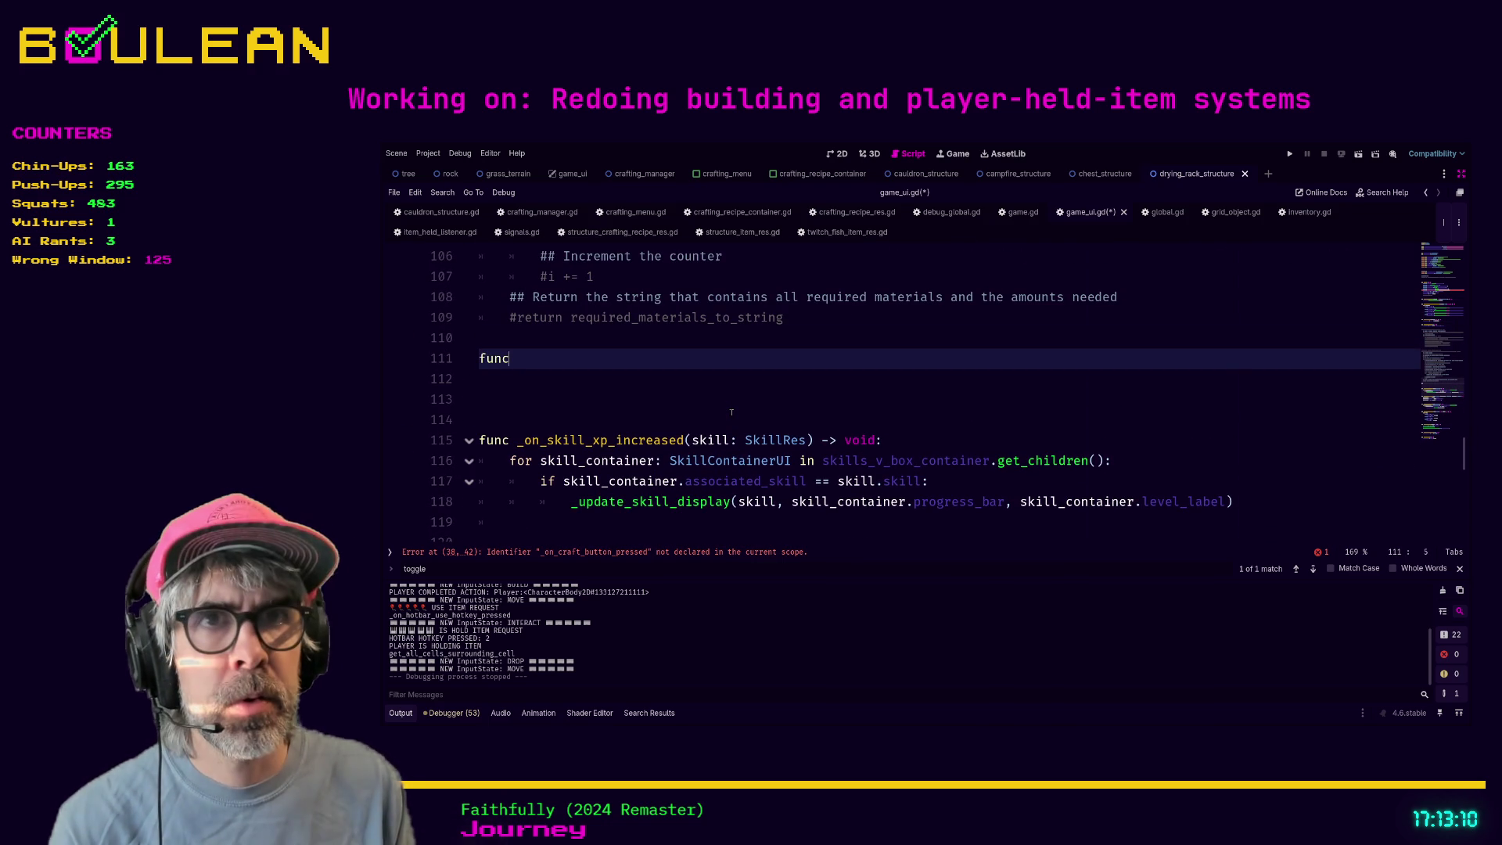
type(" _on_craft_button_pressed(recipe: Recipe")
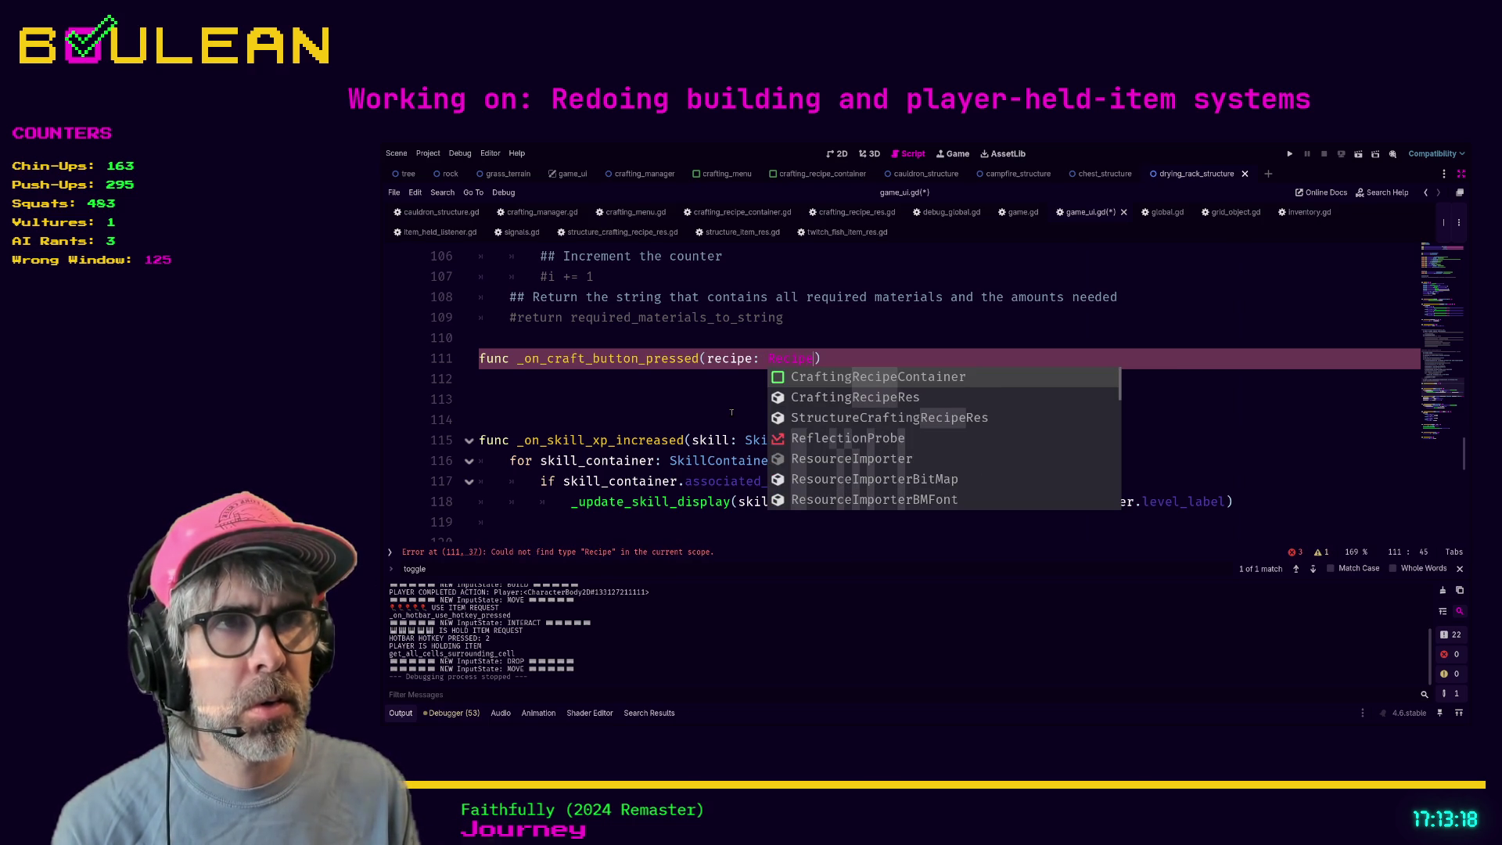
key("Down")
key("Return")
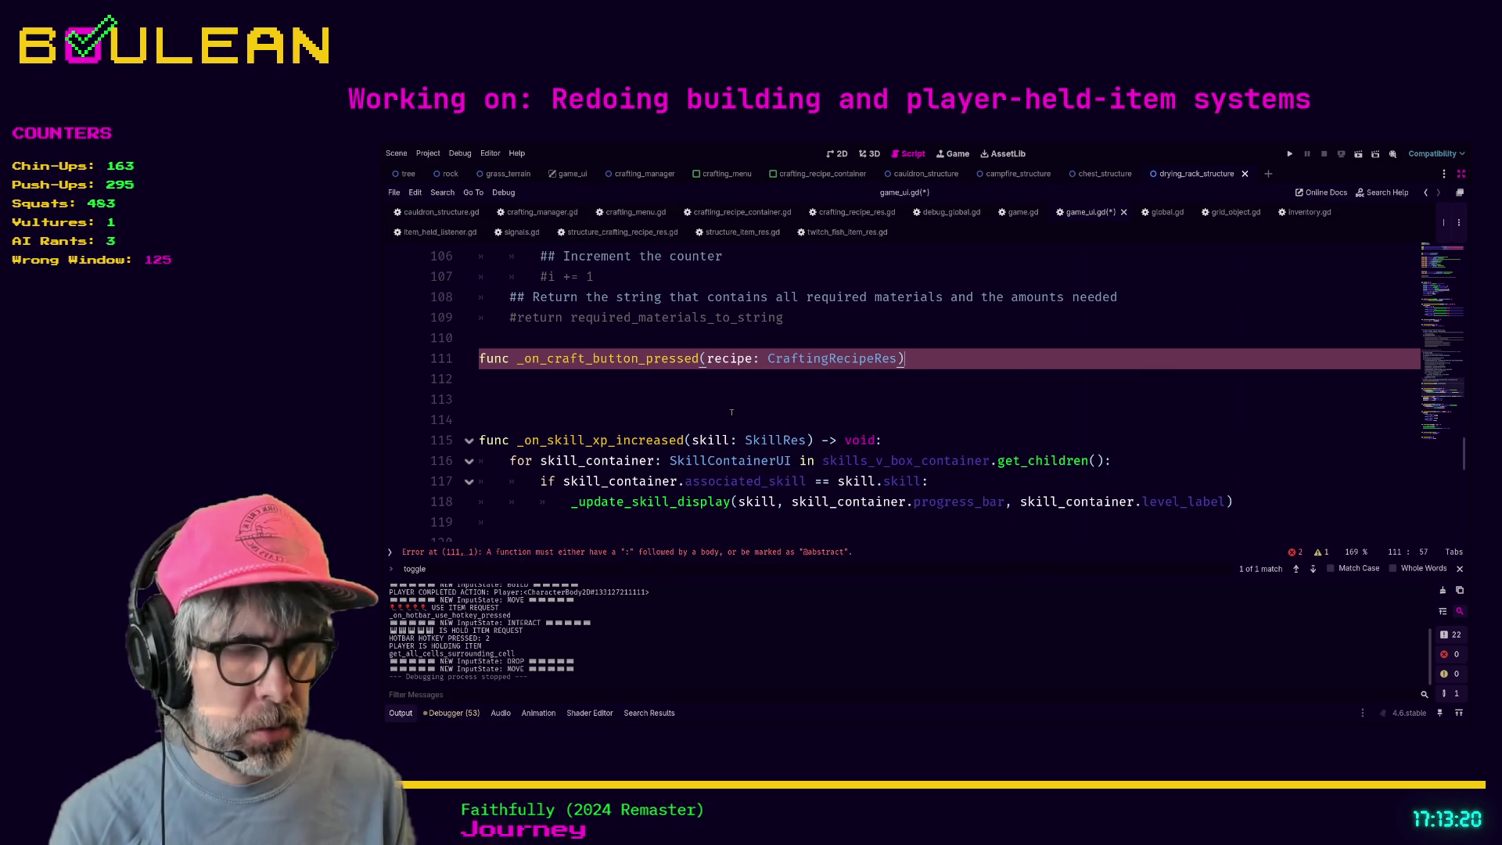
type(" -> void:")
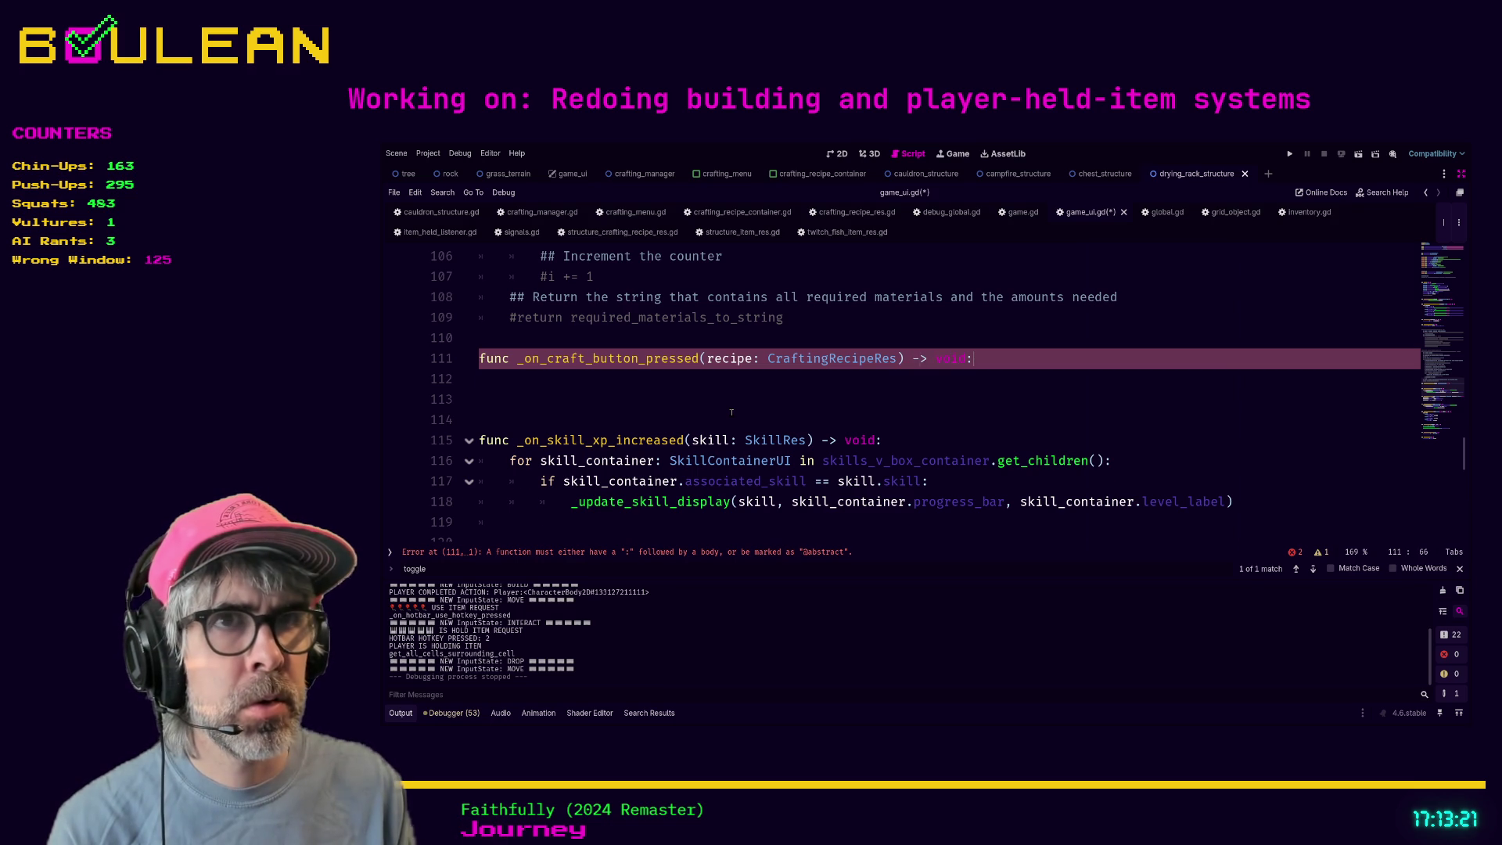
key("Return")
- Add an 'if recipe is StructureCraftingRecipeRes:' branch that calls toggle_crafting_menu()
type("f recipe is ")
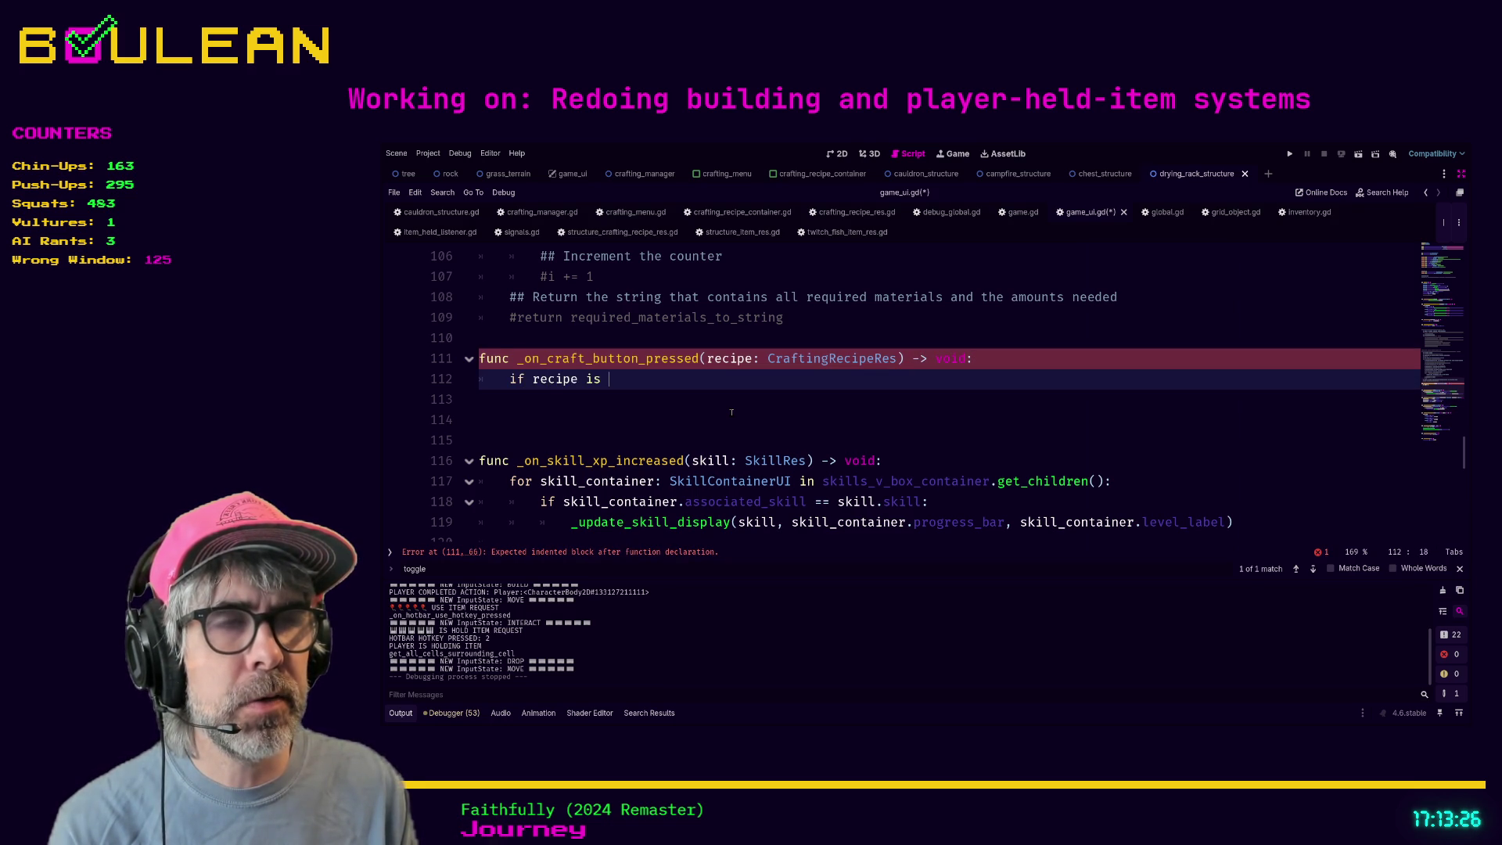
type("S")
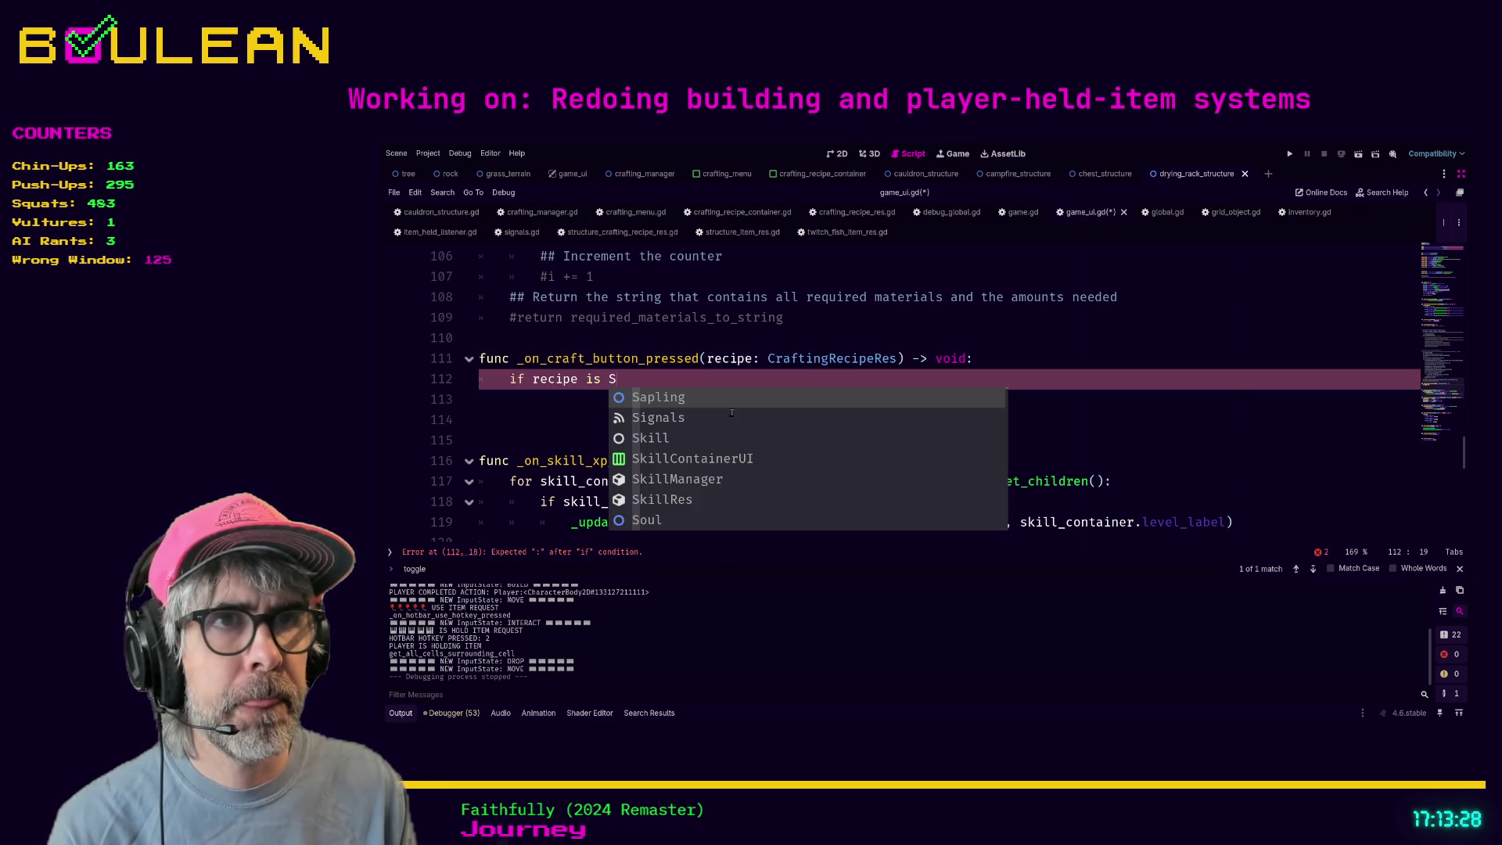
type("tru")
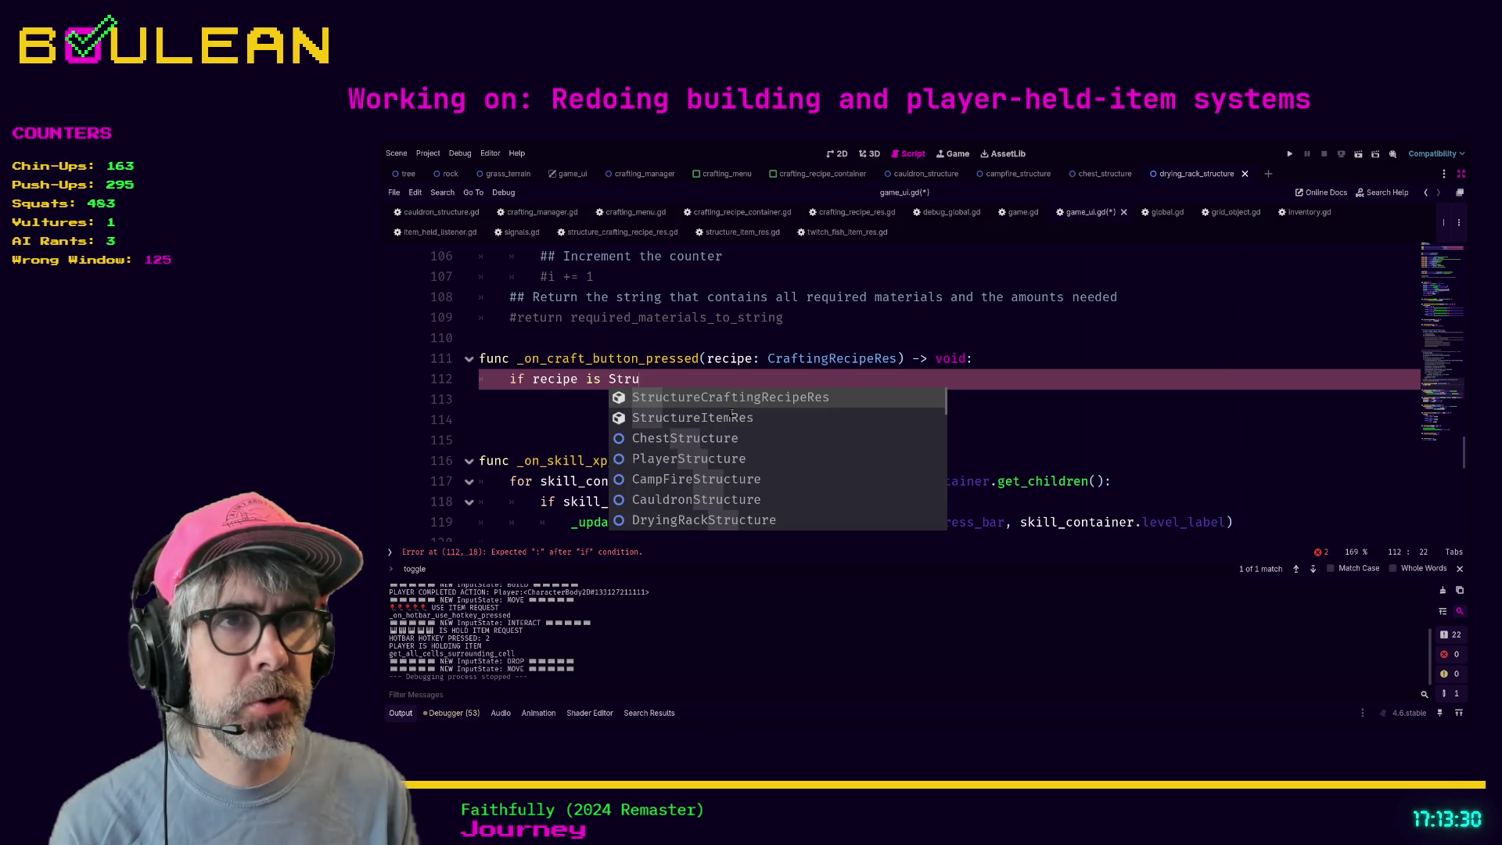
key("Return")
type(":")
key("Return")
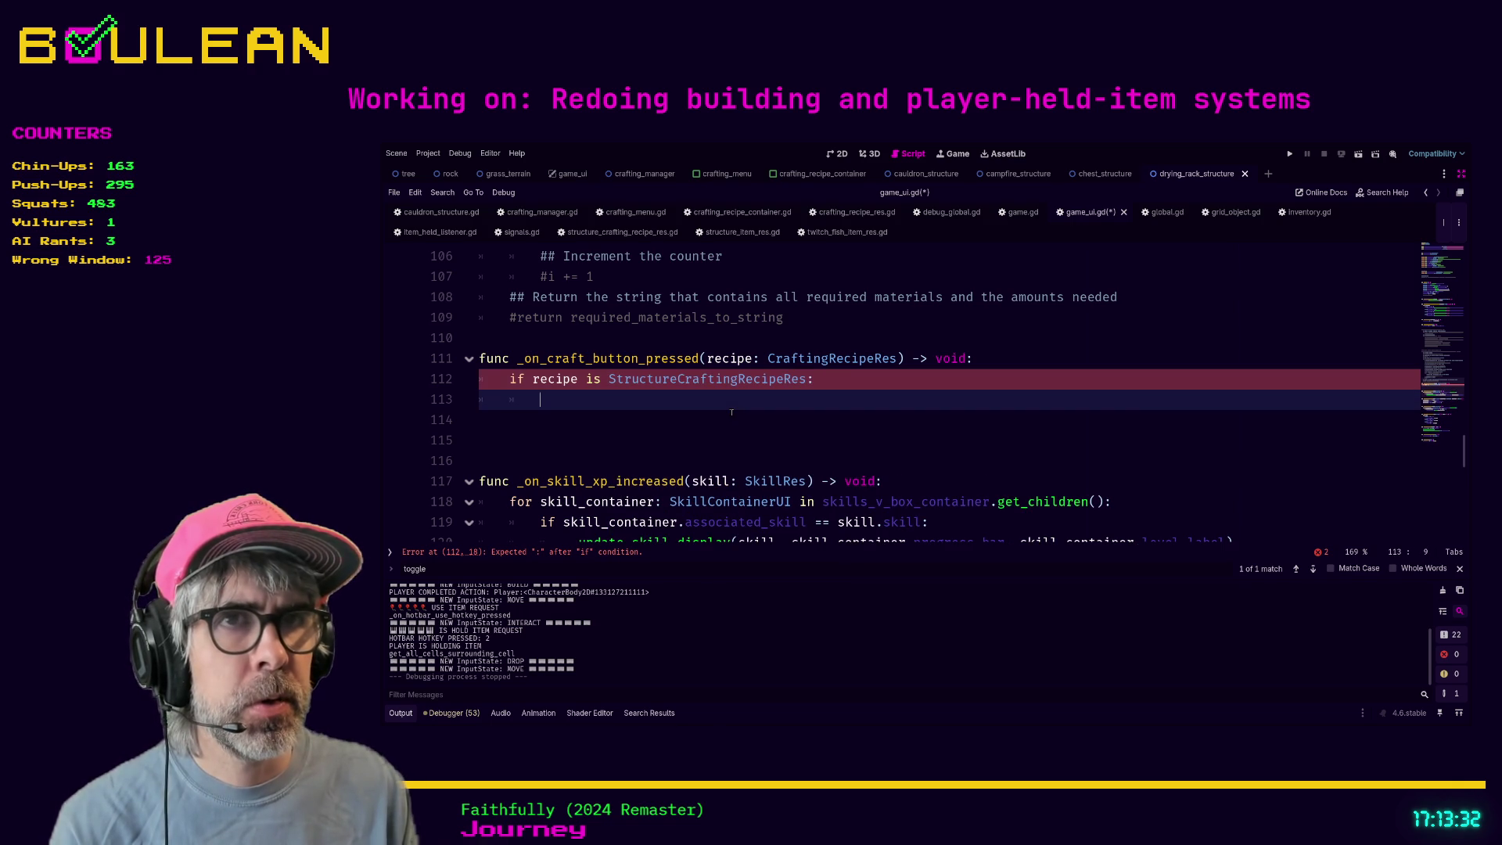
type("_t")
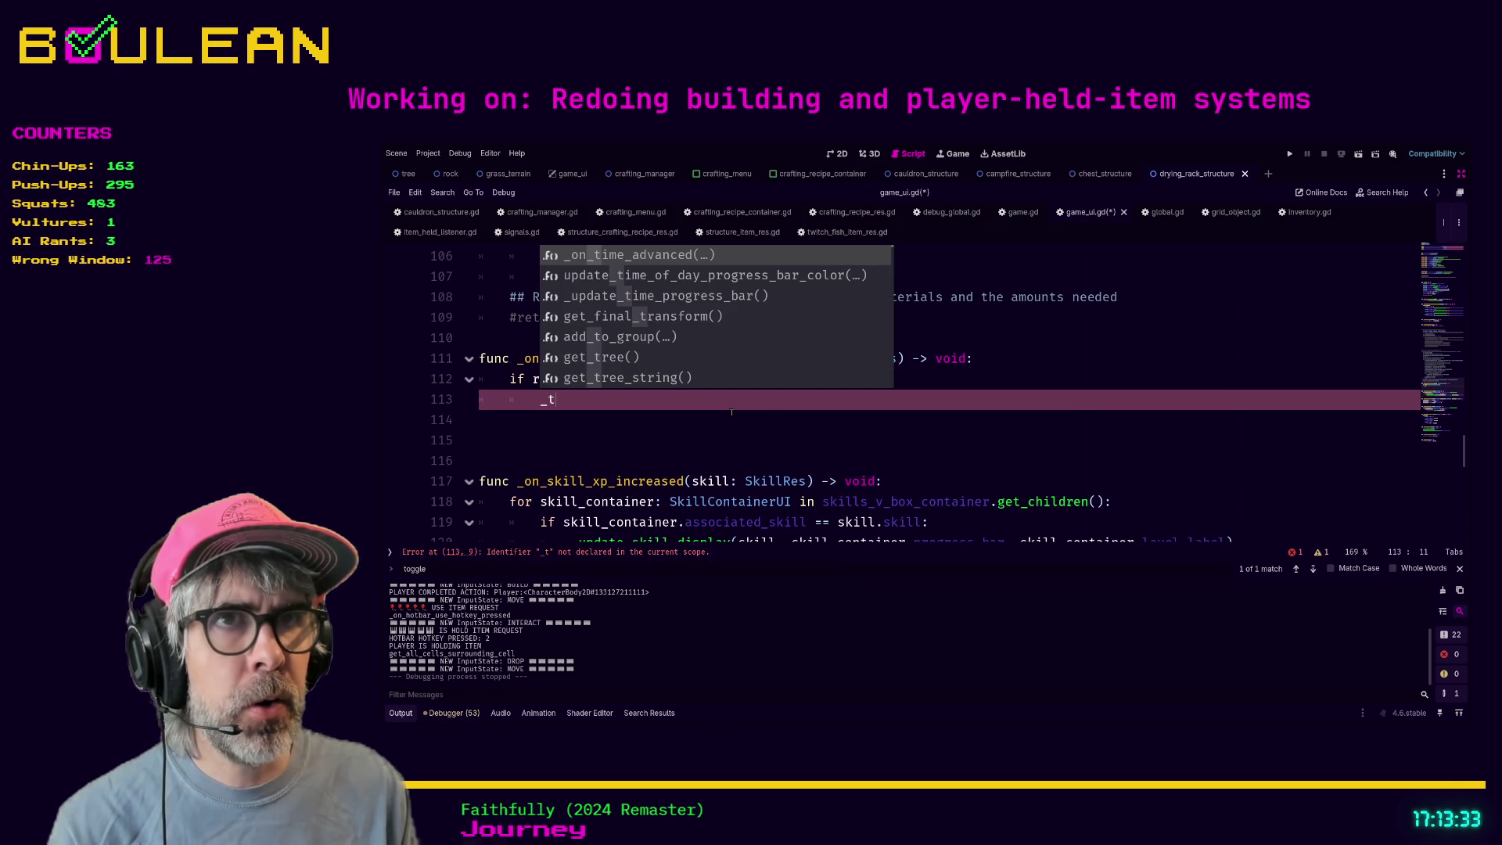
key("BackSpace")
key("BackSpace")
type("o")
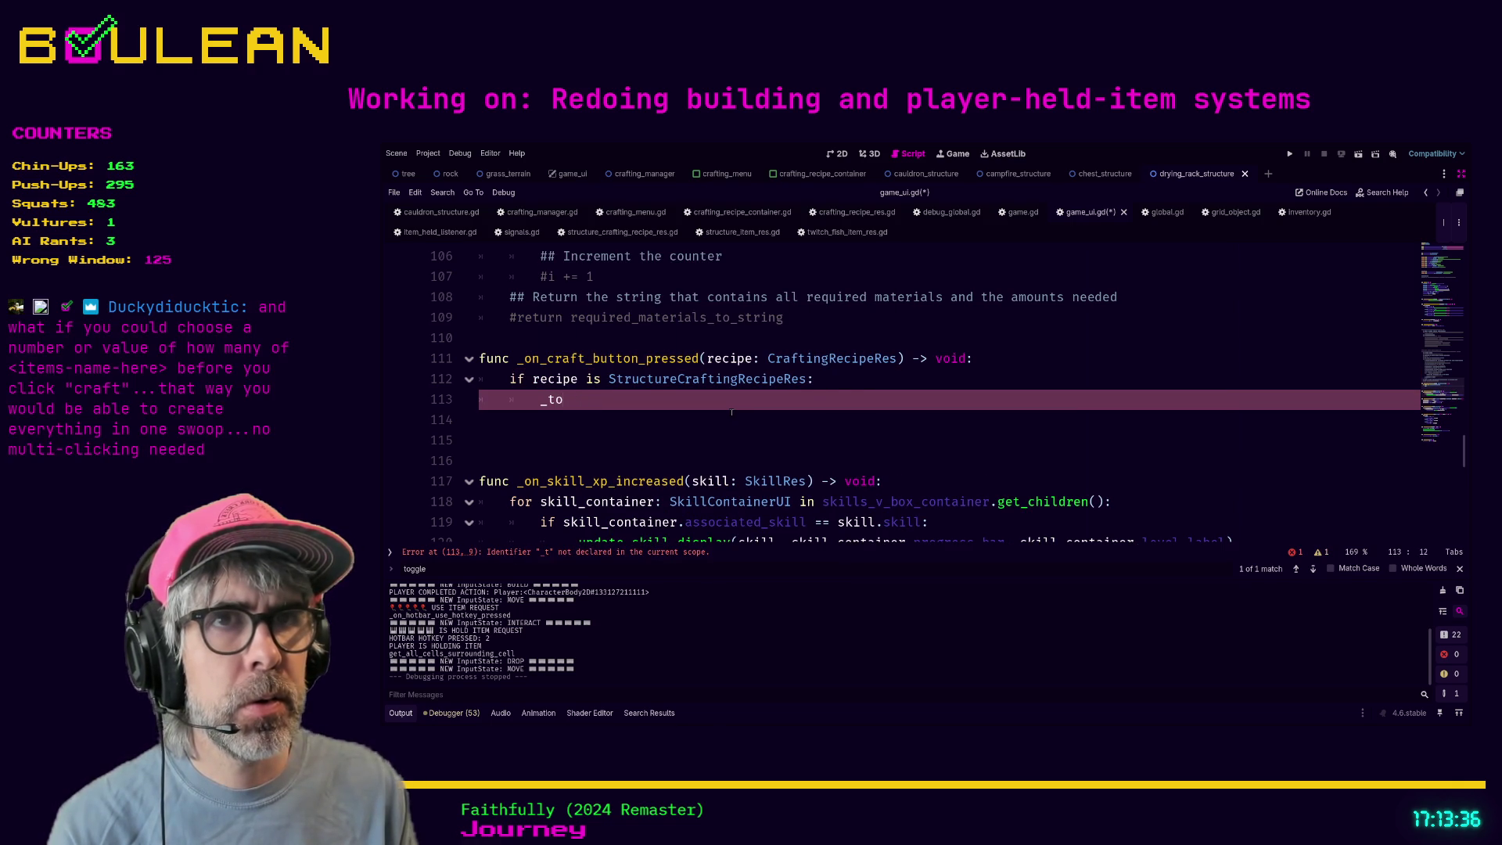
type("gg")
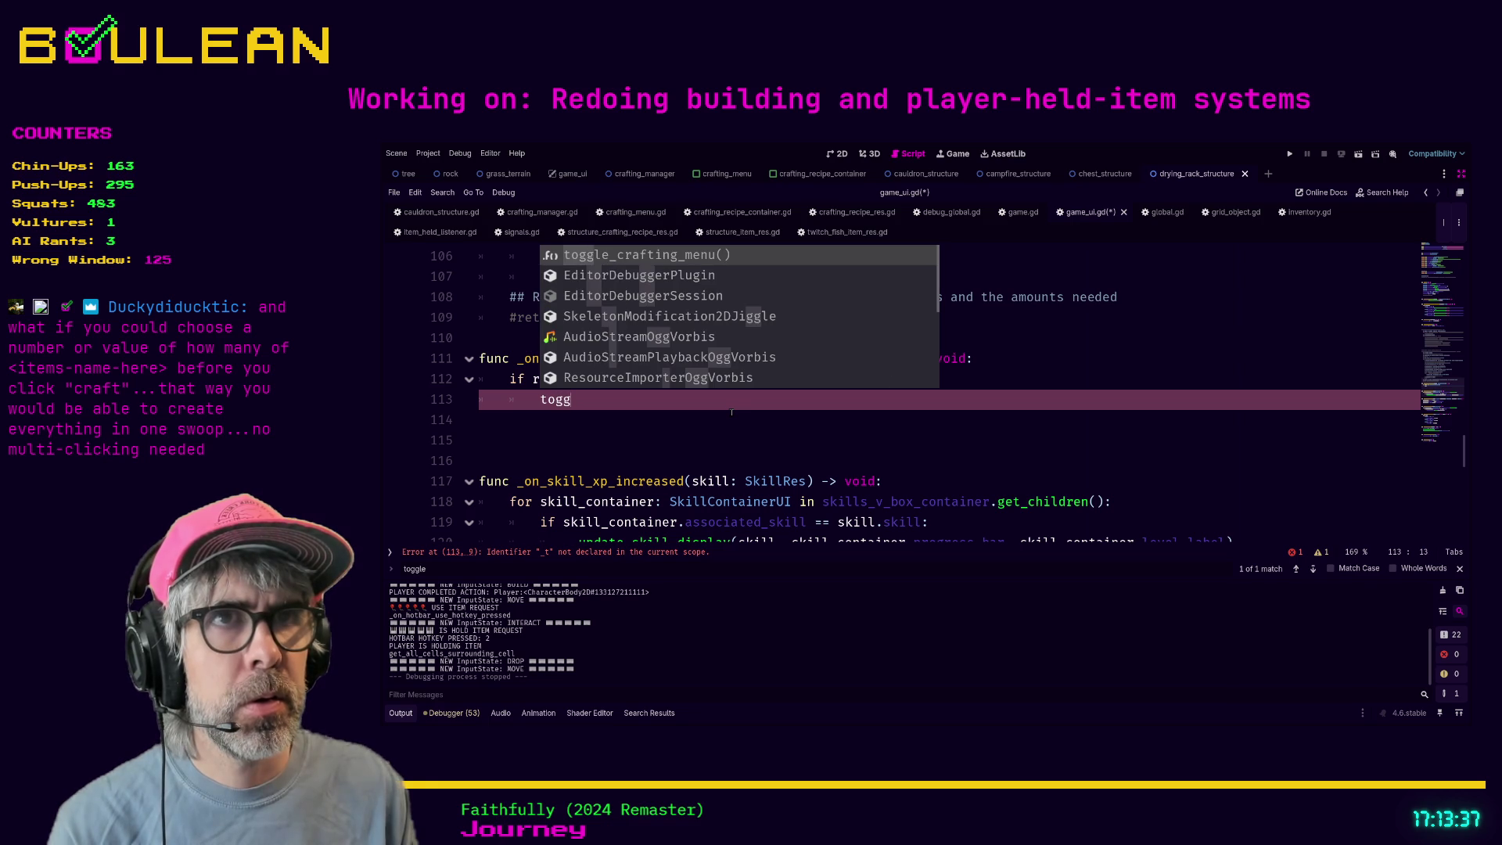
key("Return")
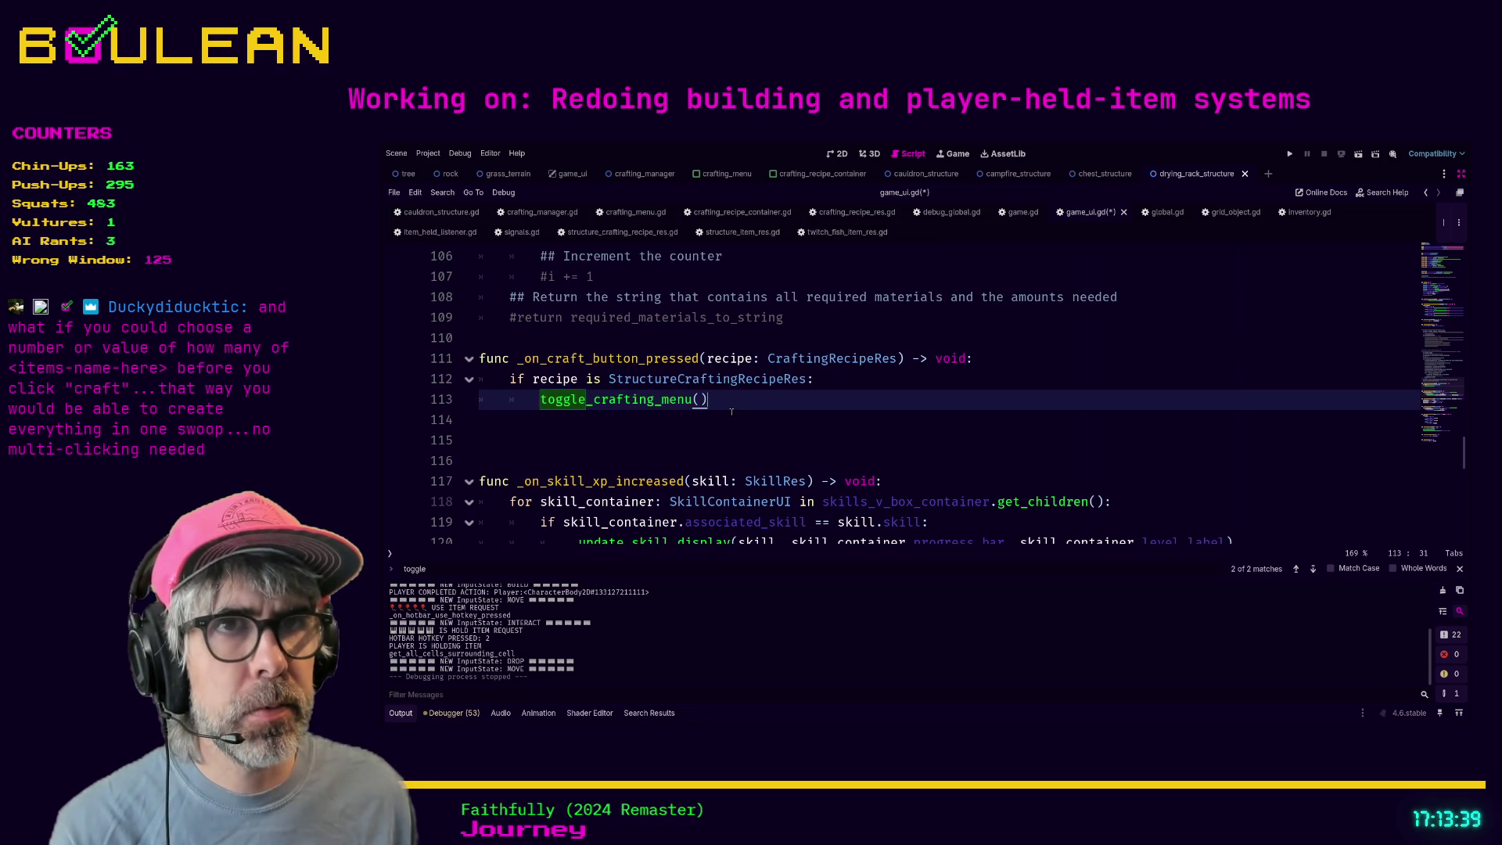
- Save game_ui.gd with the new handler
left_click(732, 415)
scroll(704, 430, "down", 2)
left_click(677, 447)
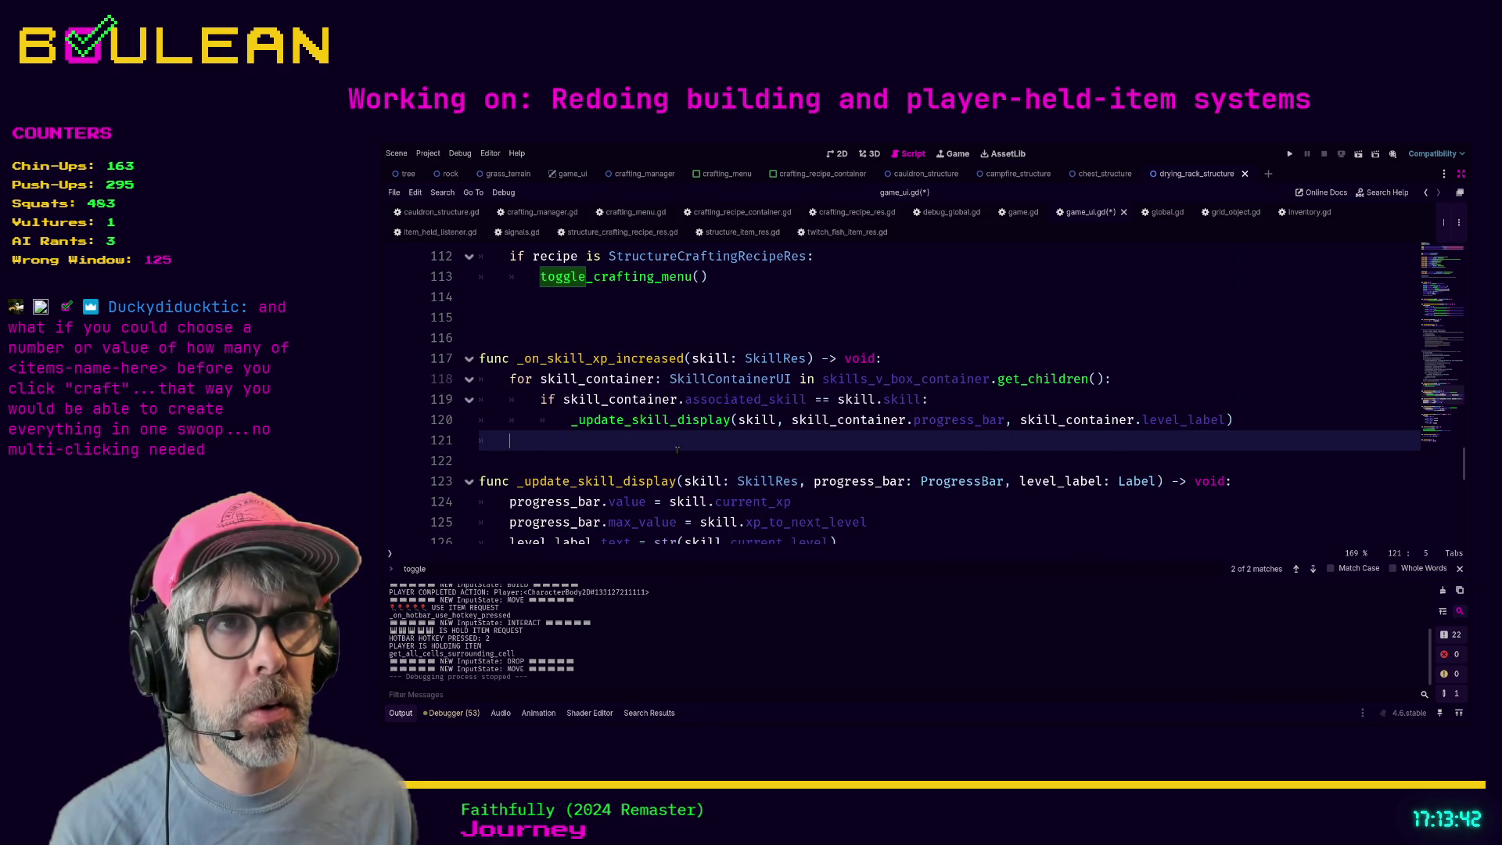
key("ctrl+s")
scroll(732, 428, "up", 4)
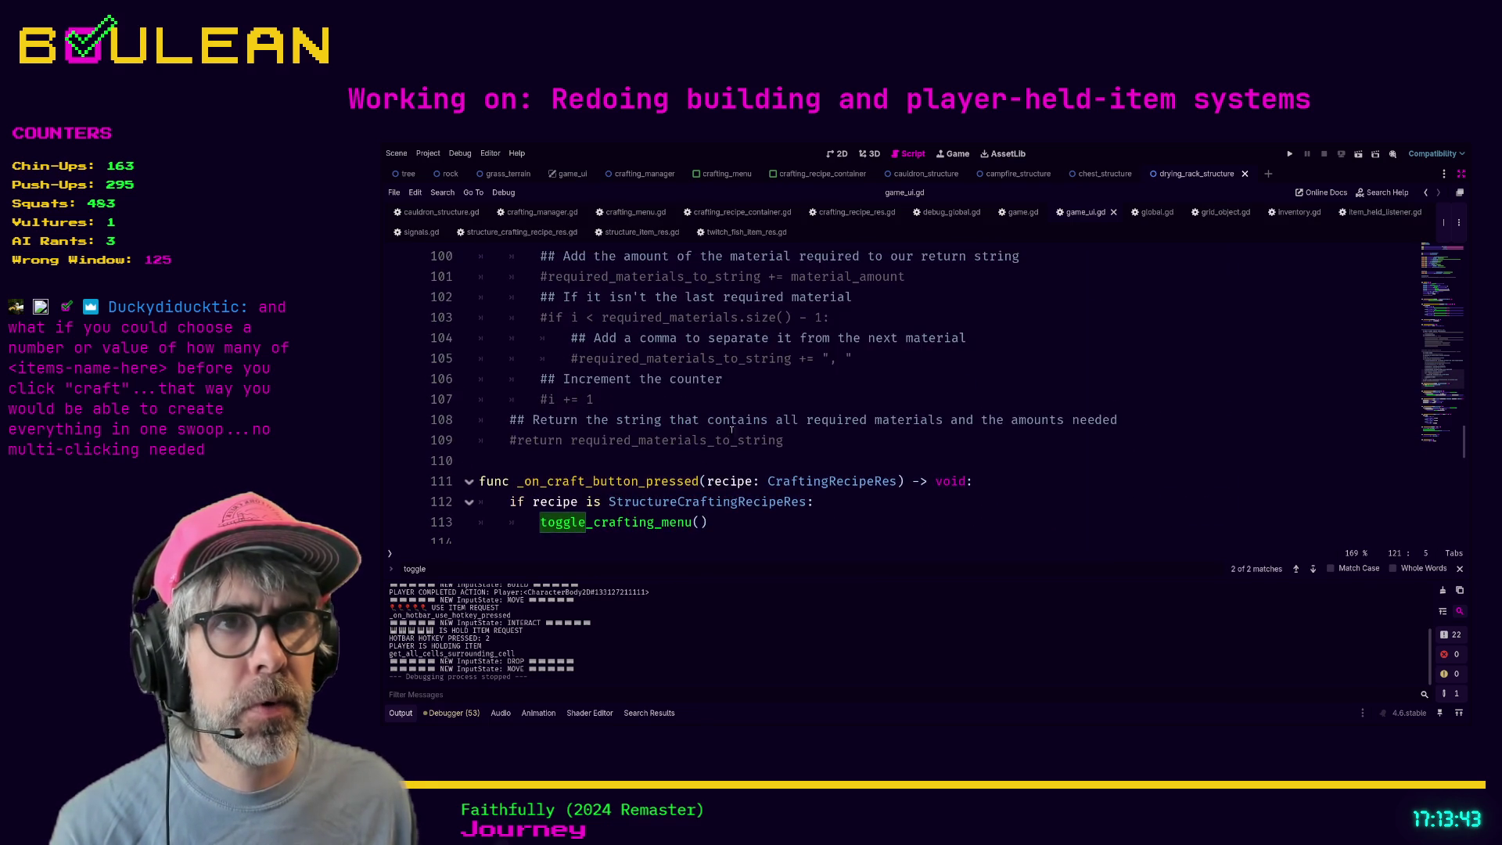
- Bookmark the new _on_craft_button_pressed line in game_ui.gd
left_click(724, 481)
key("ctrl+alt+b")
left_click(753, 533)
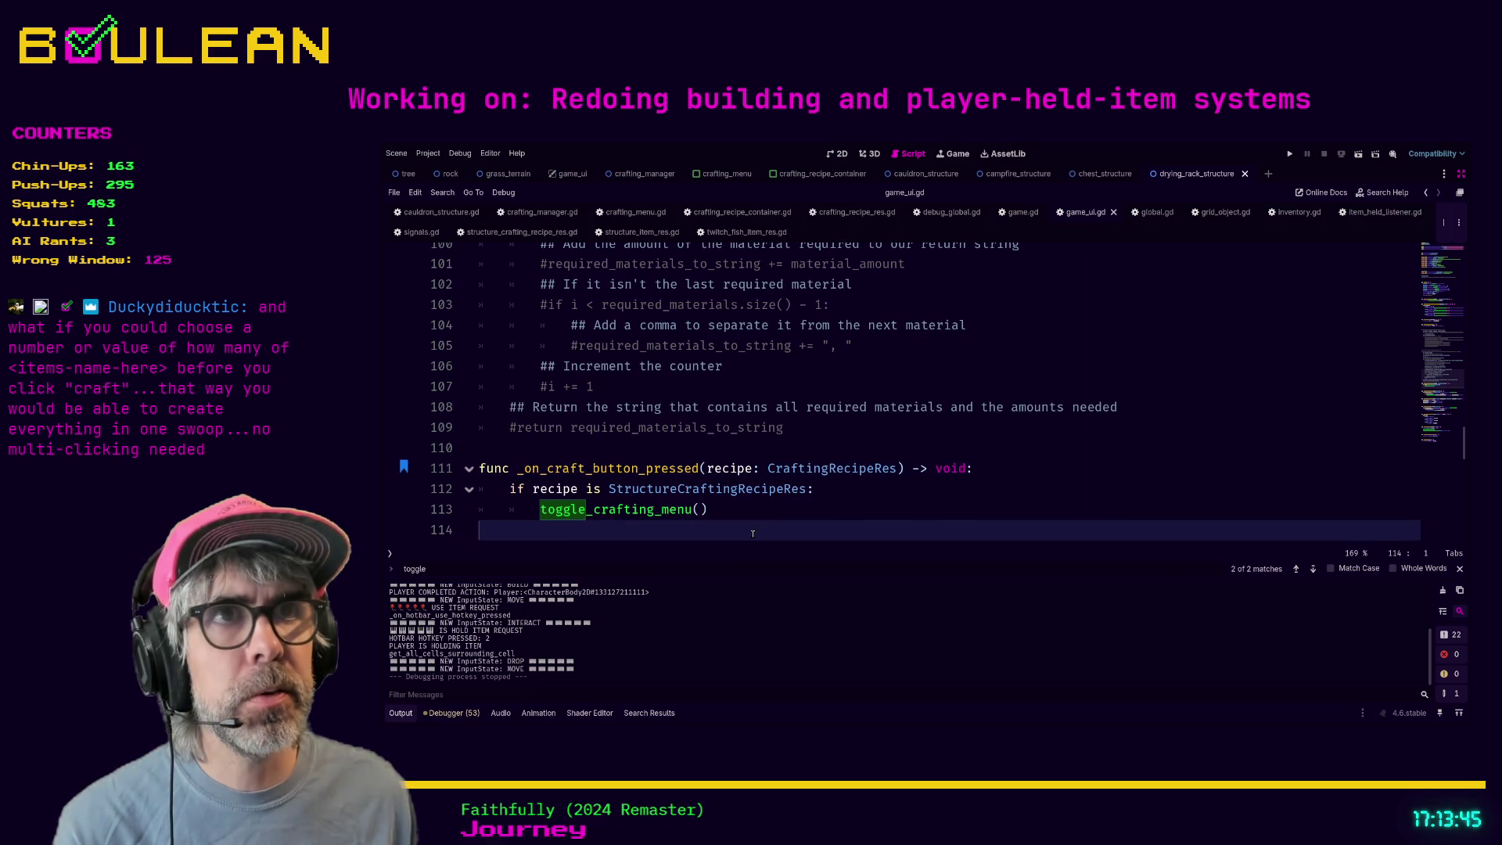
- Comment out the old _on_craft_button_pressed function in crafting_menu.gd
left_click(629, 213)
scroll(819, 397, "down", 6)
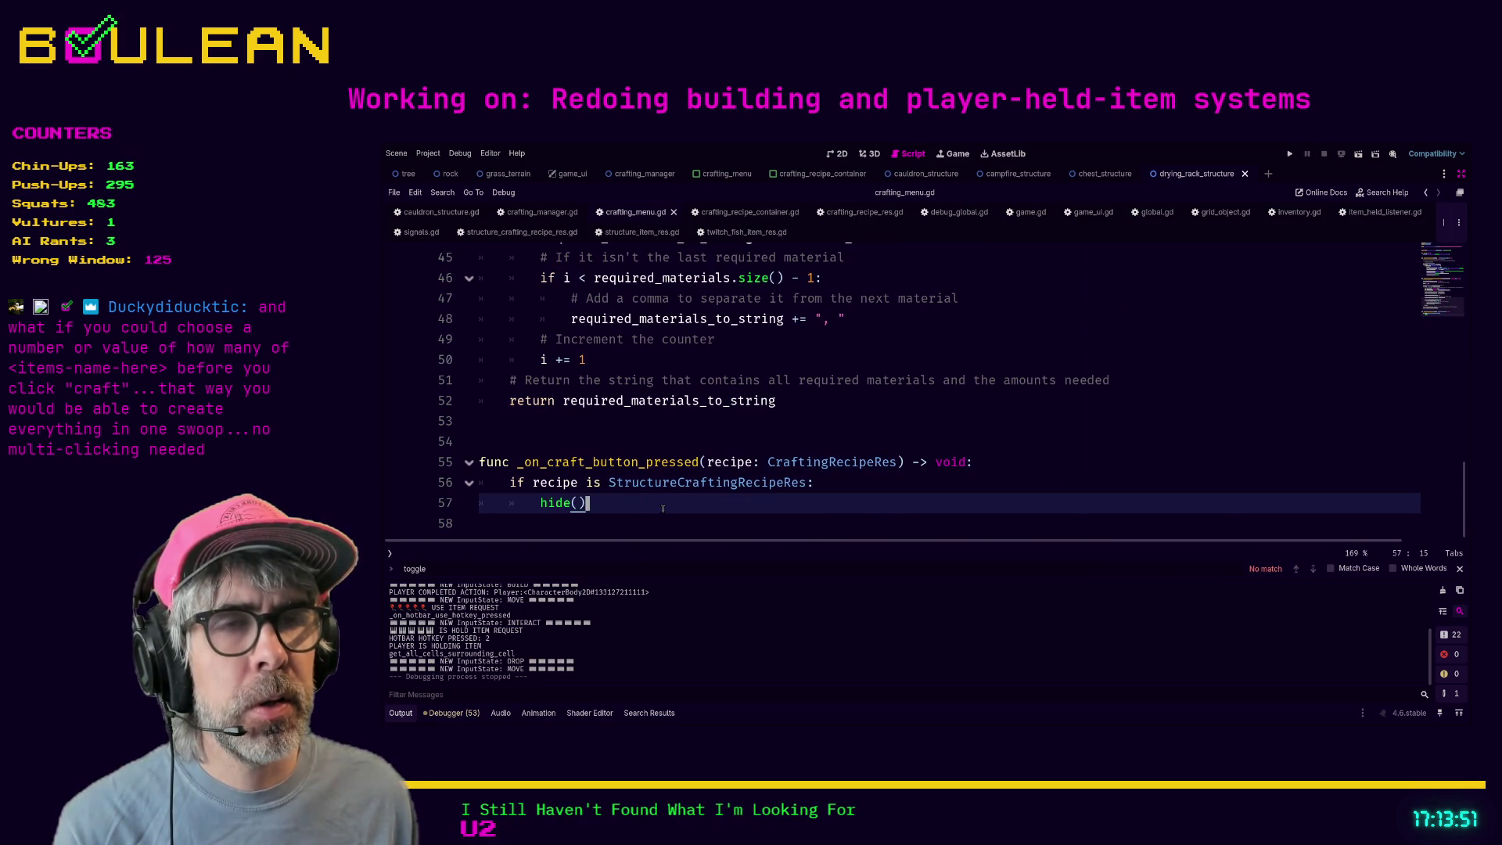
left_click(462, 470, "shift")
key("ctrl+k")
scroll(874, 395, "up", 12)
scroll(874, 395, "up", 1)
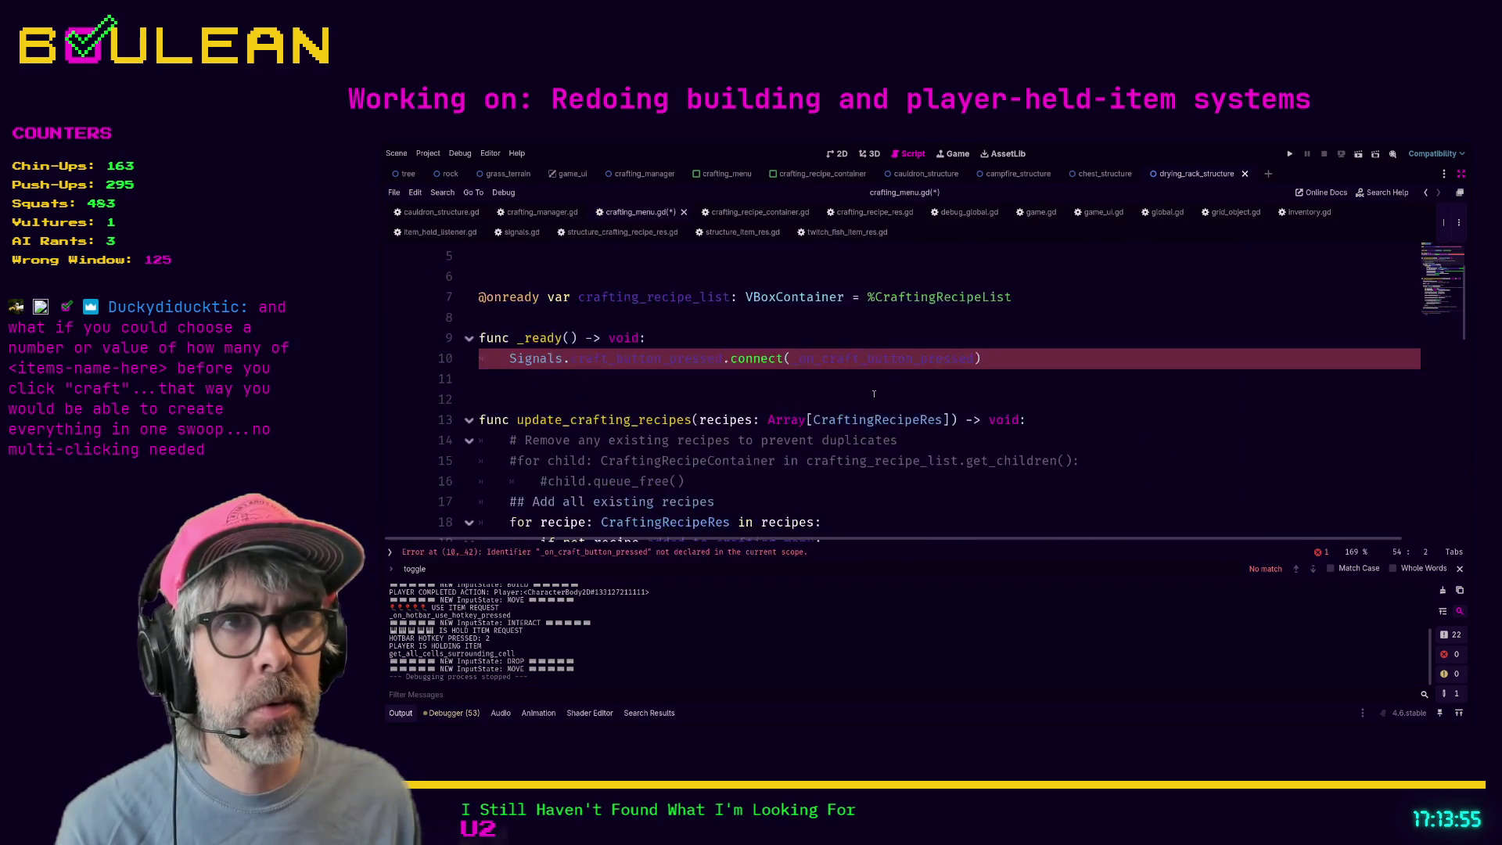
- Comment out the craft signal connection, add 'pass' to _ready, and save crafting_menu.gd
left_click(1013, 365)
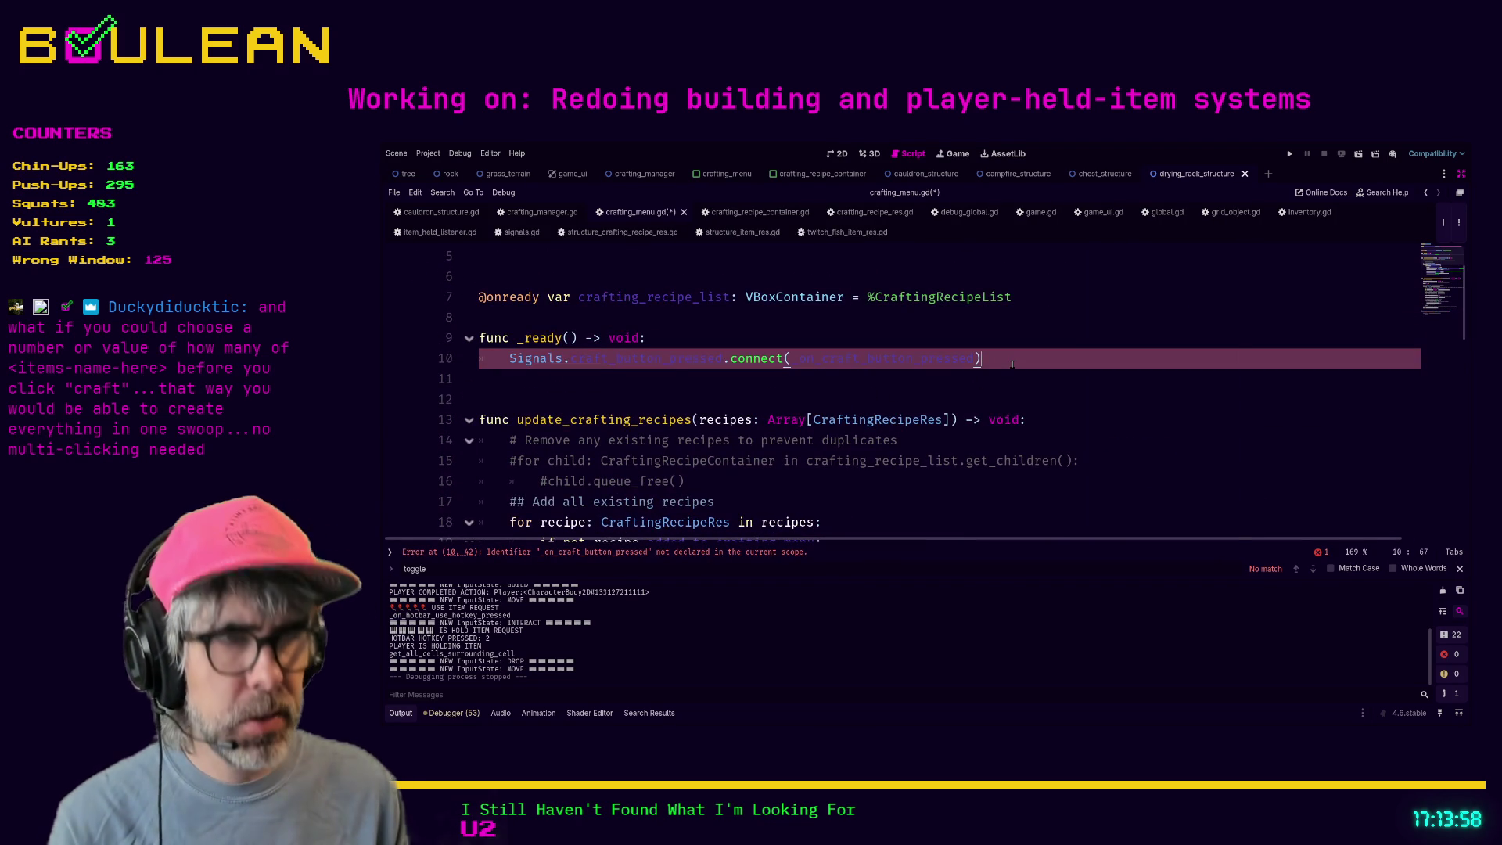
key("ctrl+k")
key("Return")
type("pass")
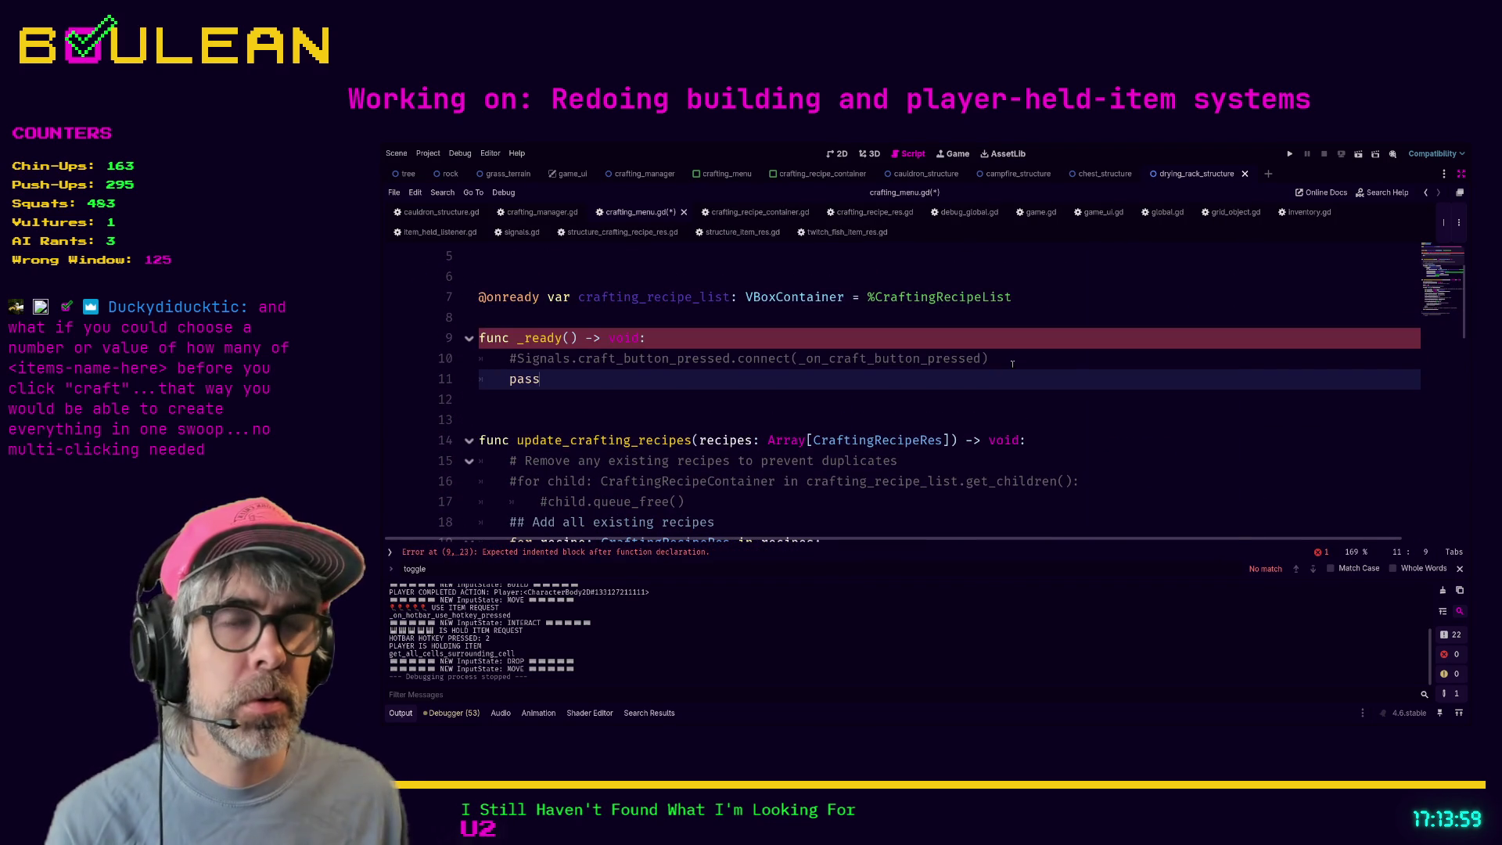
left_click(628, 402)
key("ctrl+s")
- Comment out the entire _ready function (lines 9–11) and run the game
left_click_drag(628, 401, 475, 346)
key("ctrl+k")
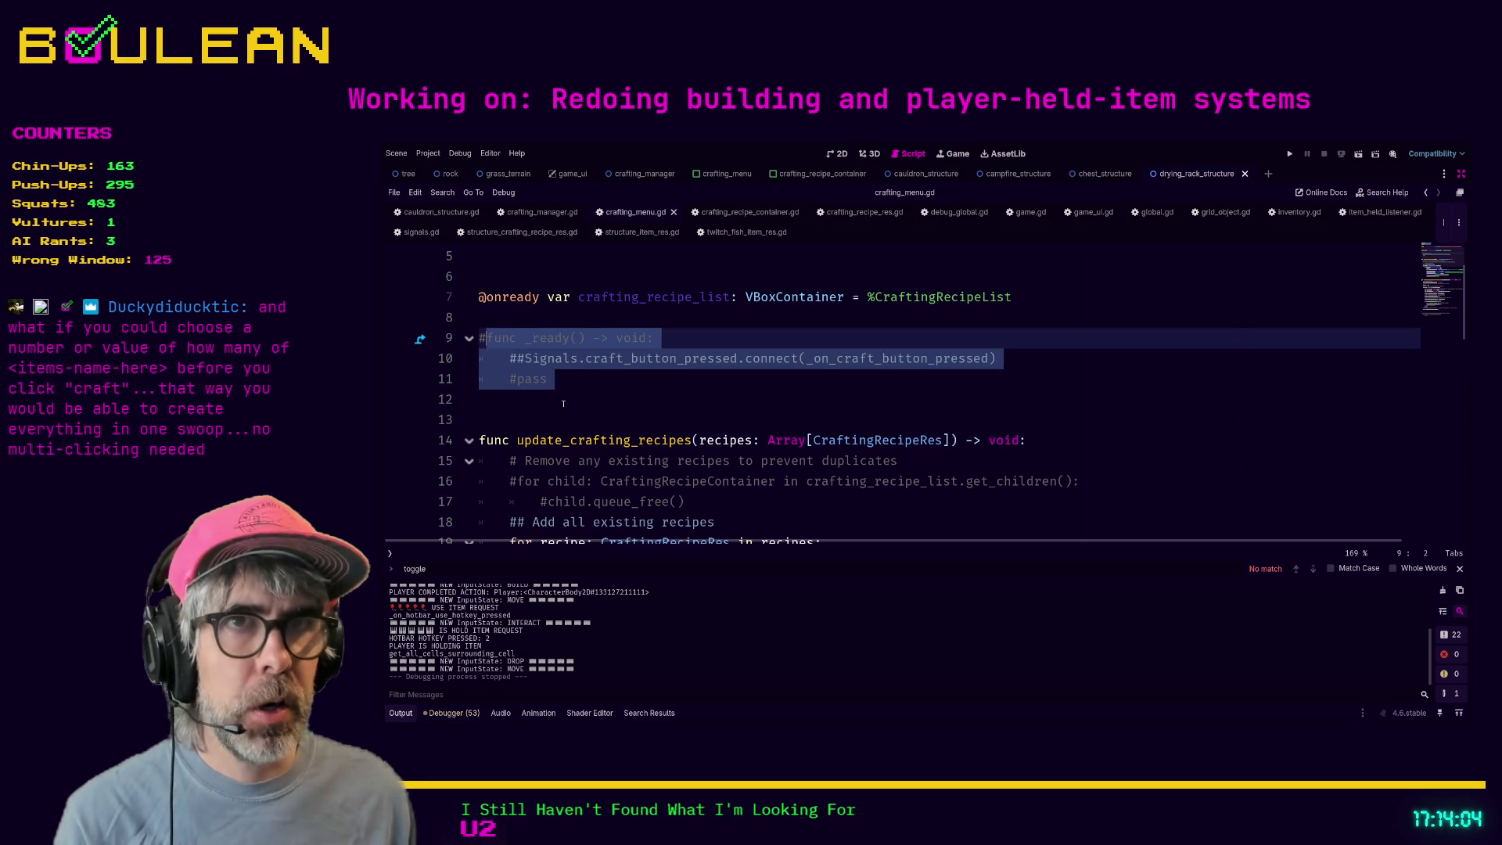
key("F5")
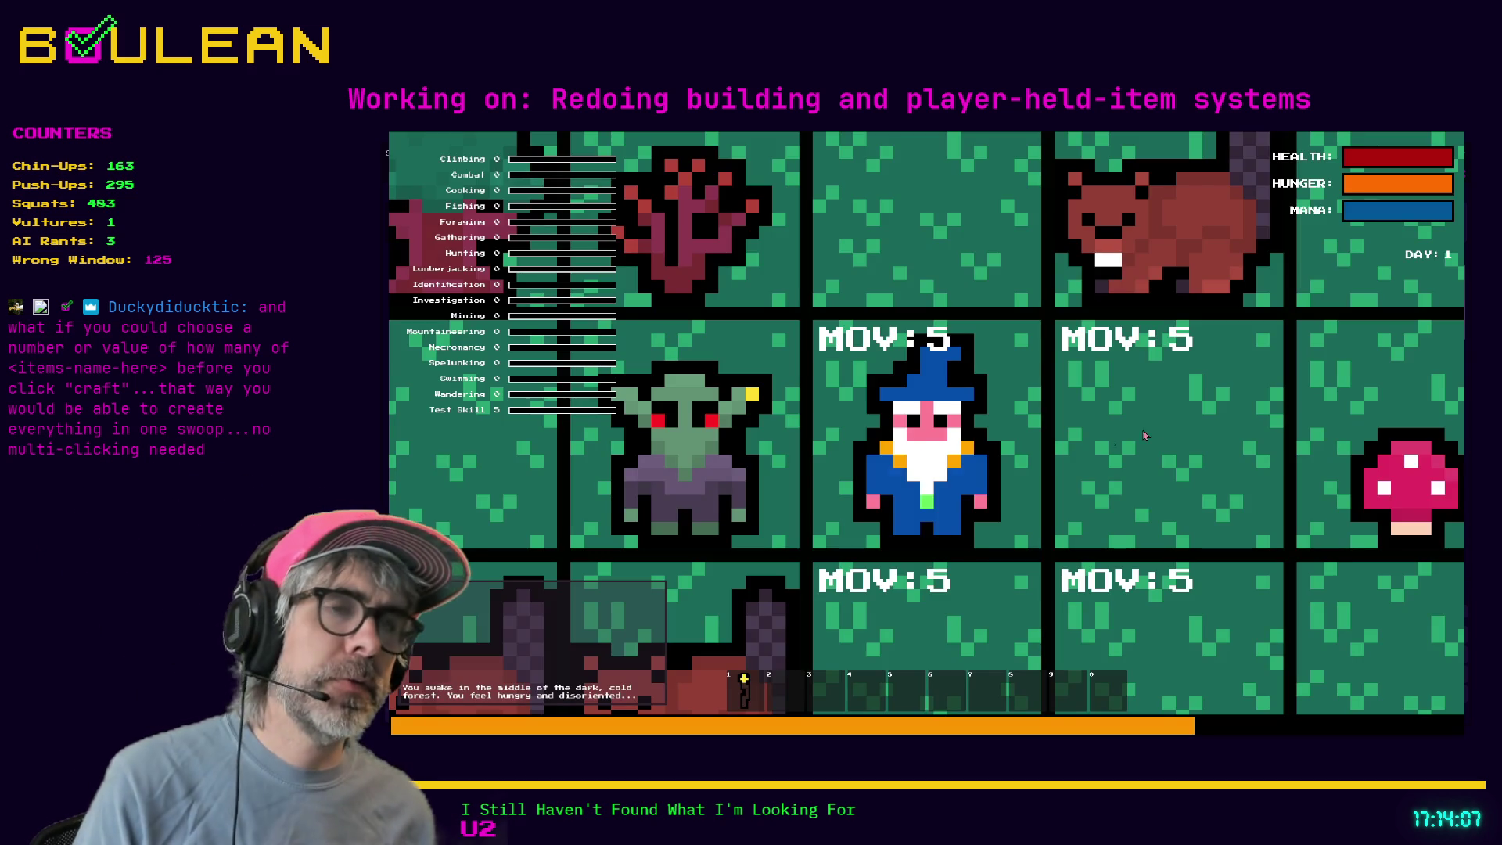
- Craft a chest, a Cauldron and three Cordage from the in-game crafting panel
key("c")
scroll(993, 454, "down", 2)
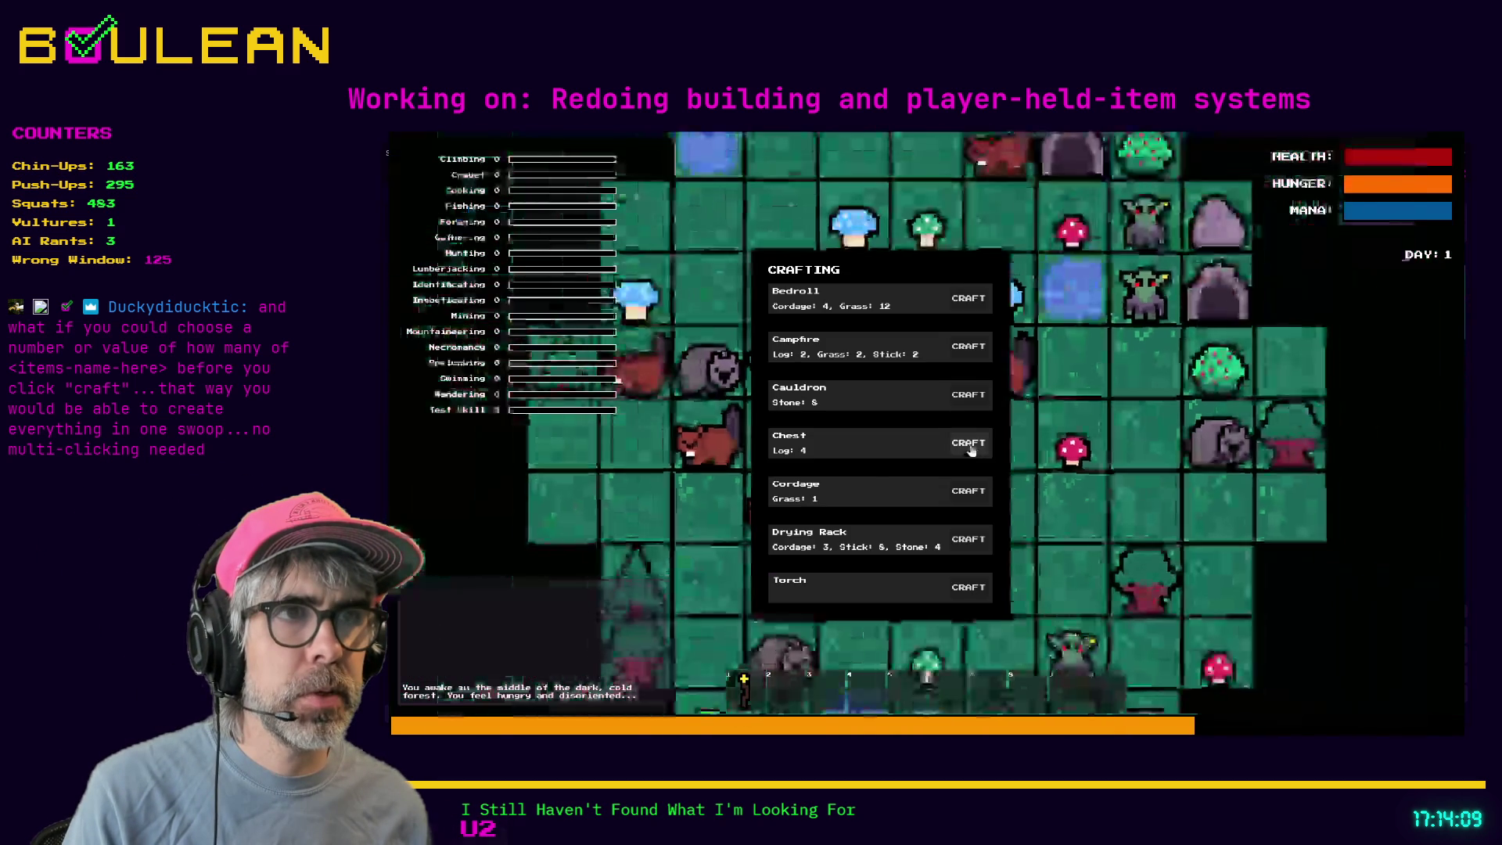
left_click(974, 446)
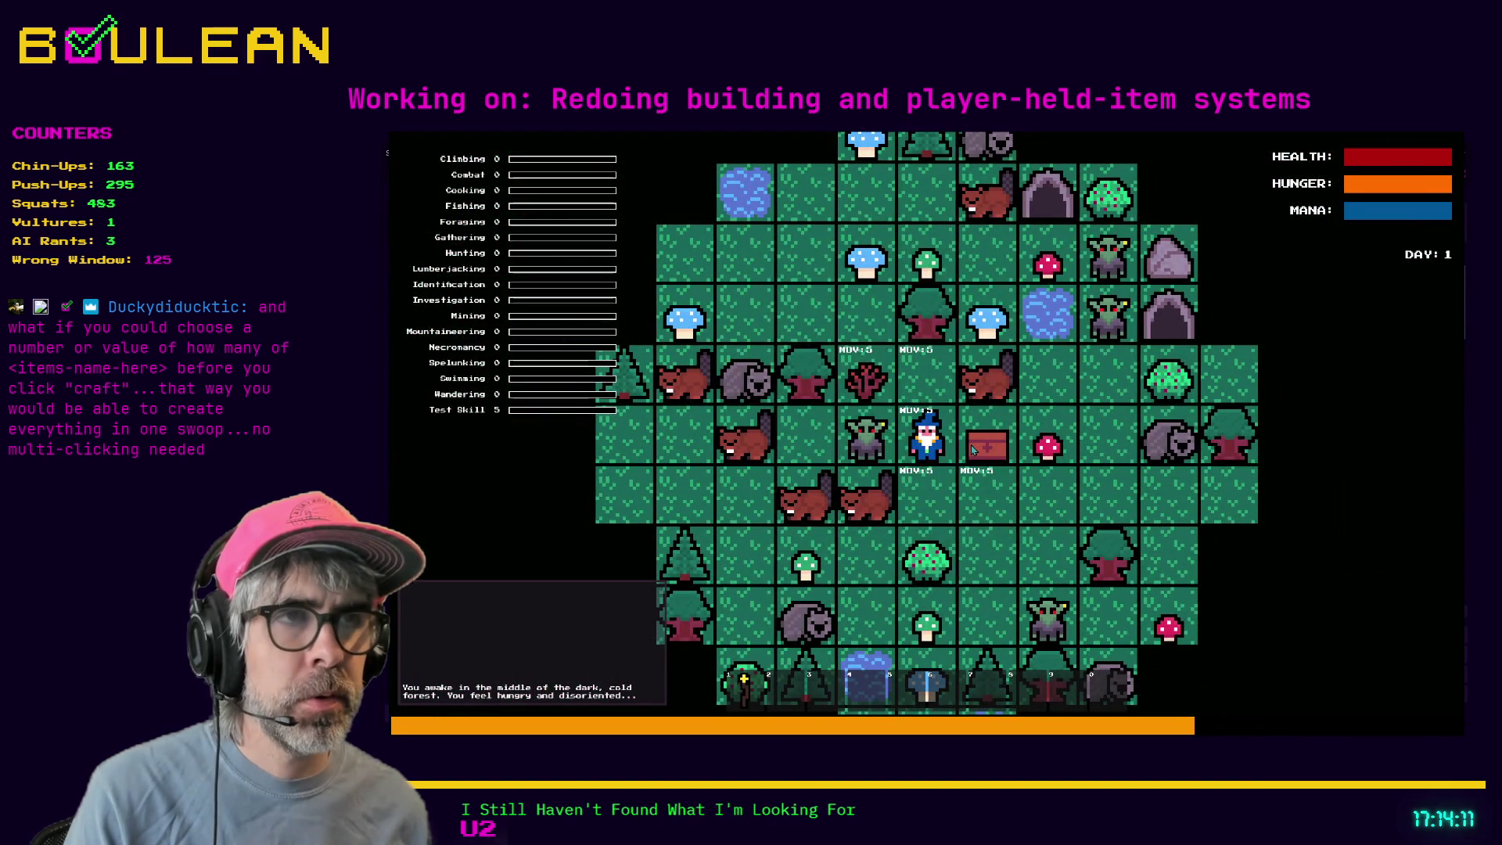
key("c")
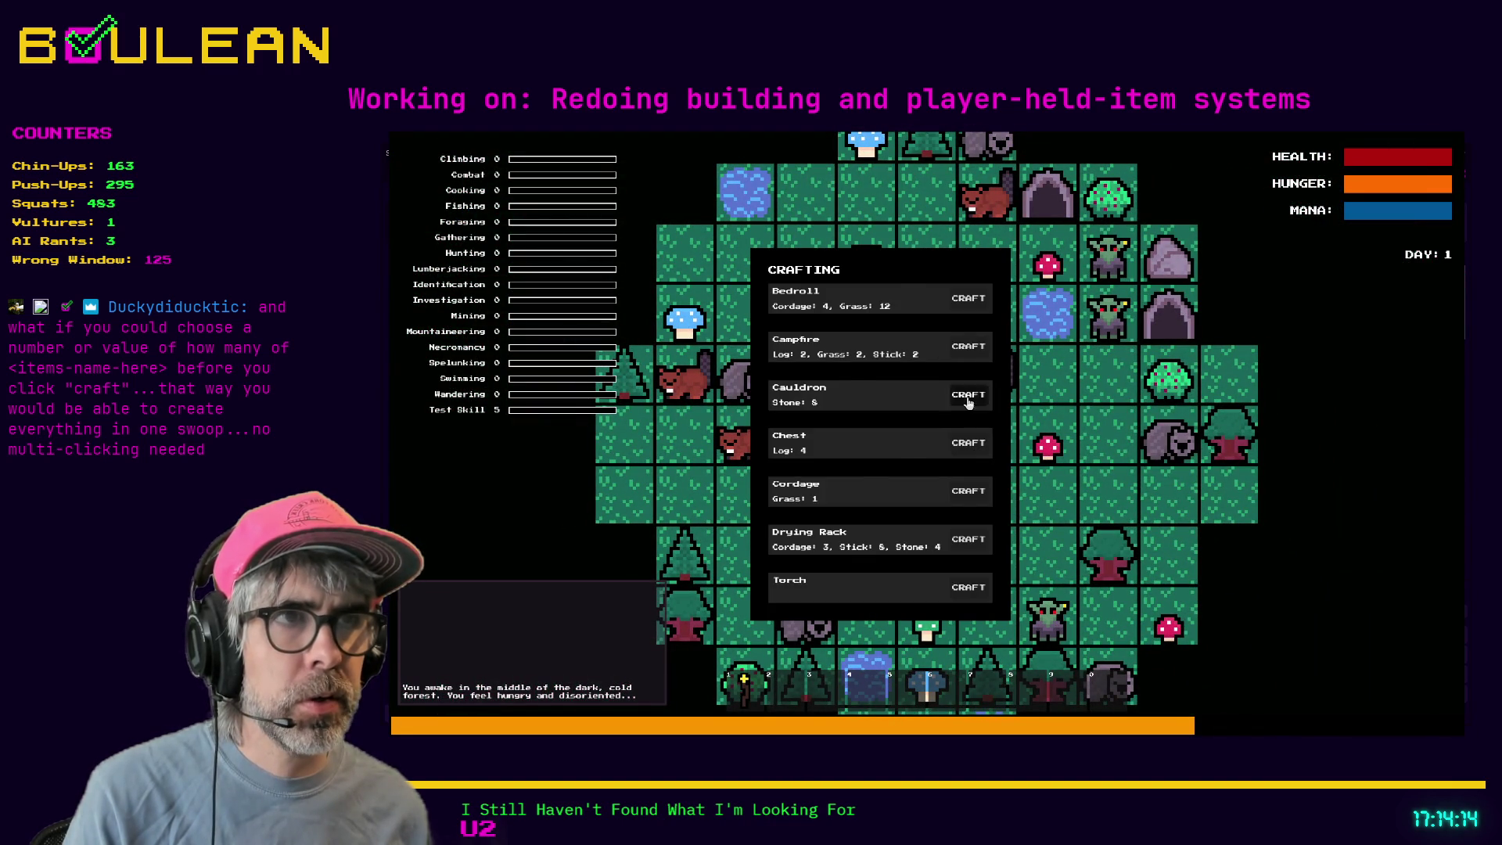
left_click(971, 403)
key("c")
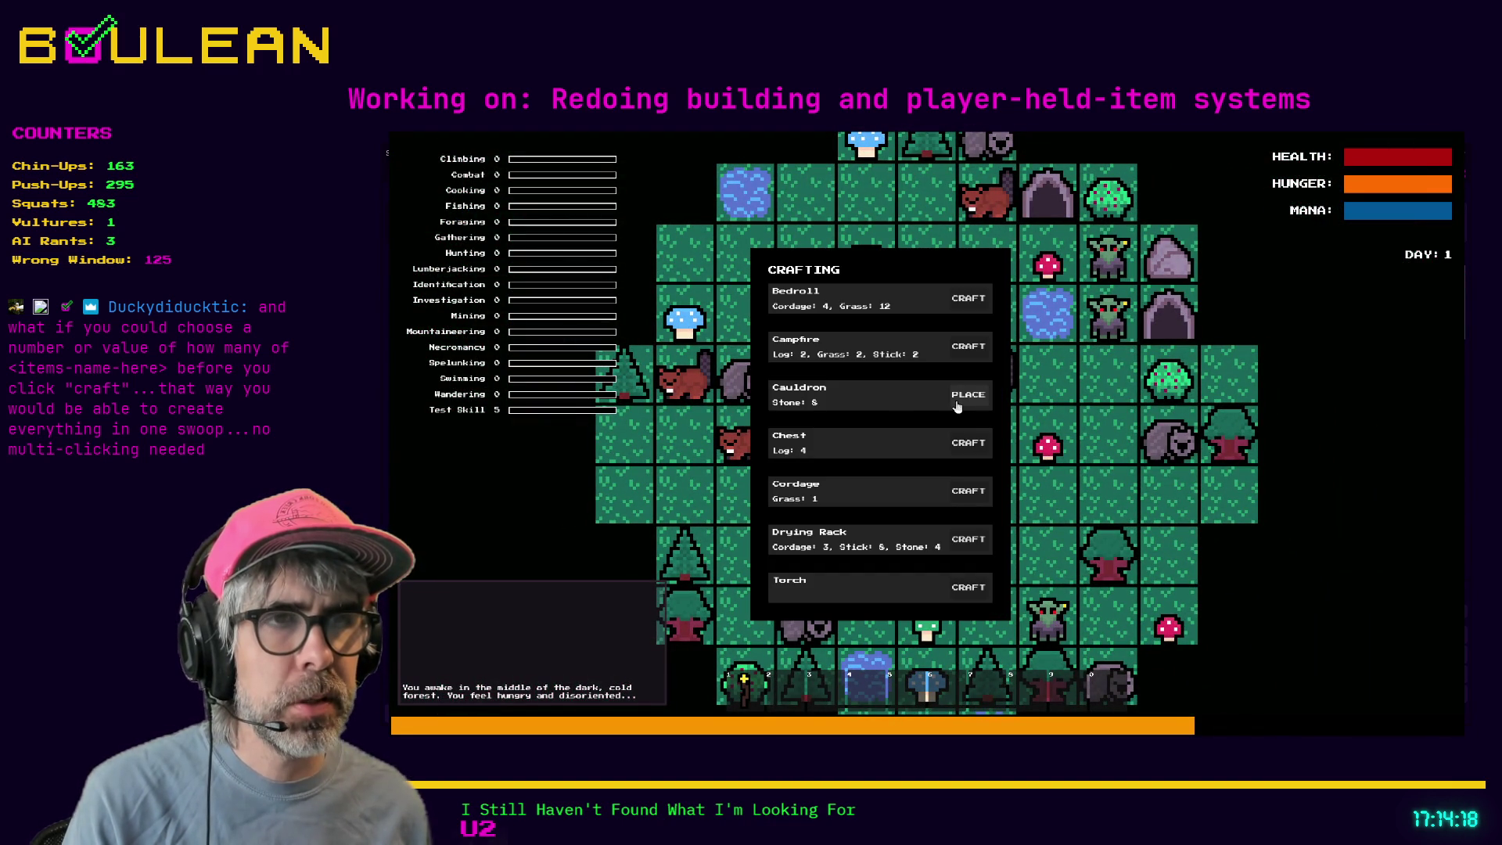
left_click(963, 502)
left_click(963, 502)
left_click(963, 502)
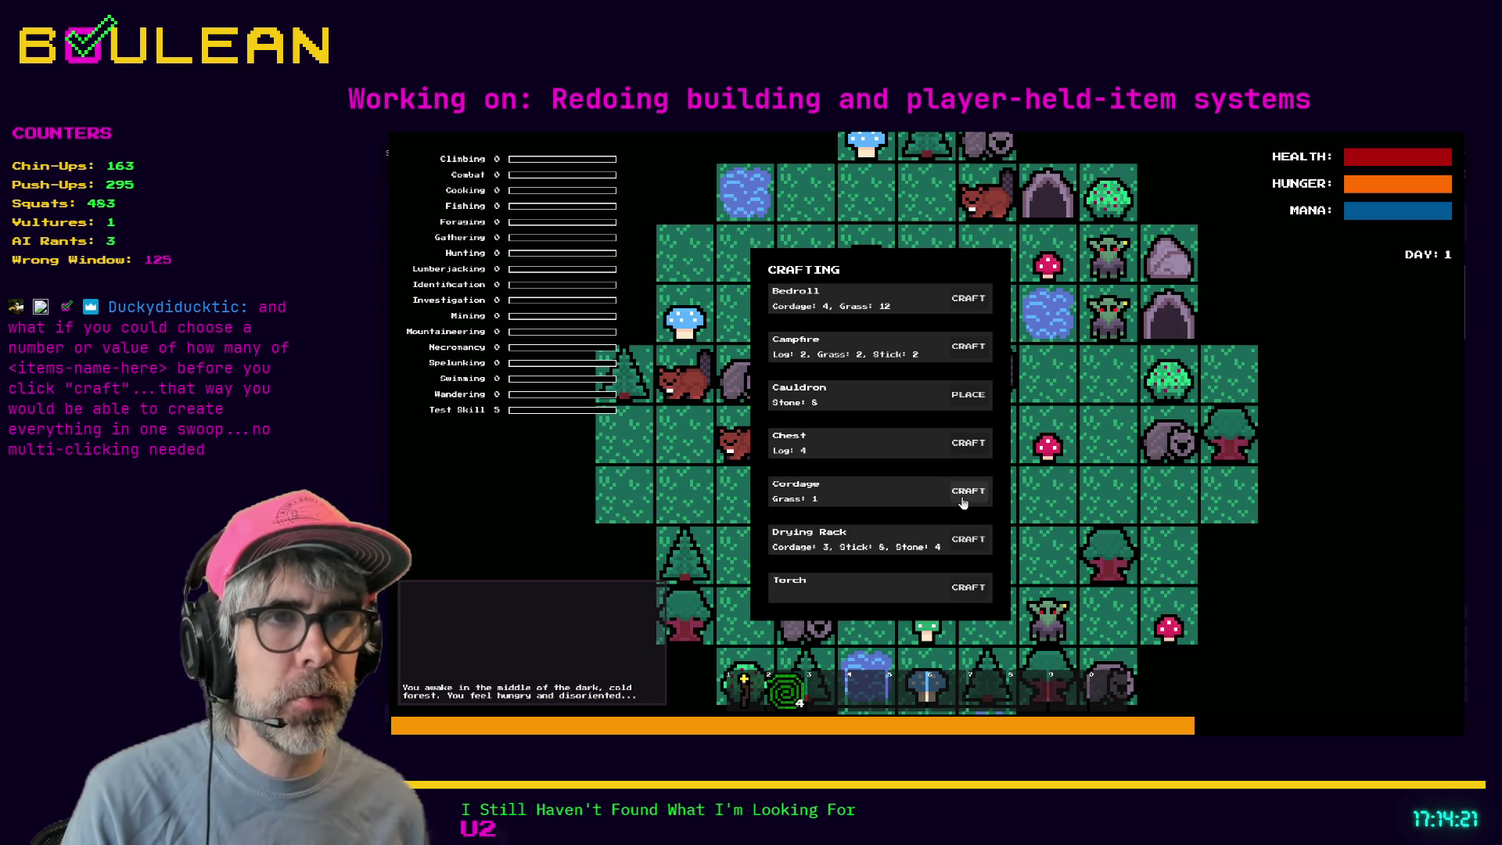
key("Escape")
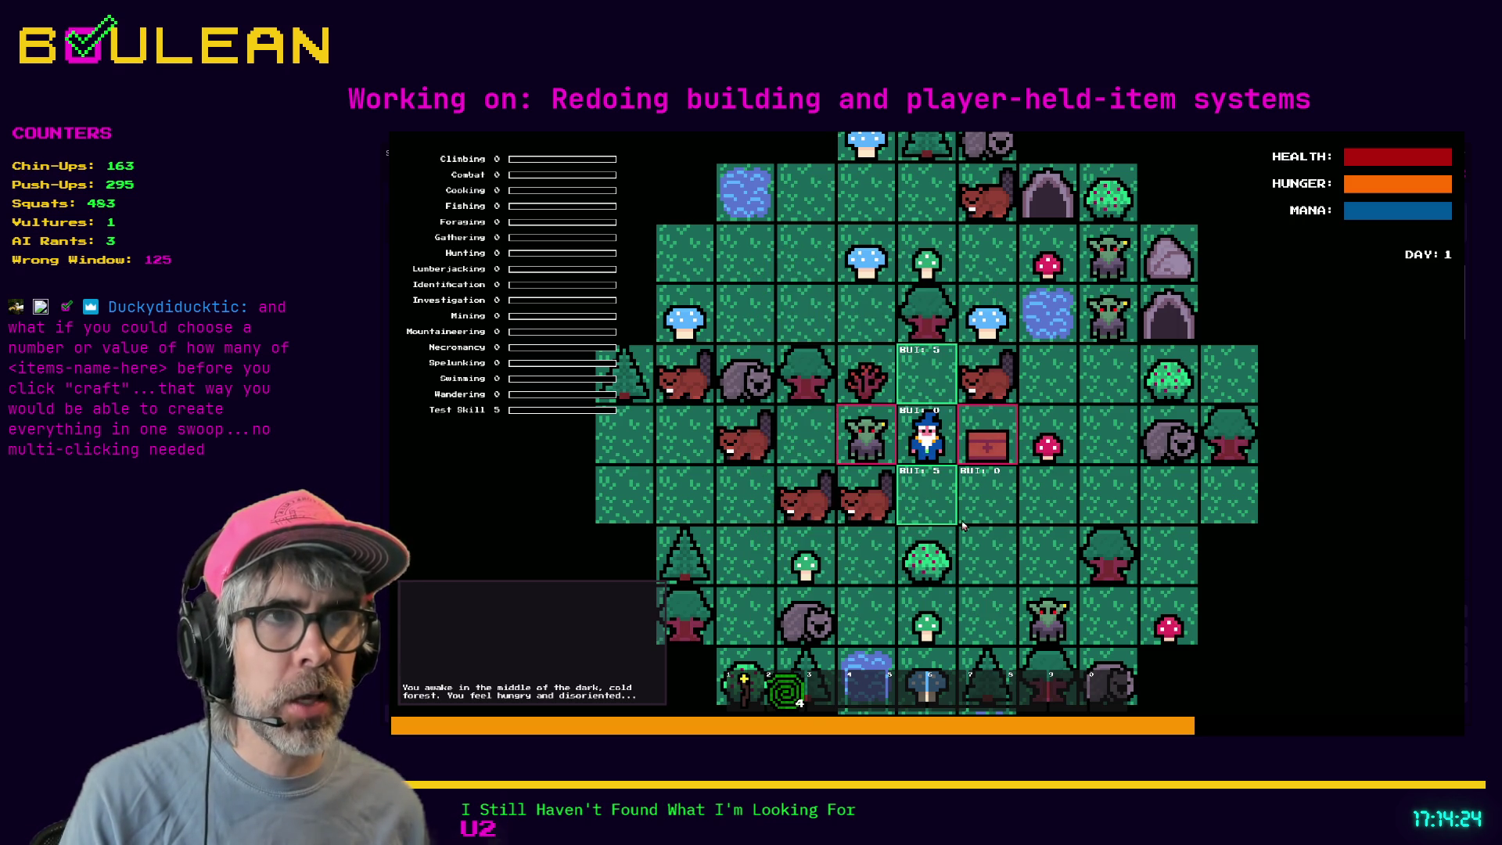
- Place a structure below the wizard, then build the Cauldron on the tile above him
left_click(931, 479)
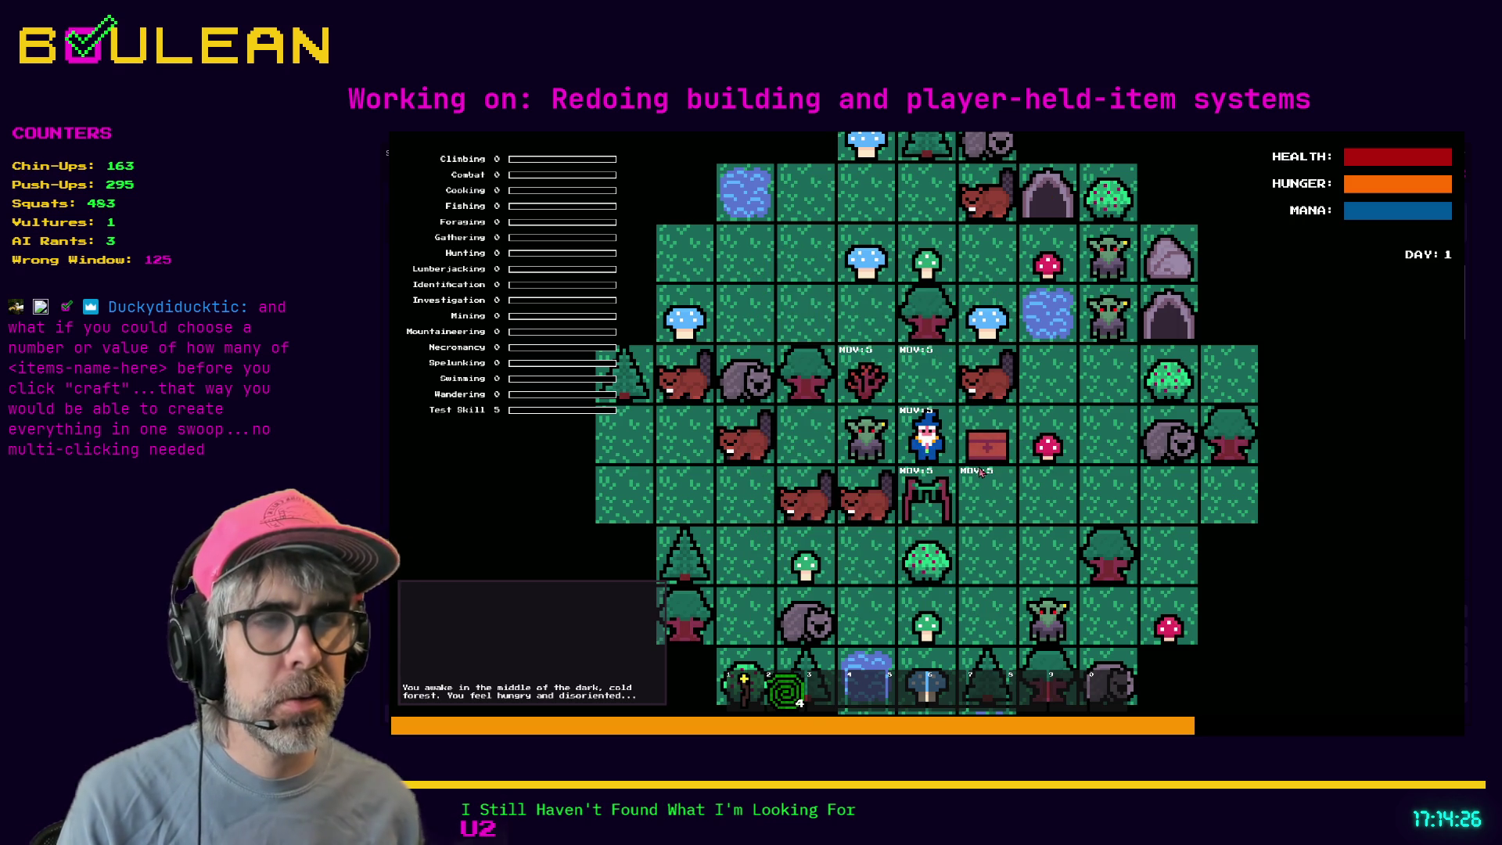
key("c")
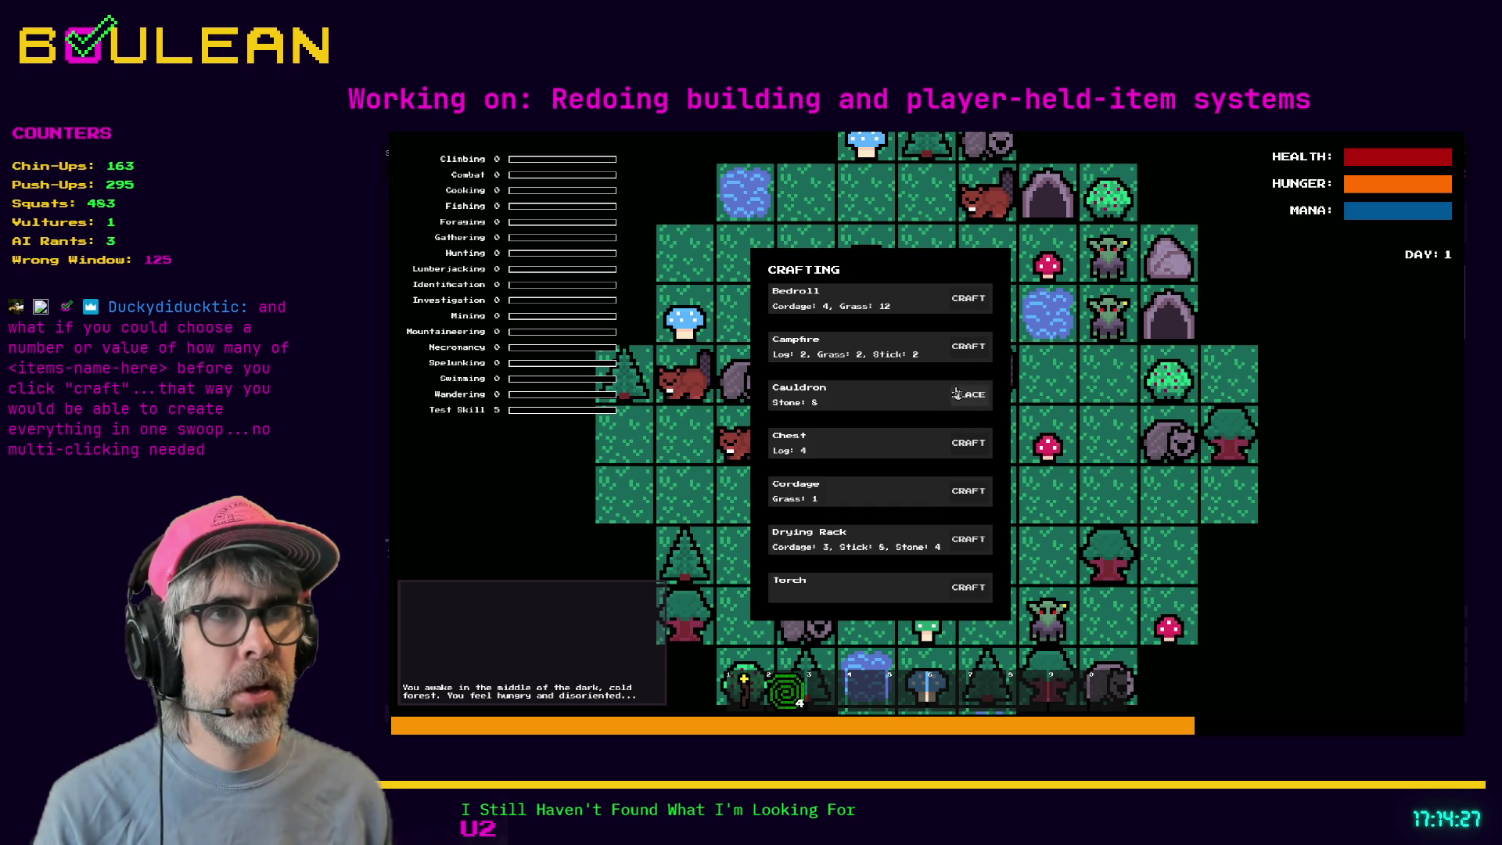
left_click(968, 396)
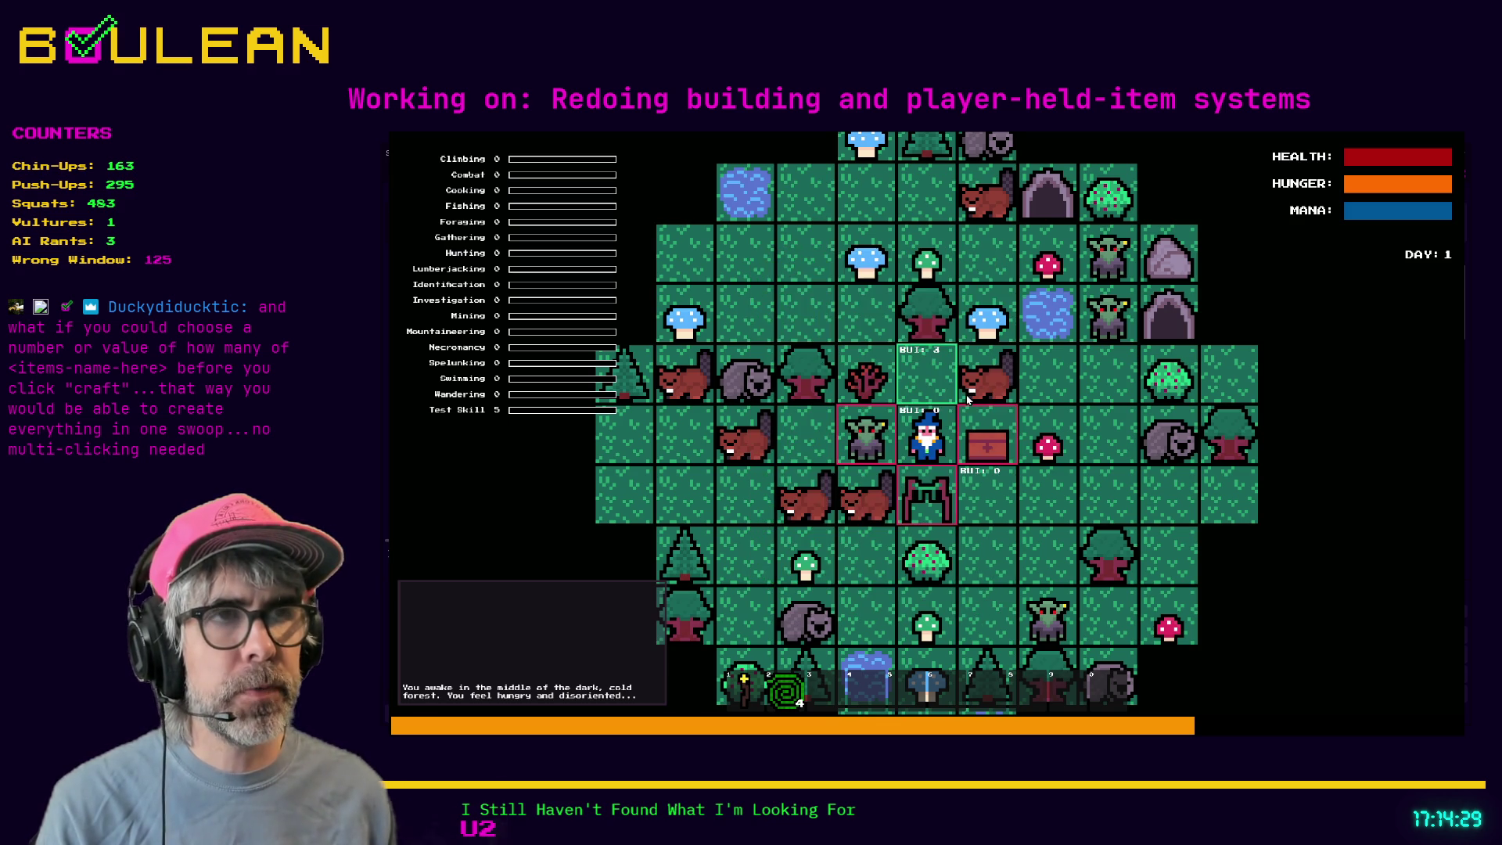
left_click(964, 401)
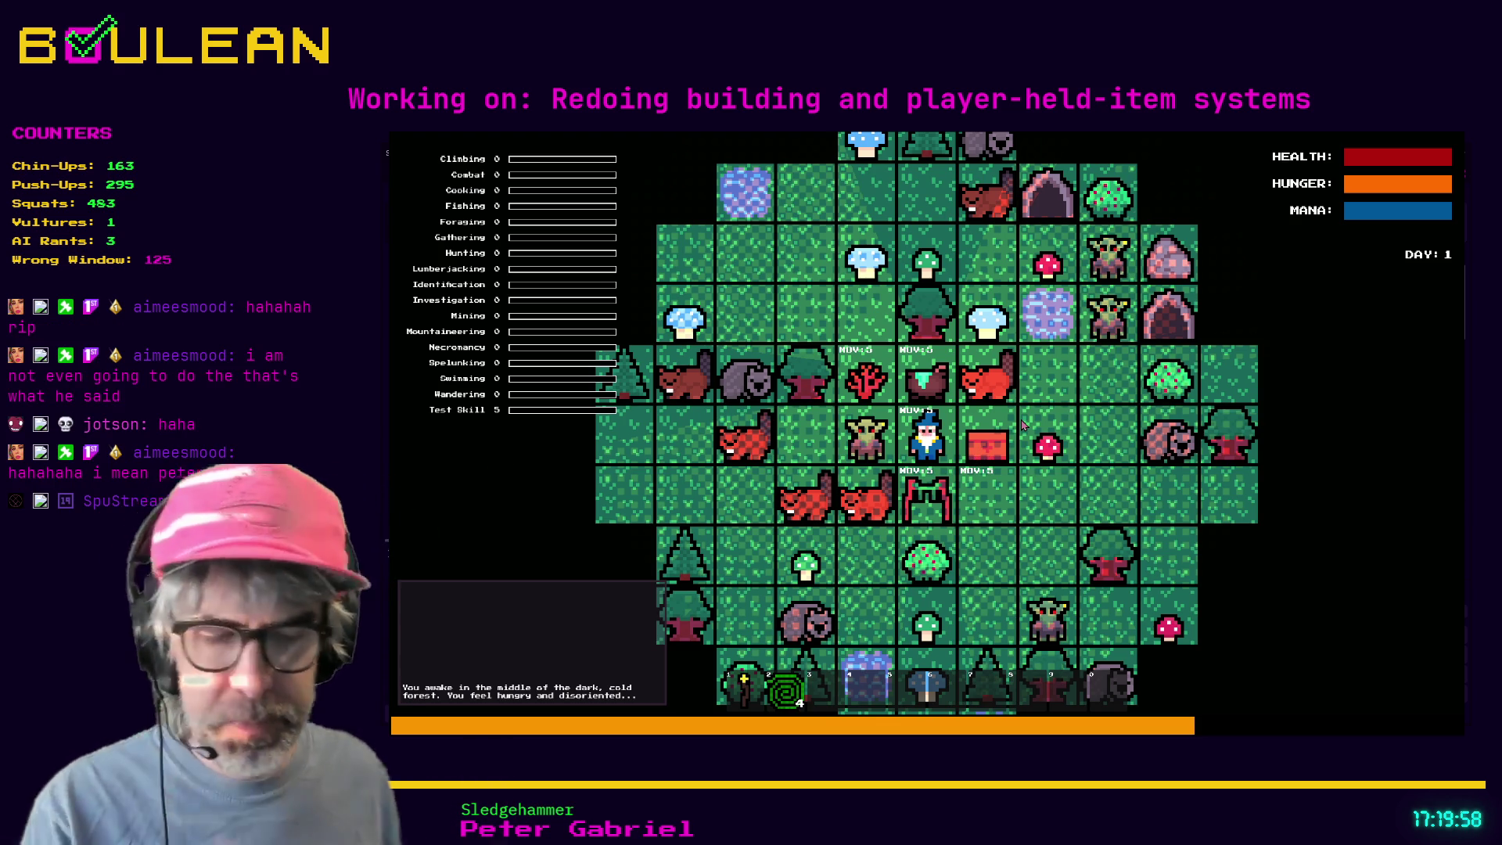
- Attack the goblin and beaver, collect the soul, then stop the running game with F8
scroll(1077, 427, "up", 3)
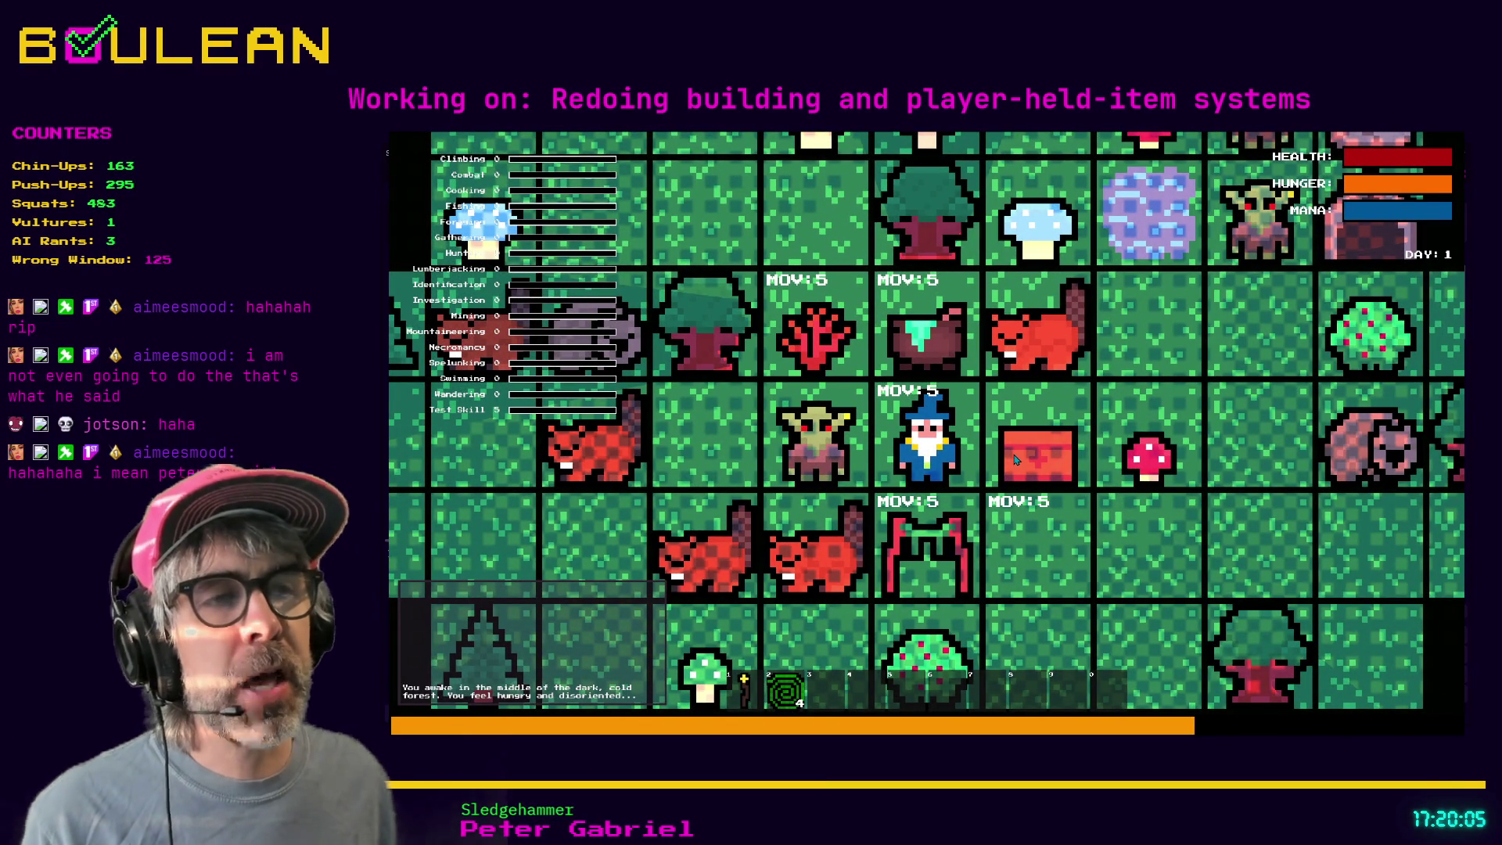
key("Left")
key("Left")
key("Left")
key("Left")
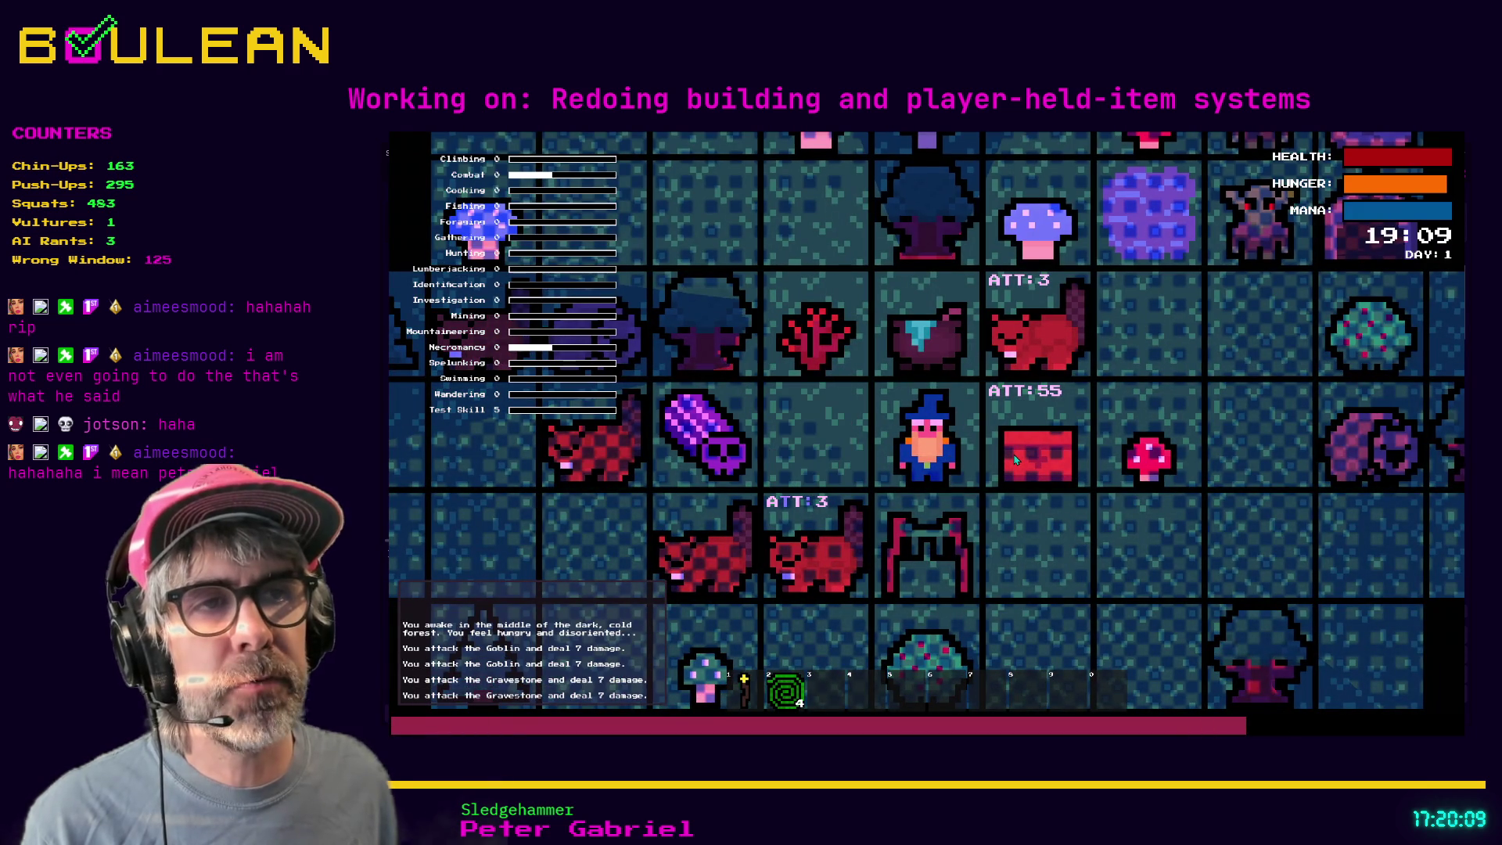
key("space")
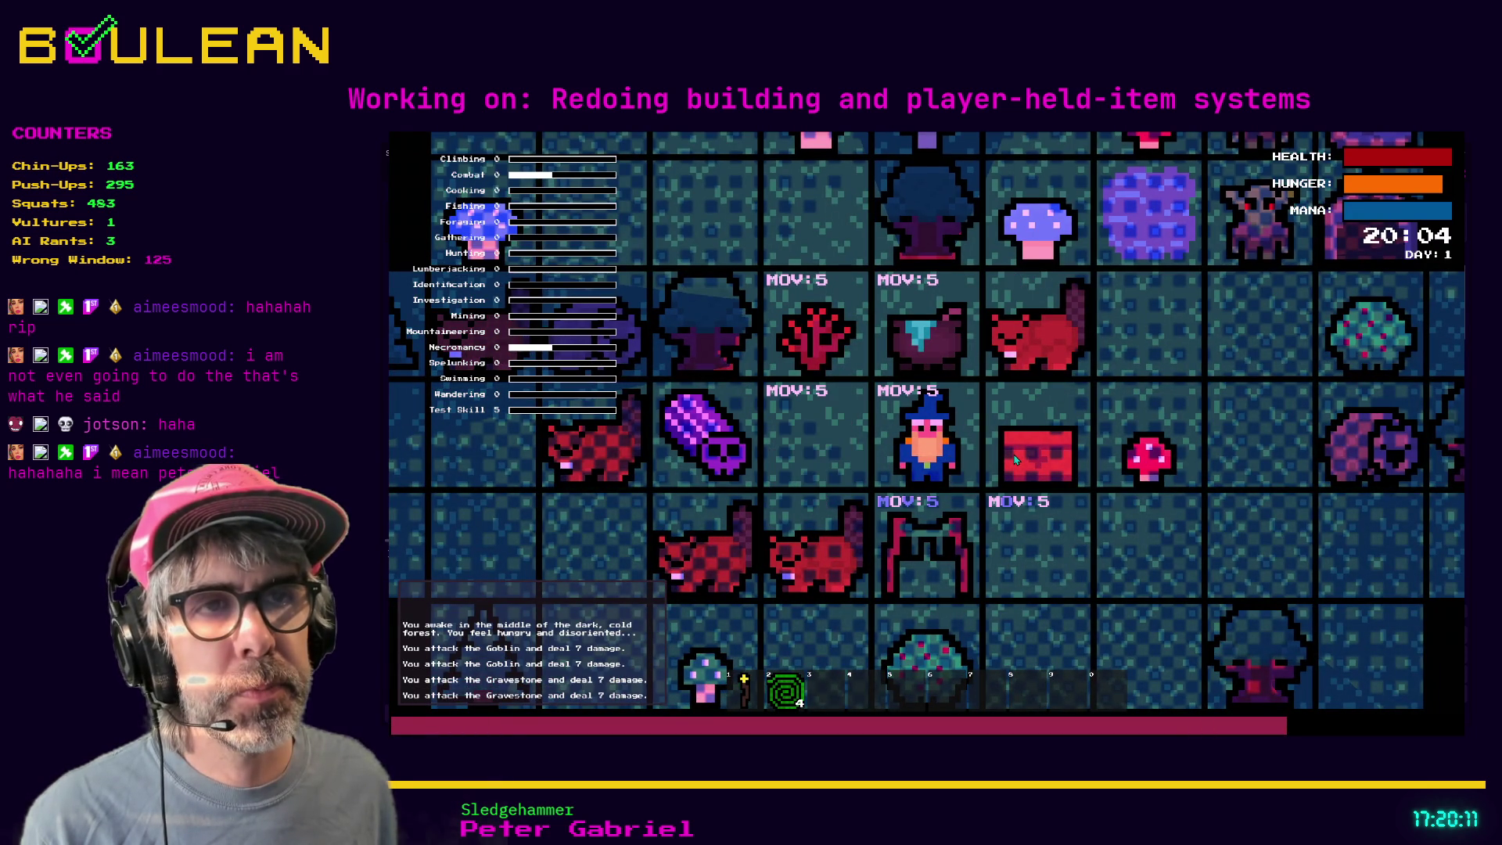
key("Left")
key("Left")
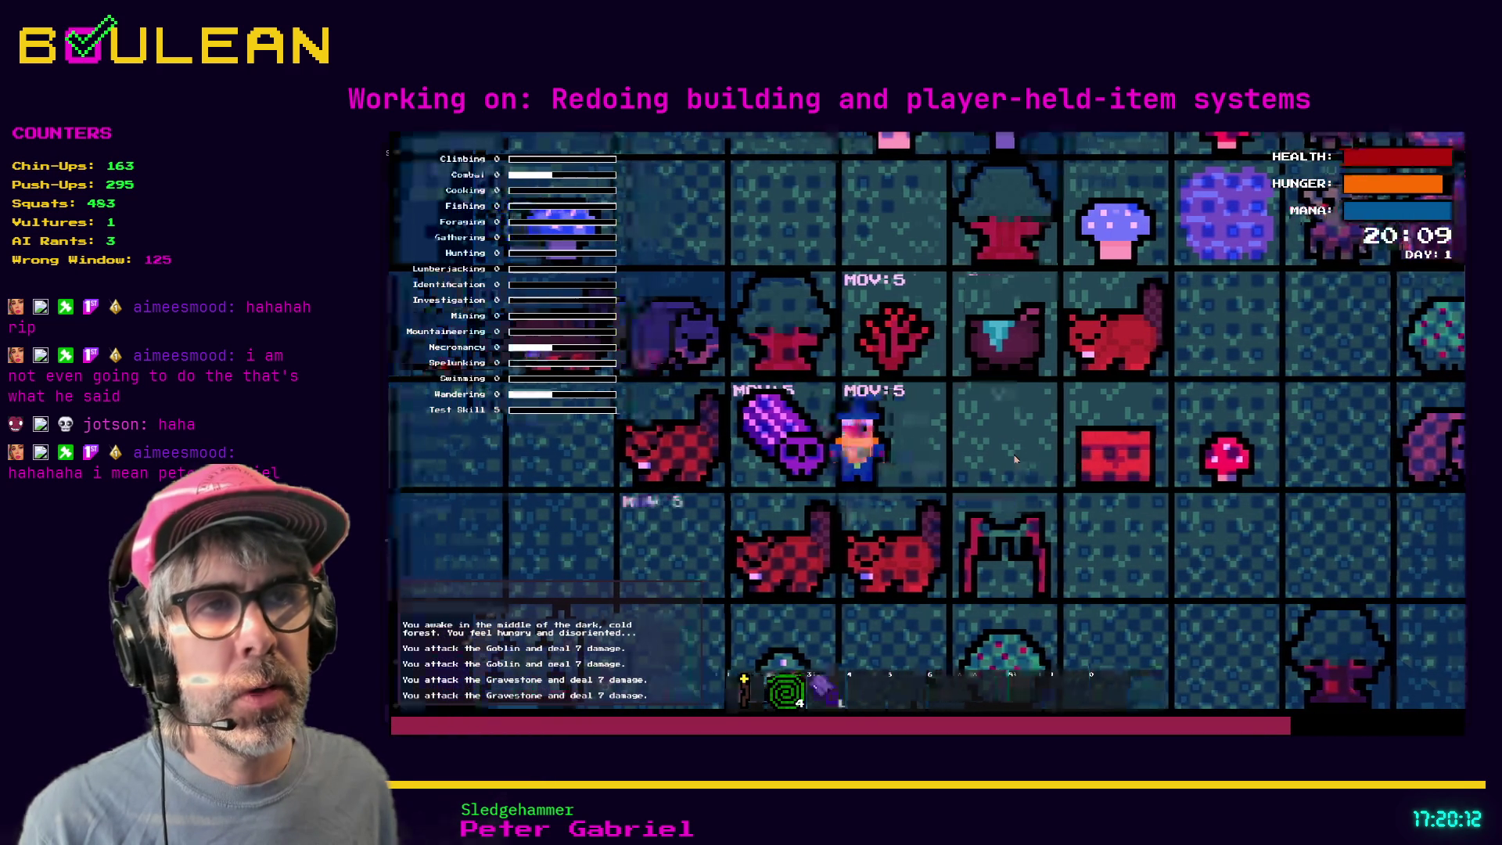
key("Down")
key("Down")
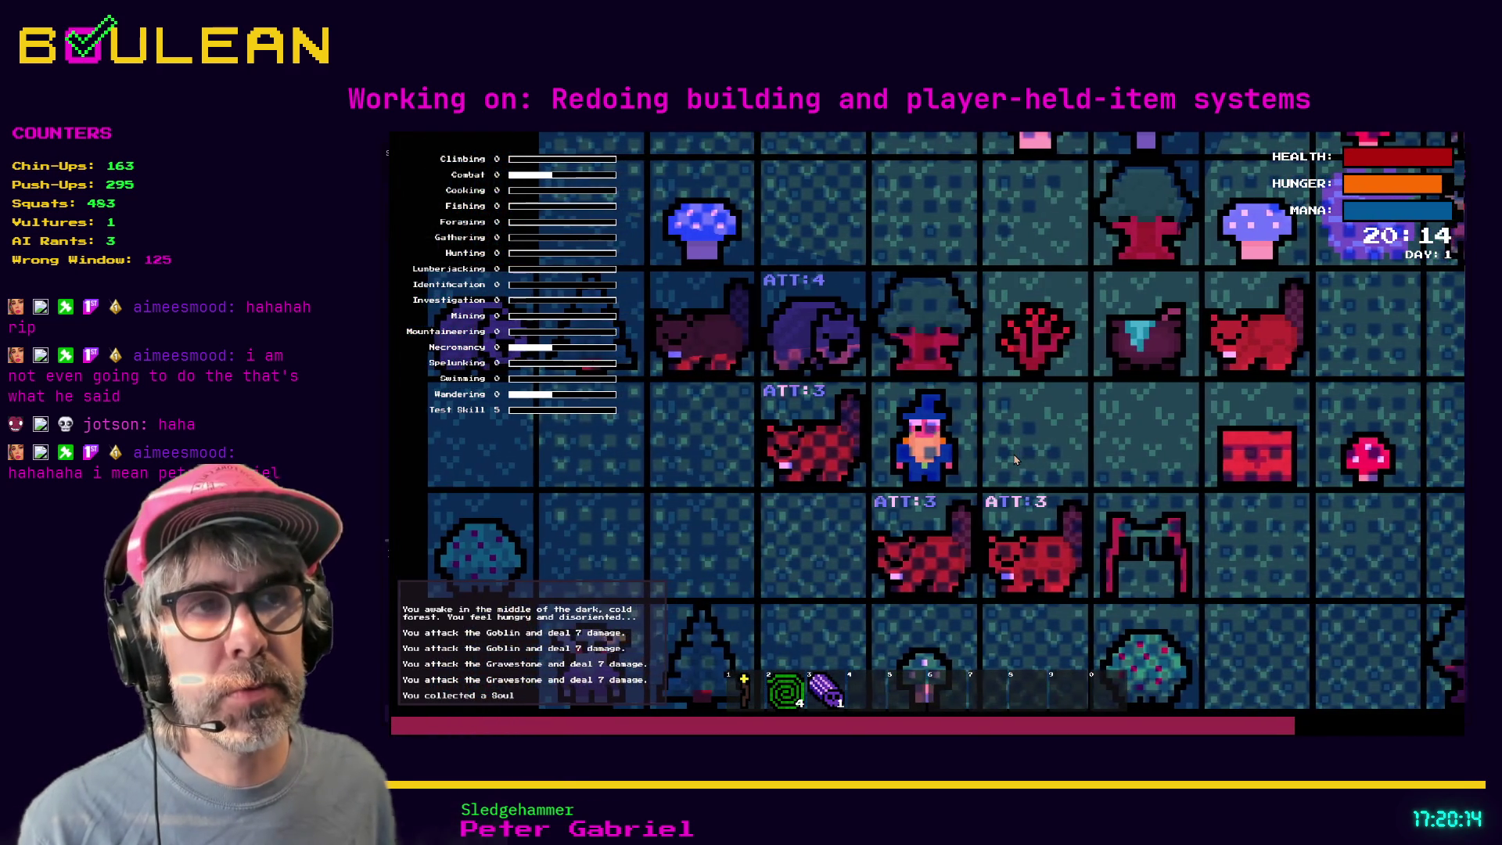
key("Down")
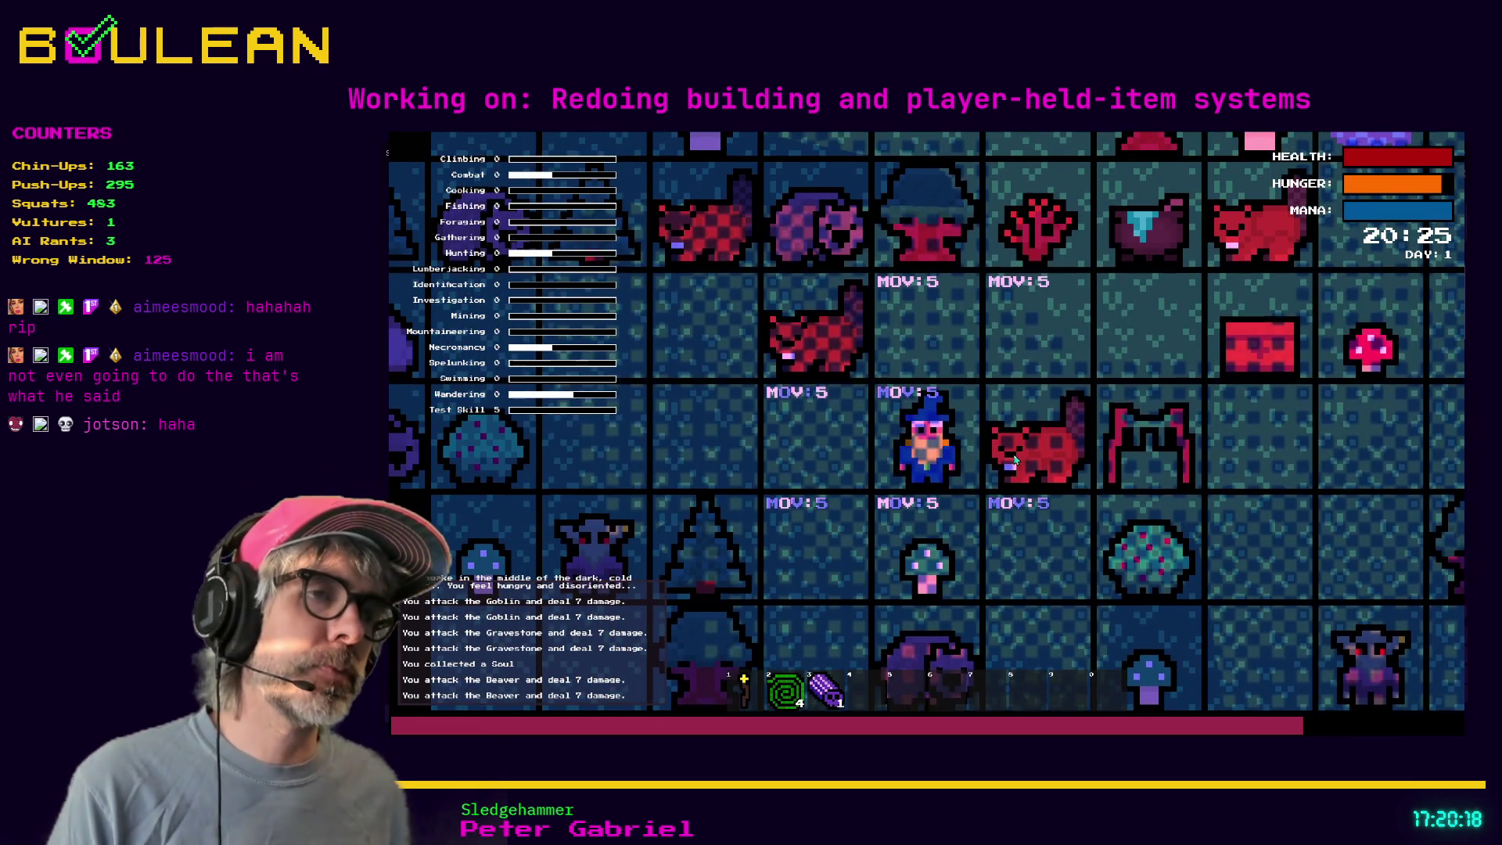
key("Left")
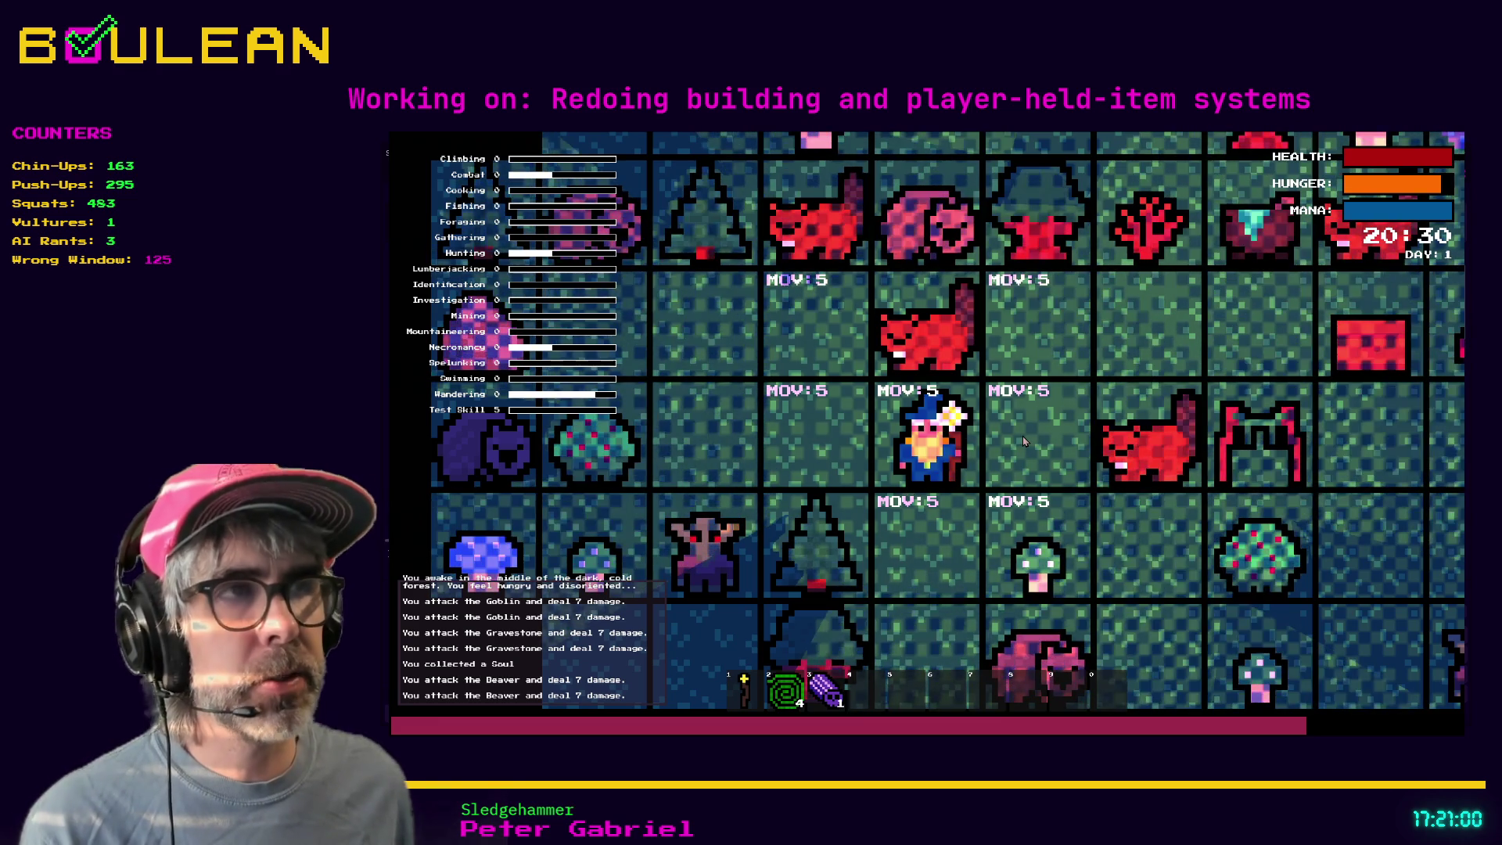
key("F8")
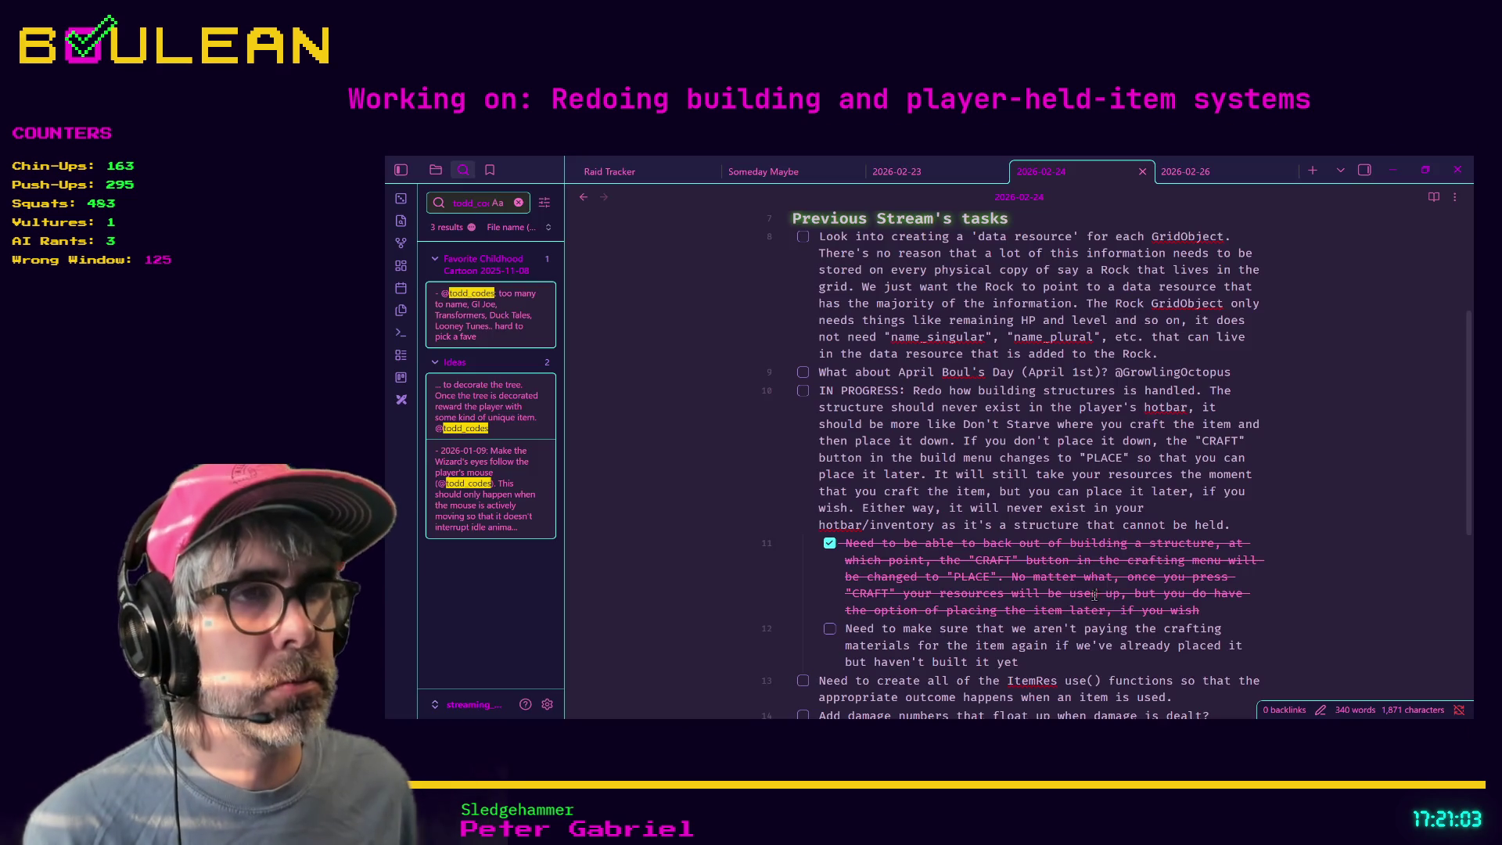
- Review the note's tasks, select the one about re-paying crafting materials, and return to crafting_menu.gd
scroll(1281, 534, "up", 5)
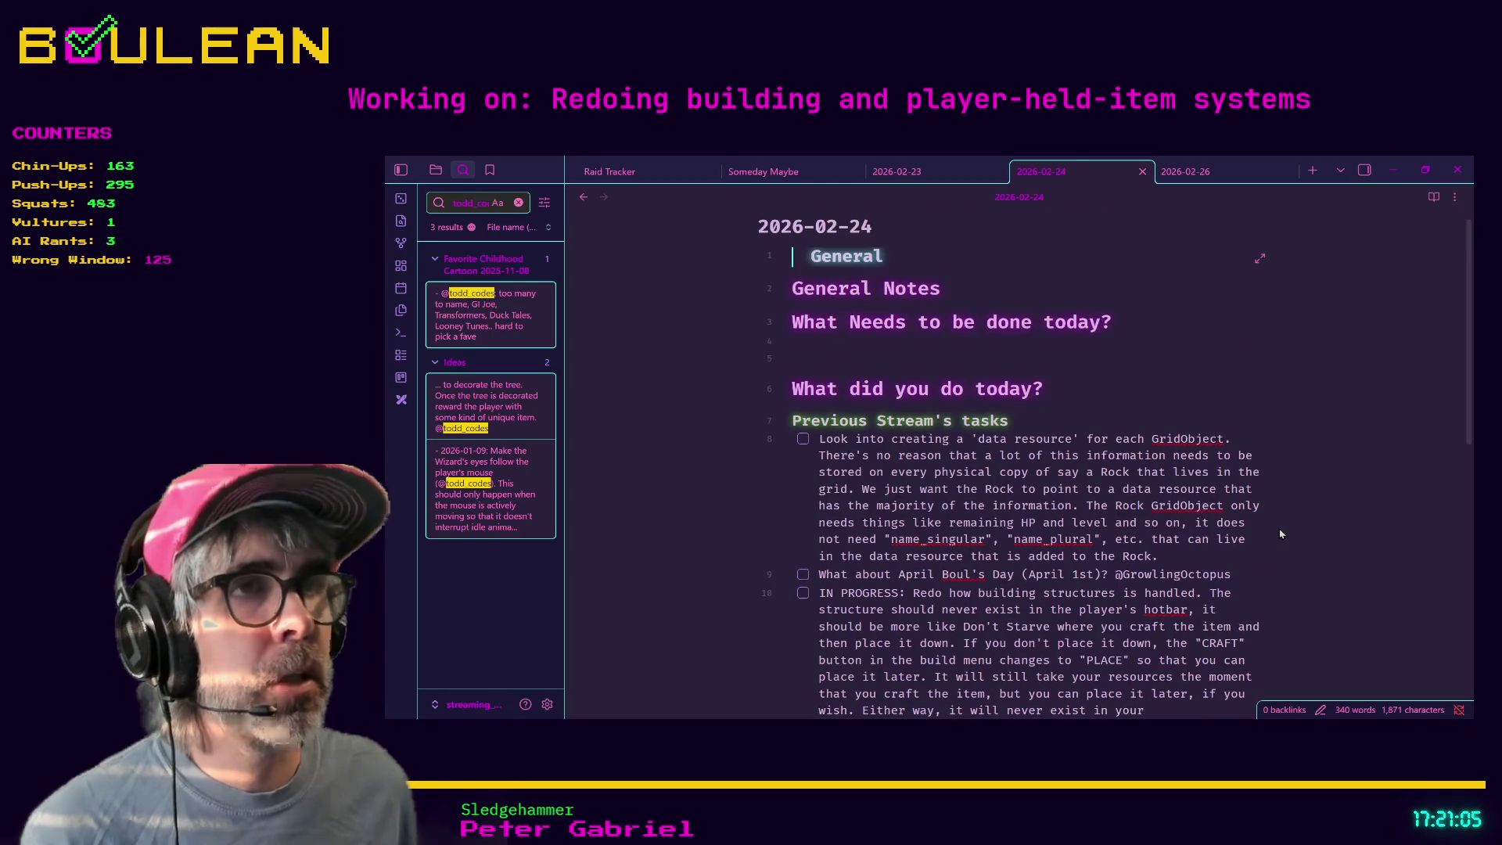
scroll(995, 484, "down", 4)
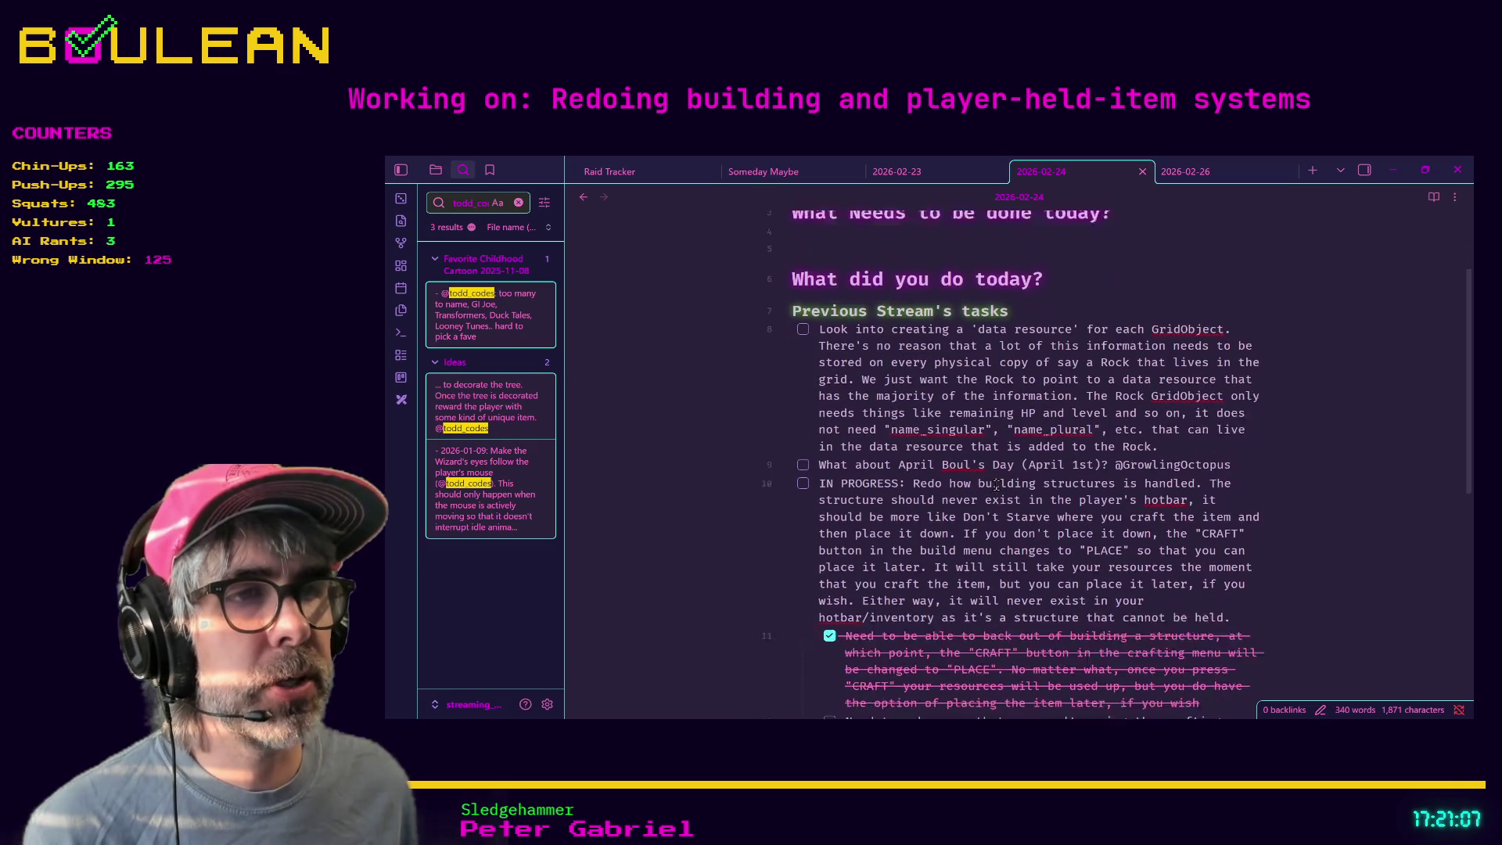
scroll(995, 483, "down", 3)
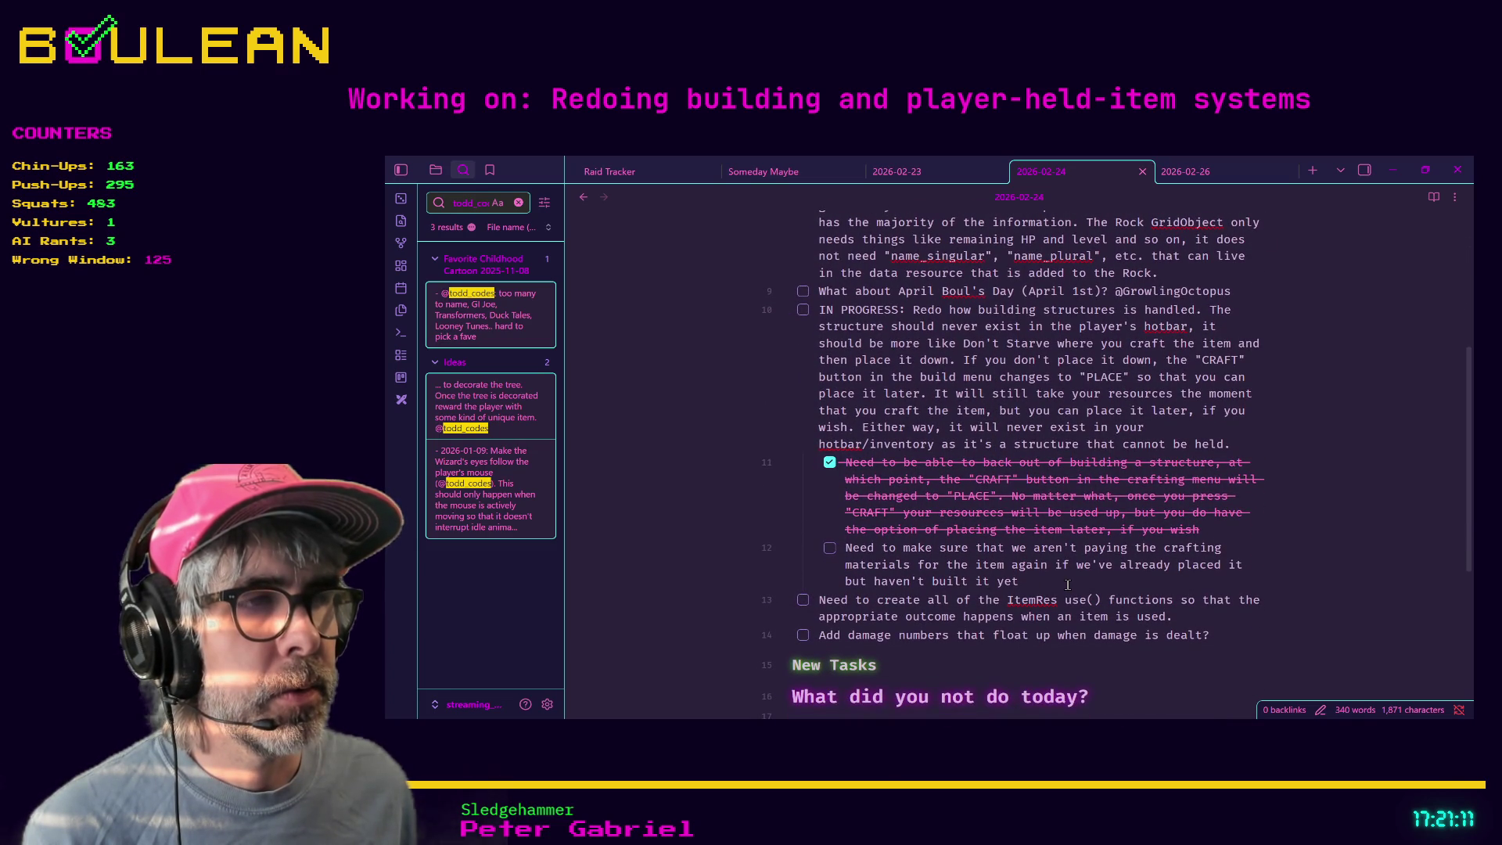
mouse_move(1068, 585)
left_mouse_down()
mouse_move(853, 565)
mouse_move(854, 553)
left_mouse_up()
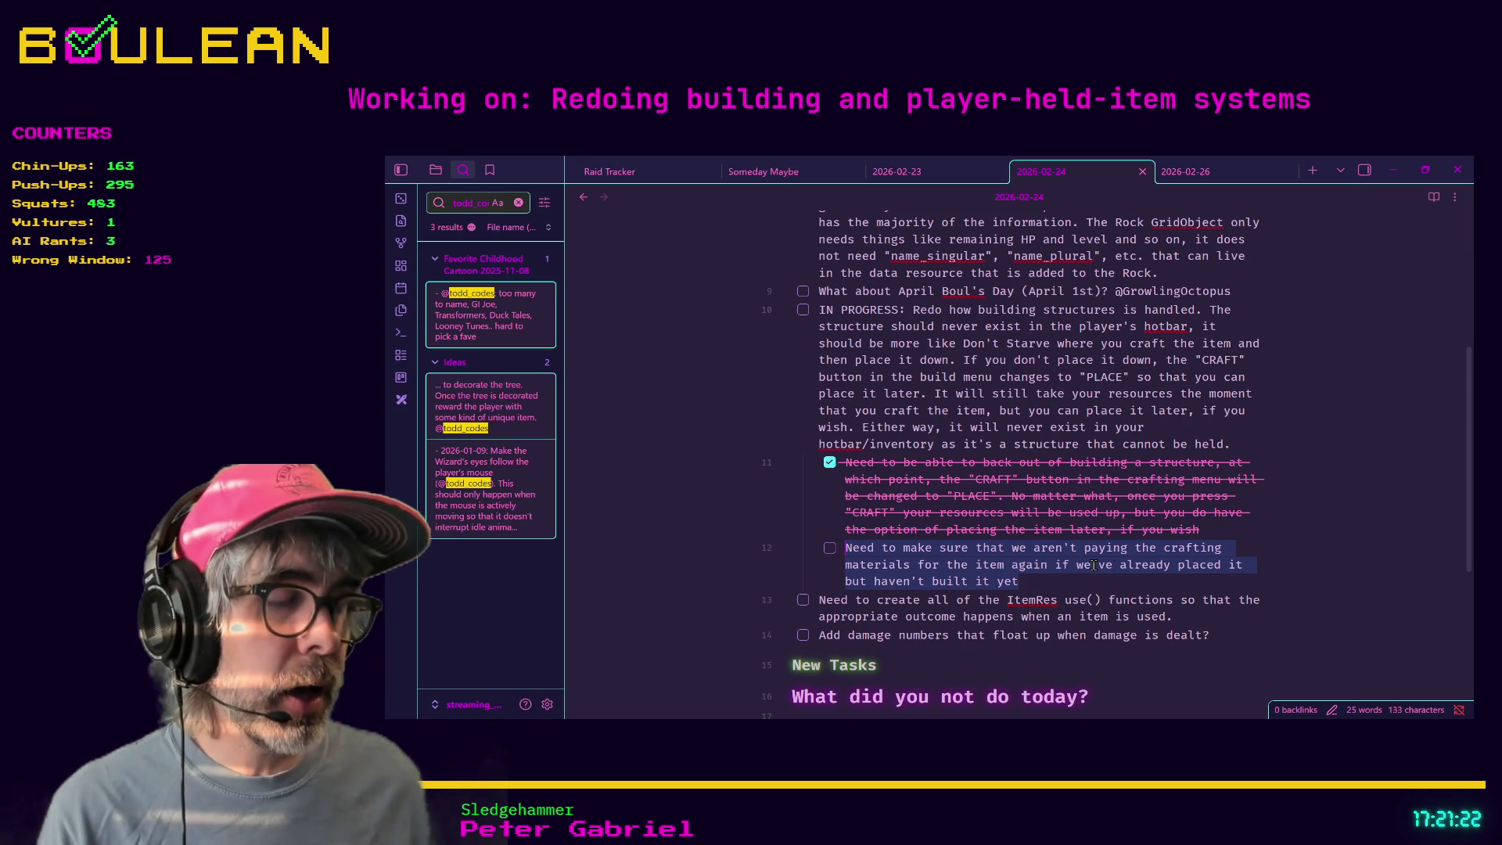
key("alt+Tab")
left_click(1021, 504)
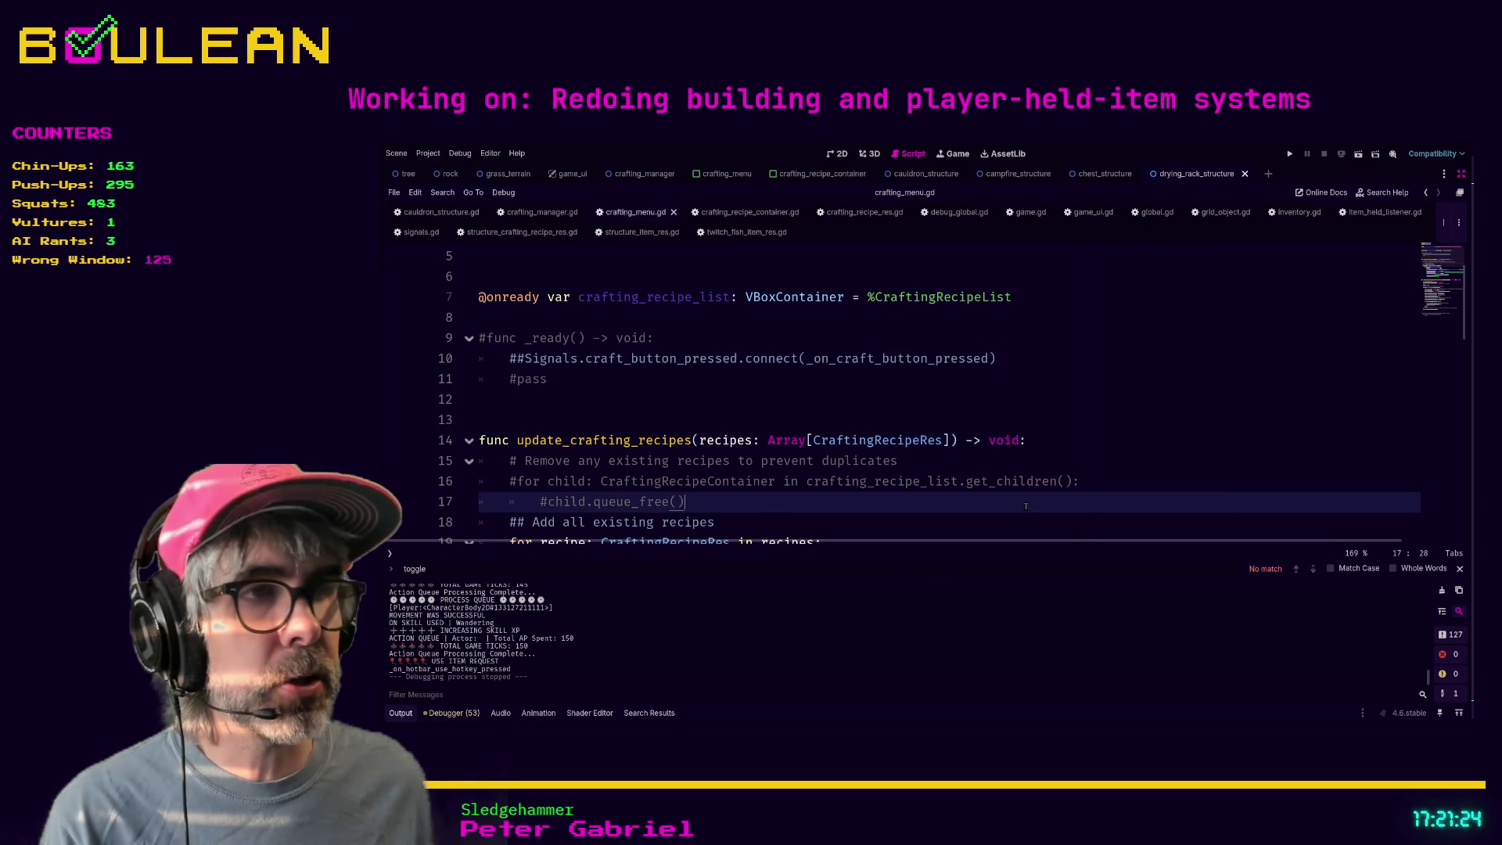
- Launch the game, try crafting the Cauldron, back out of placing it, and reopen the recipe list
key("F5")
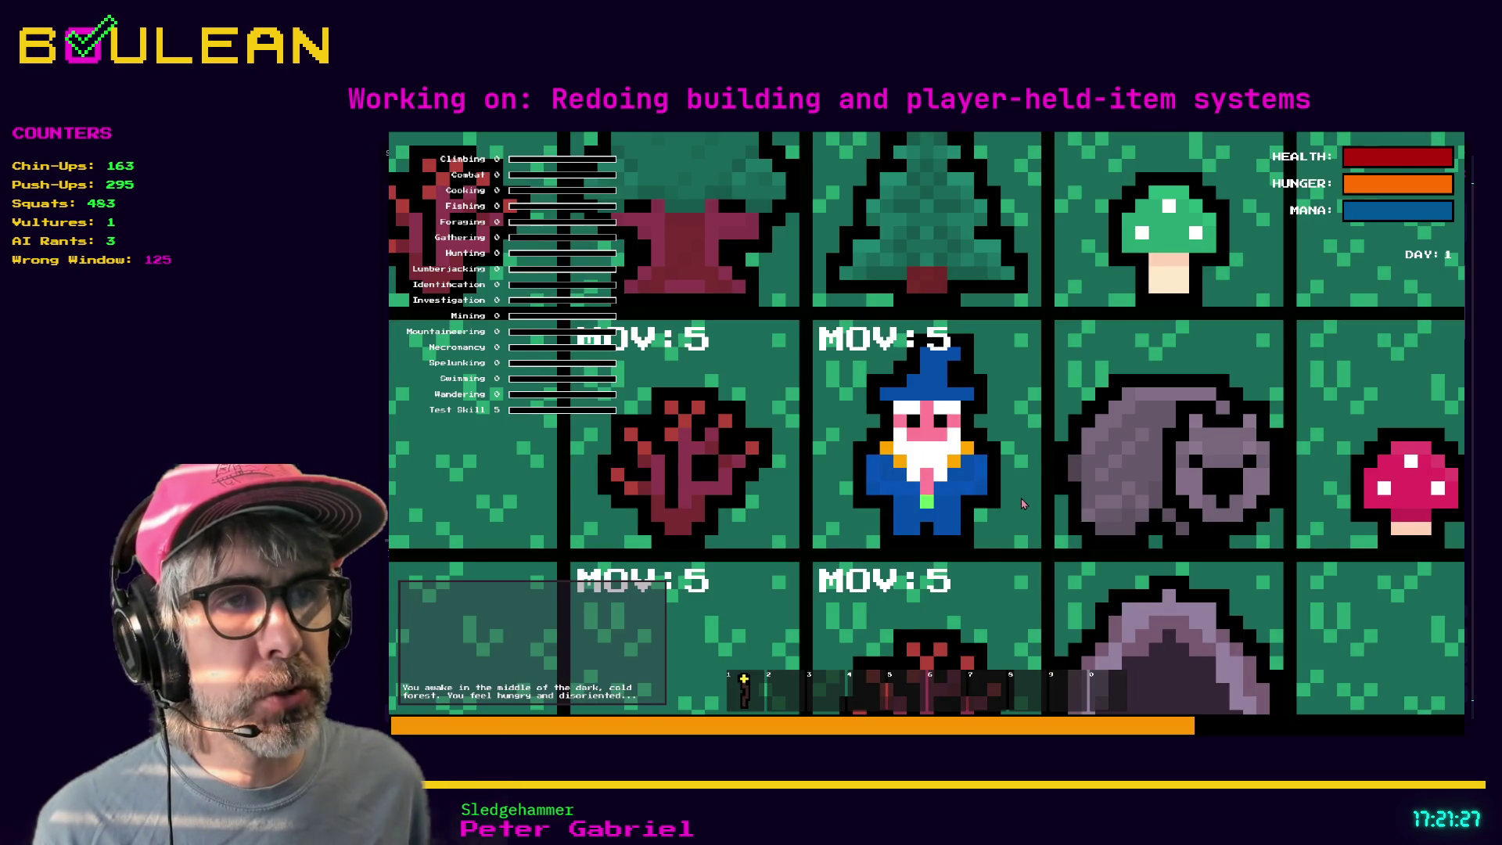
scroll(1021, 505, "down", 3)
key("c")
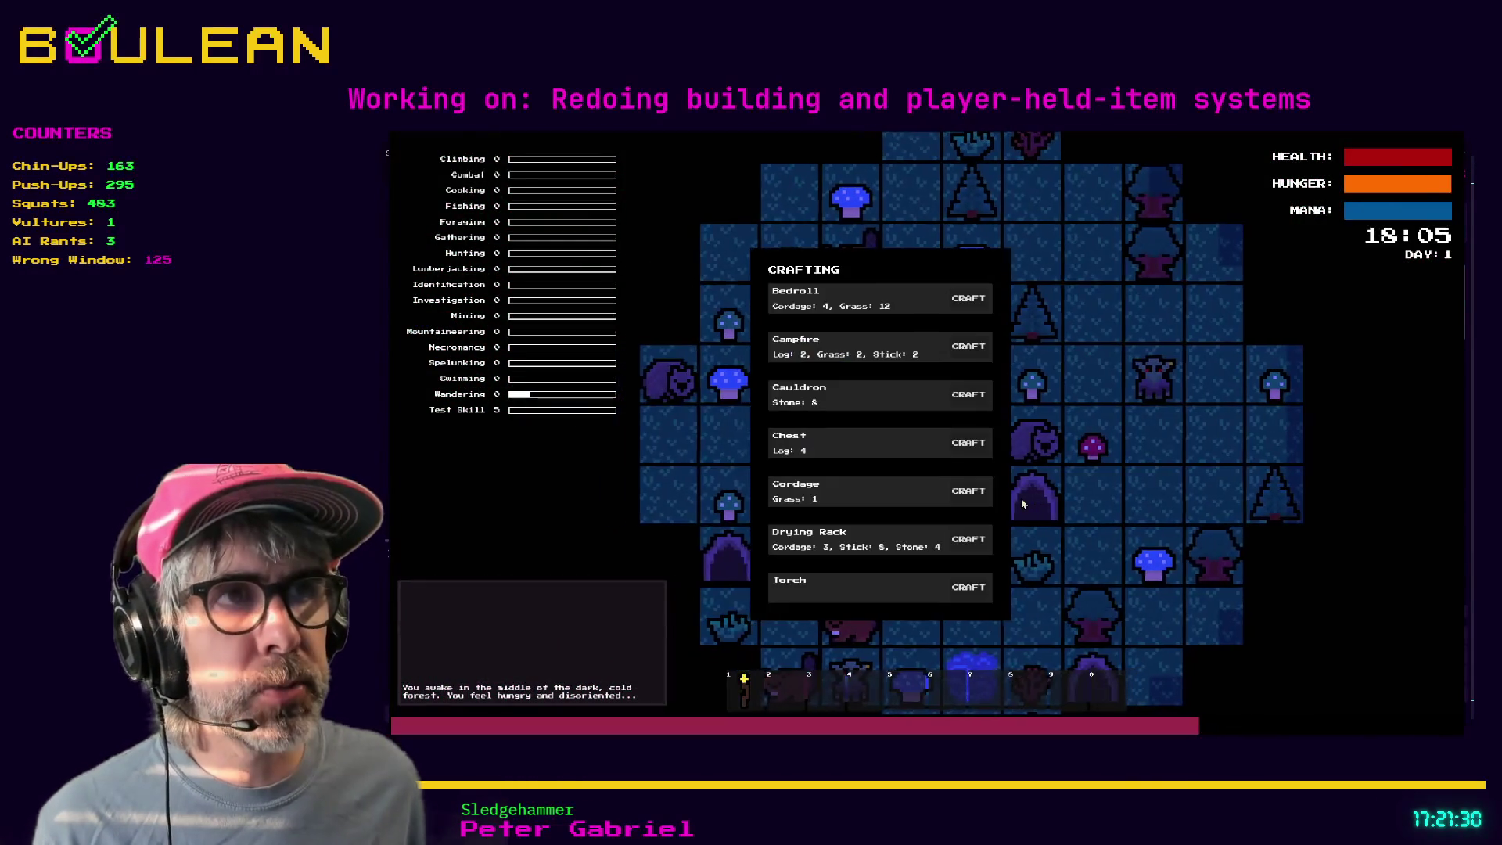
left_click(967, 399)
left_click(947, 451)
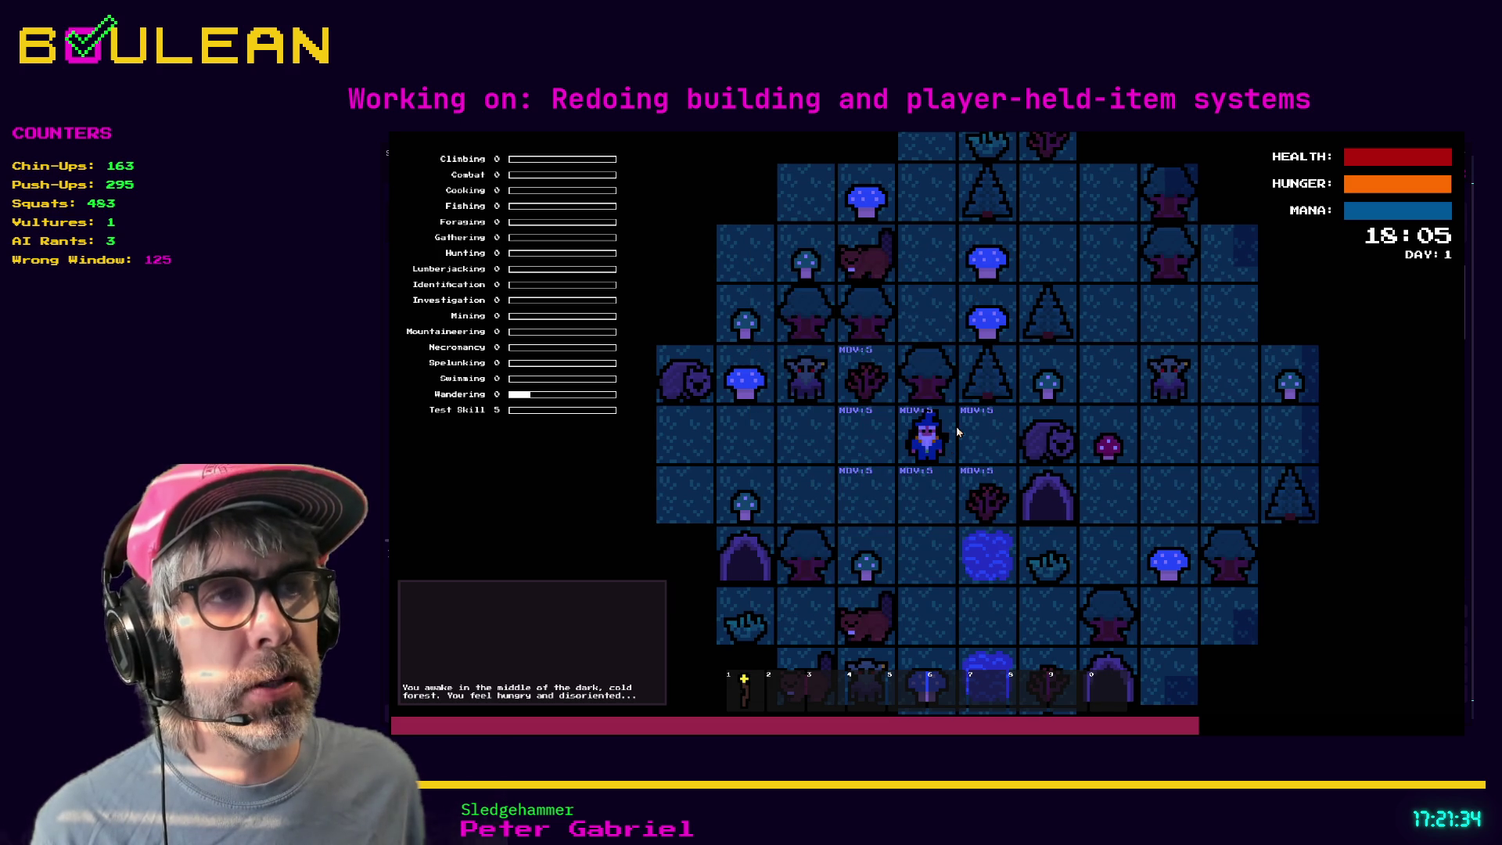
key("c")
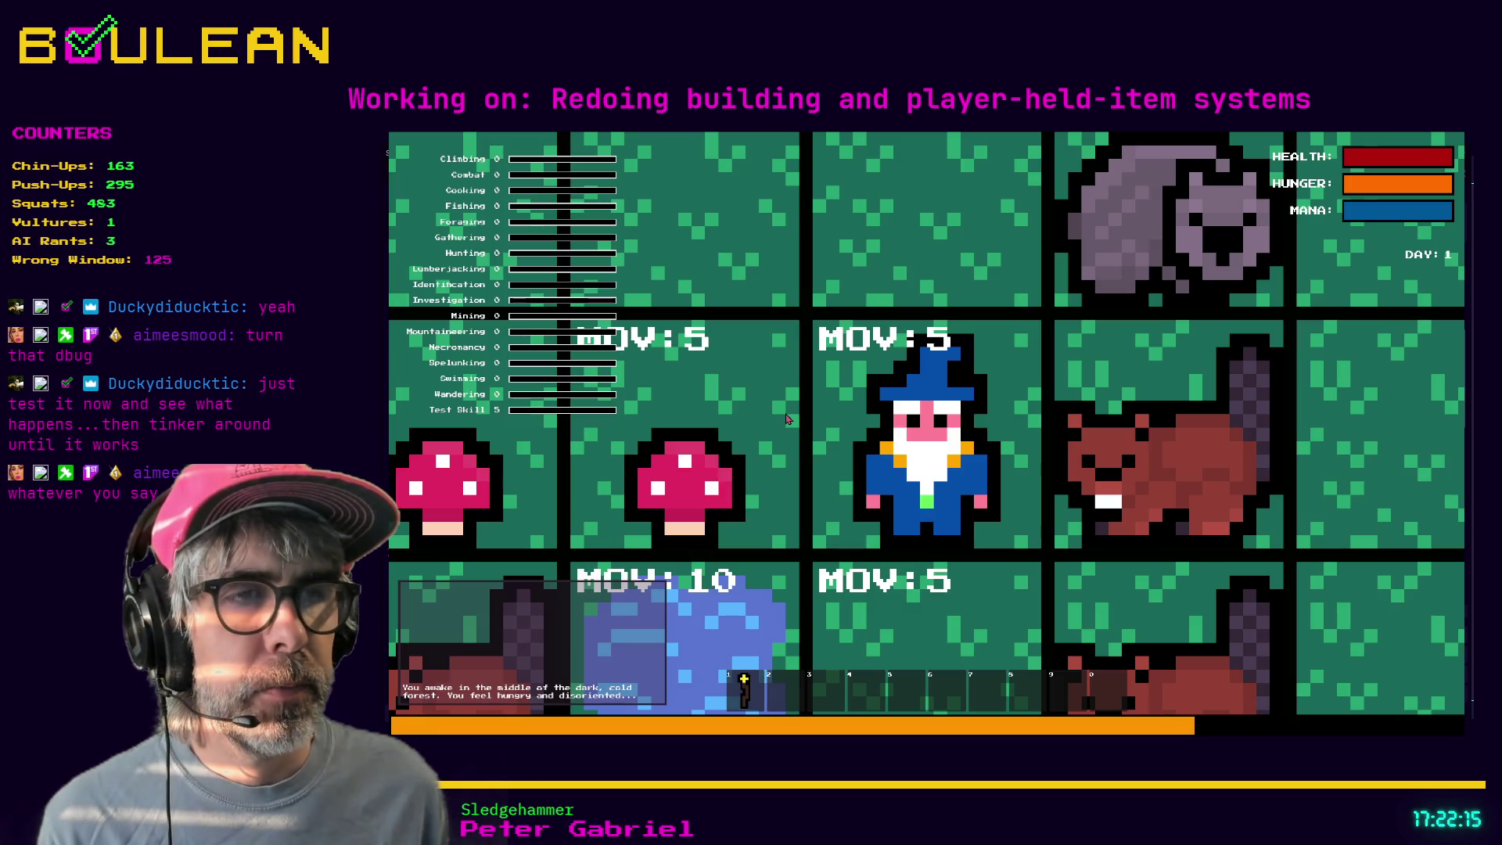
scroll(787, 419, "down", 2)
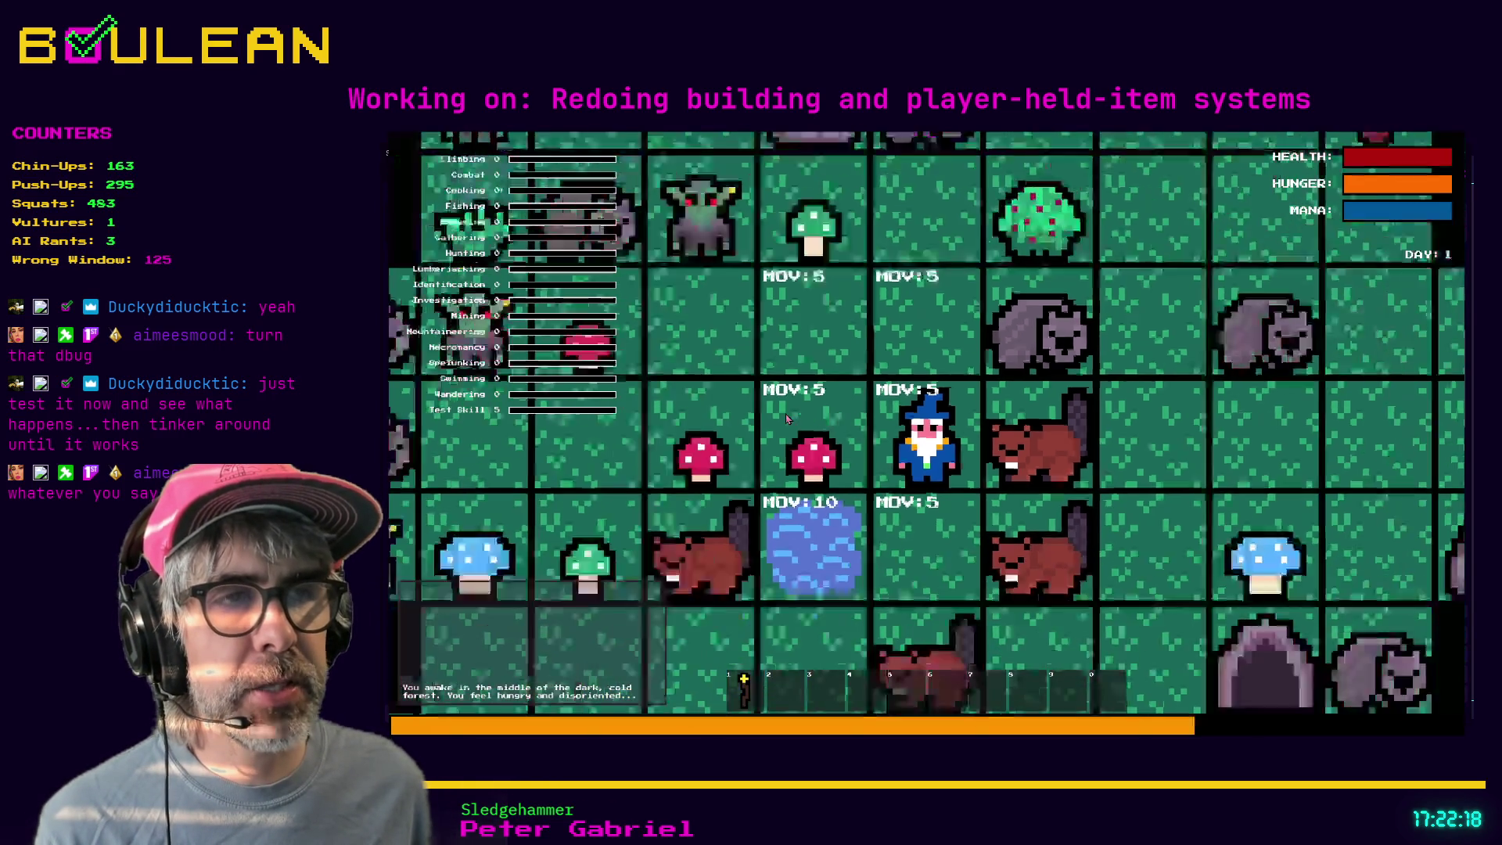
key("c")
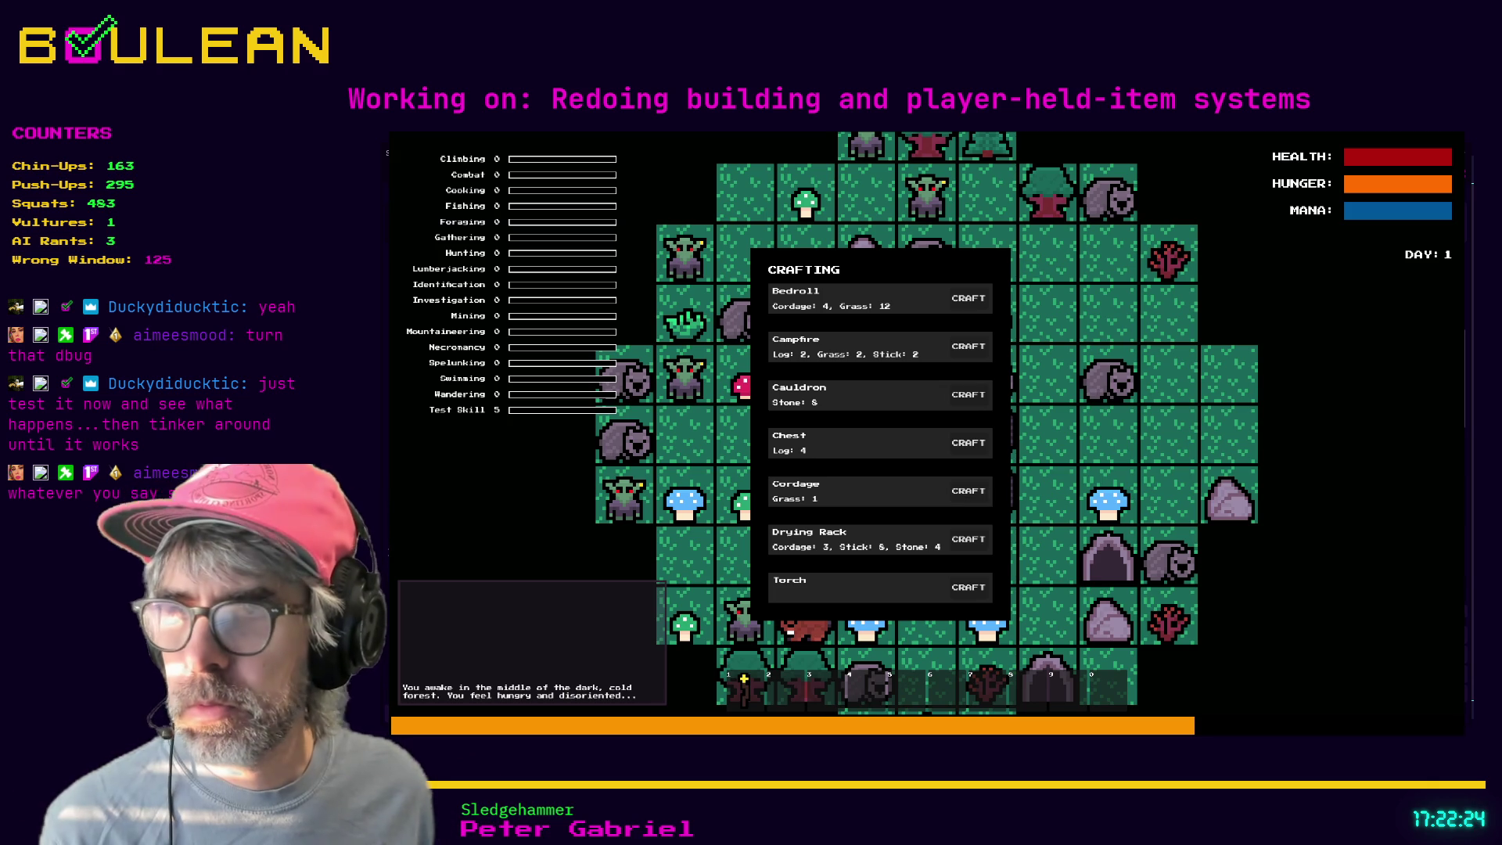
- With the debug output visible, attempt four crafts without enough materials, then close the recipe list
key("alt+Tab")
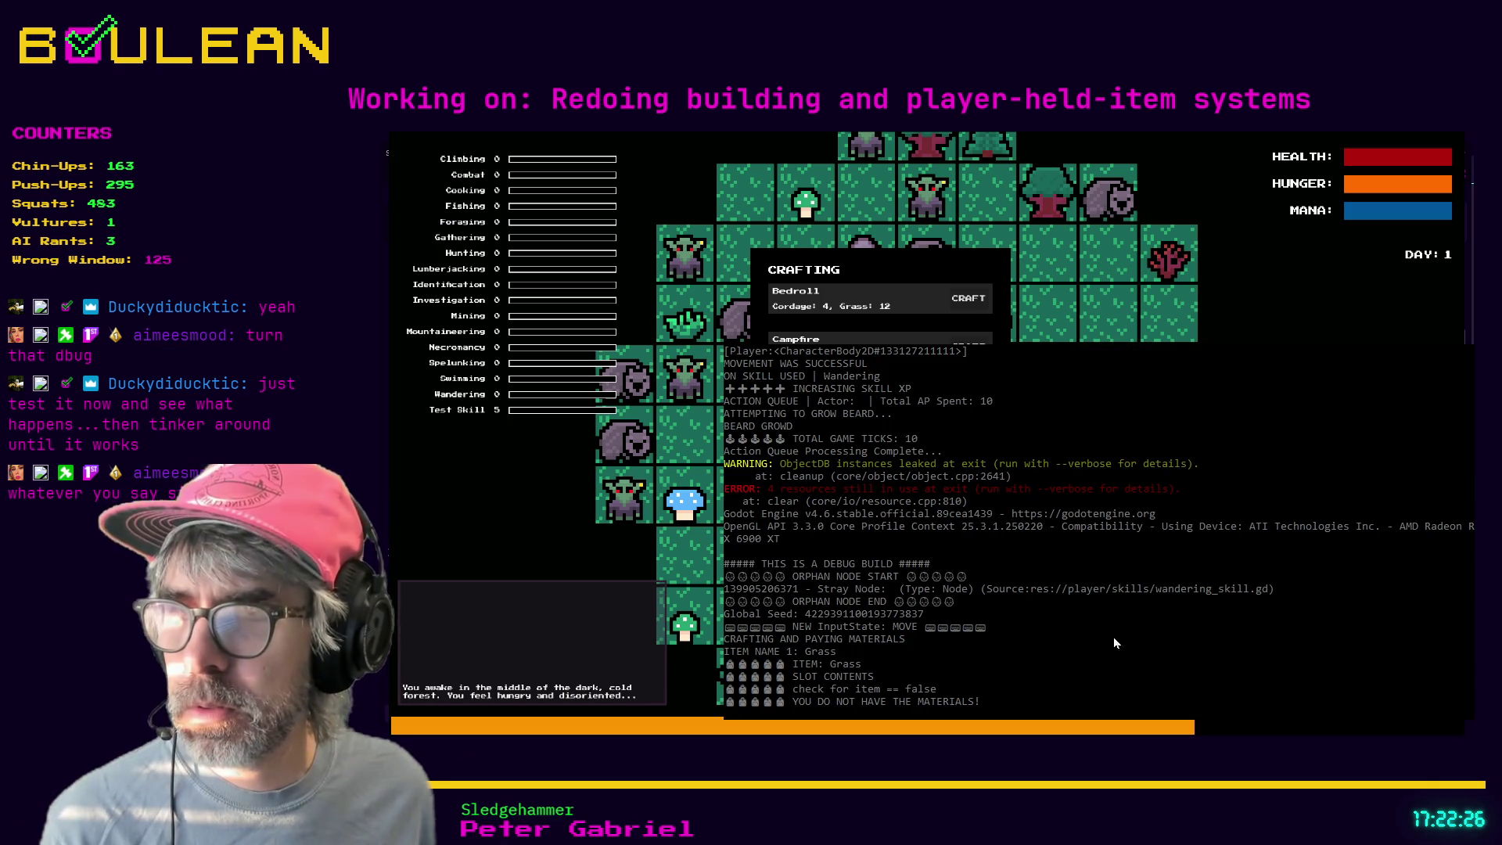
key("Return")
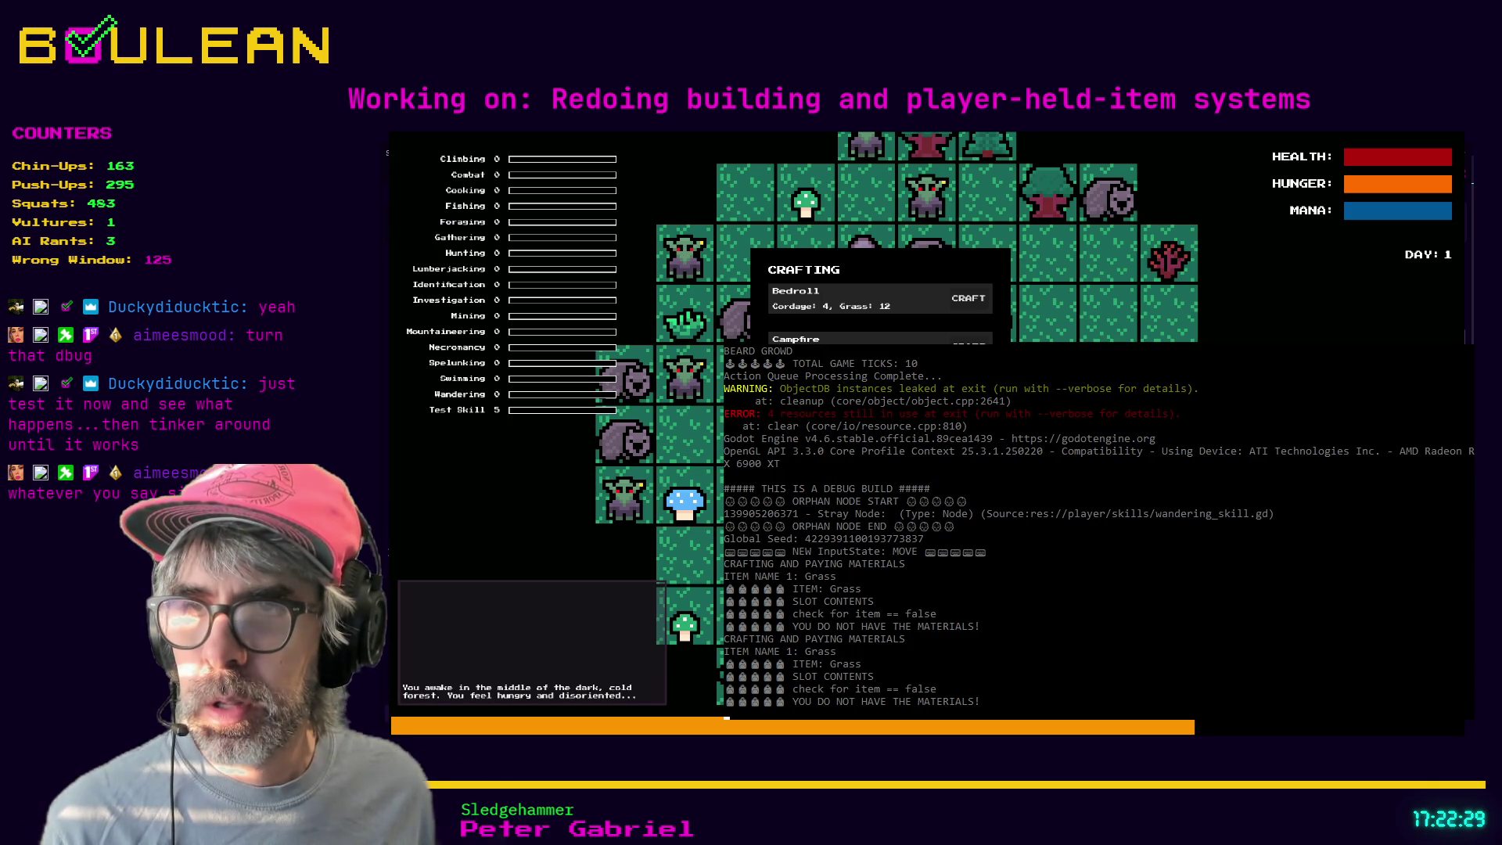
key("Return")
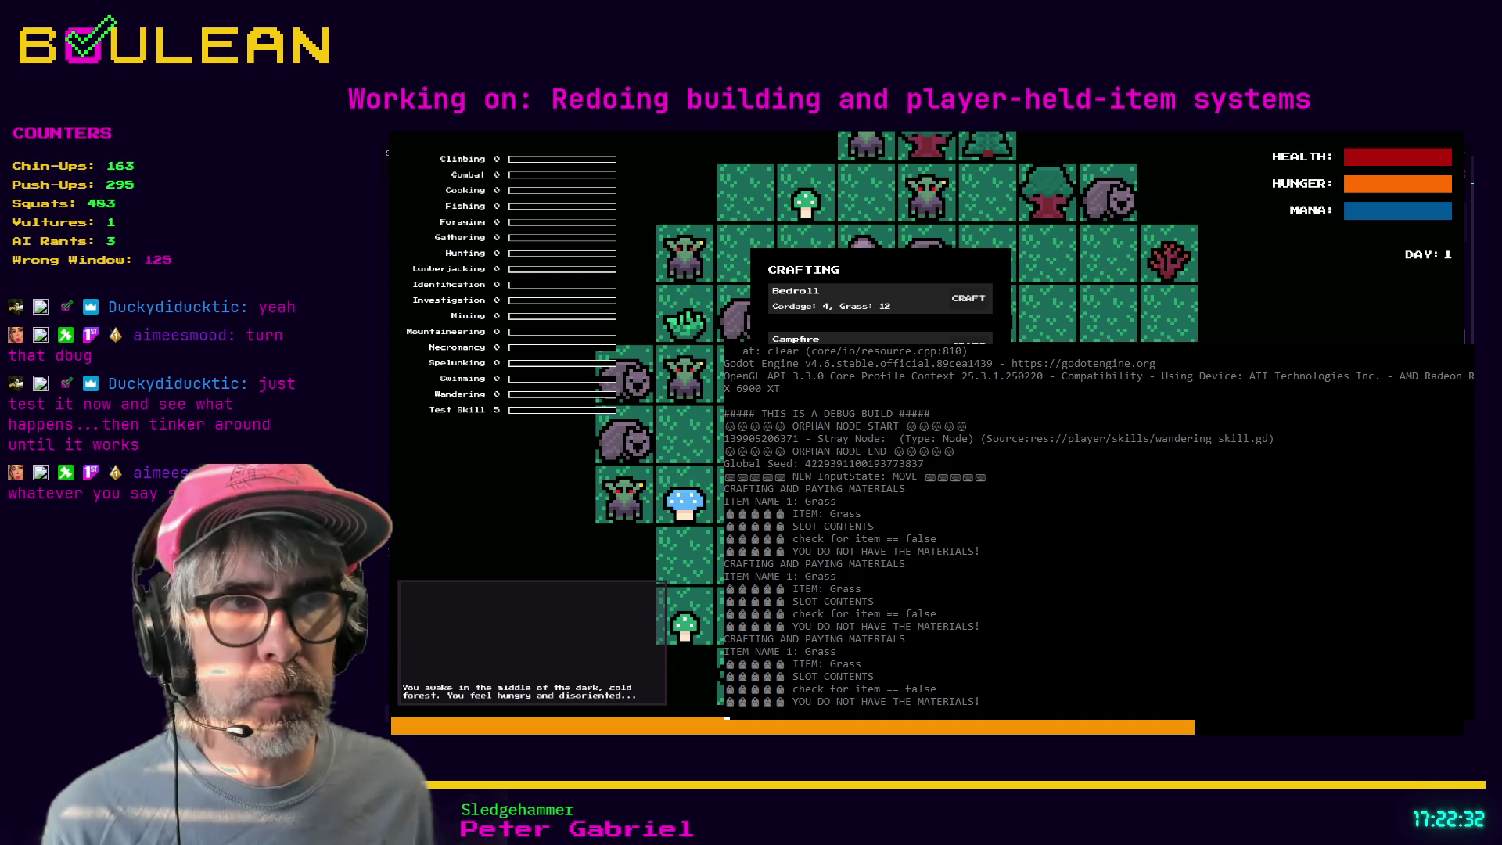
key("Return")
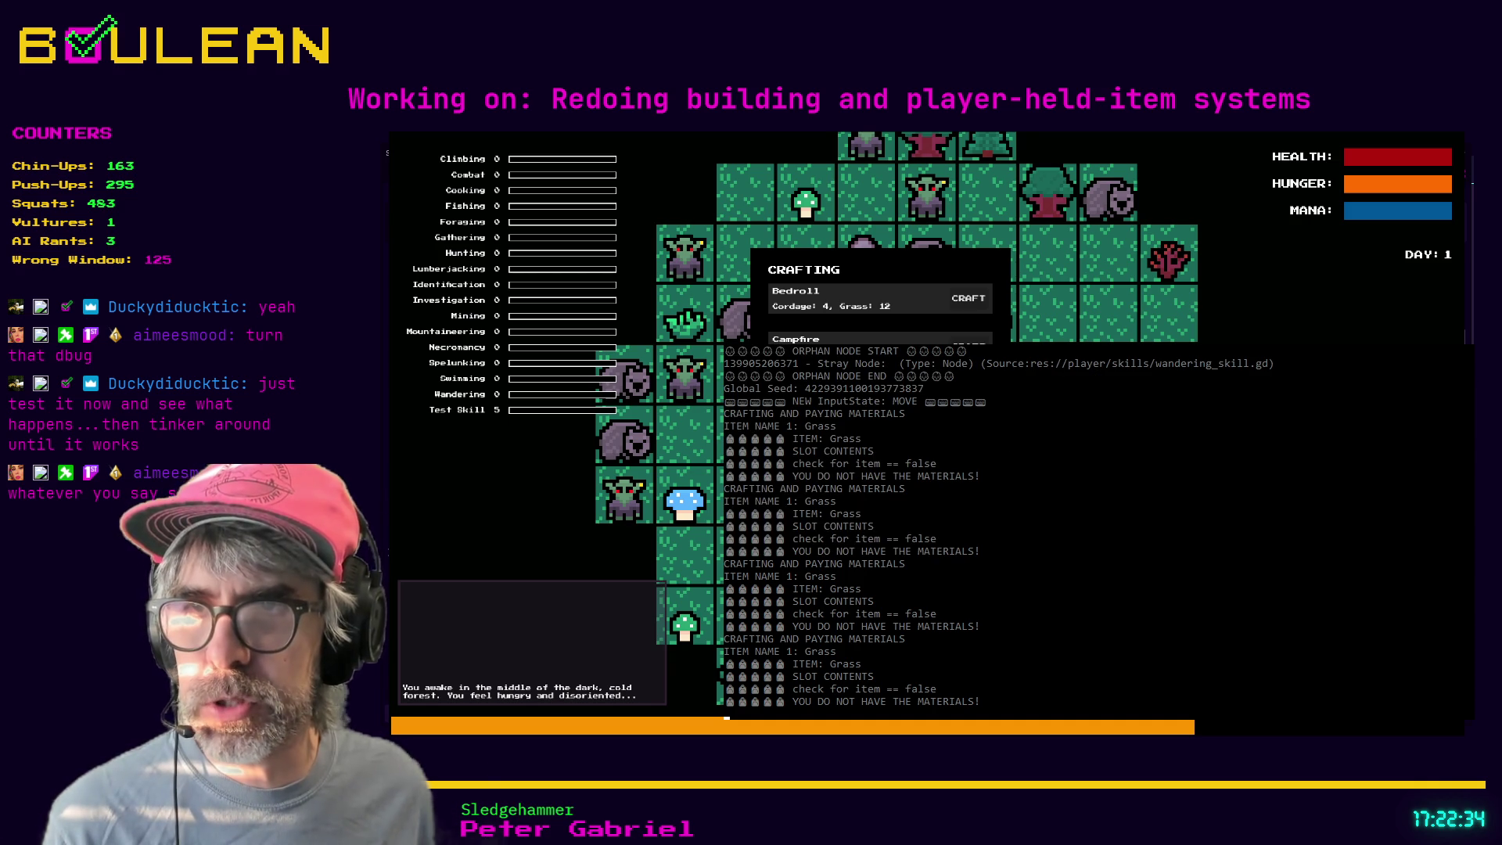
key("Return")
key("Escape")
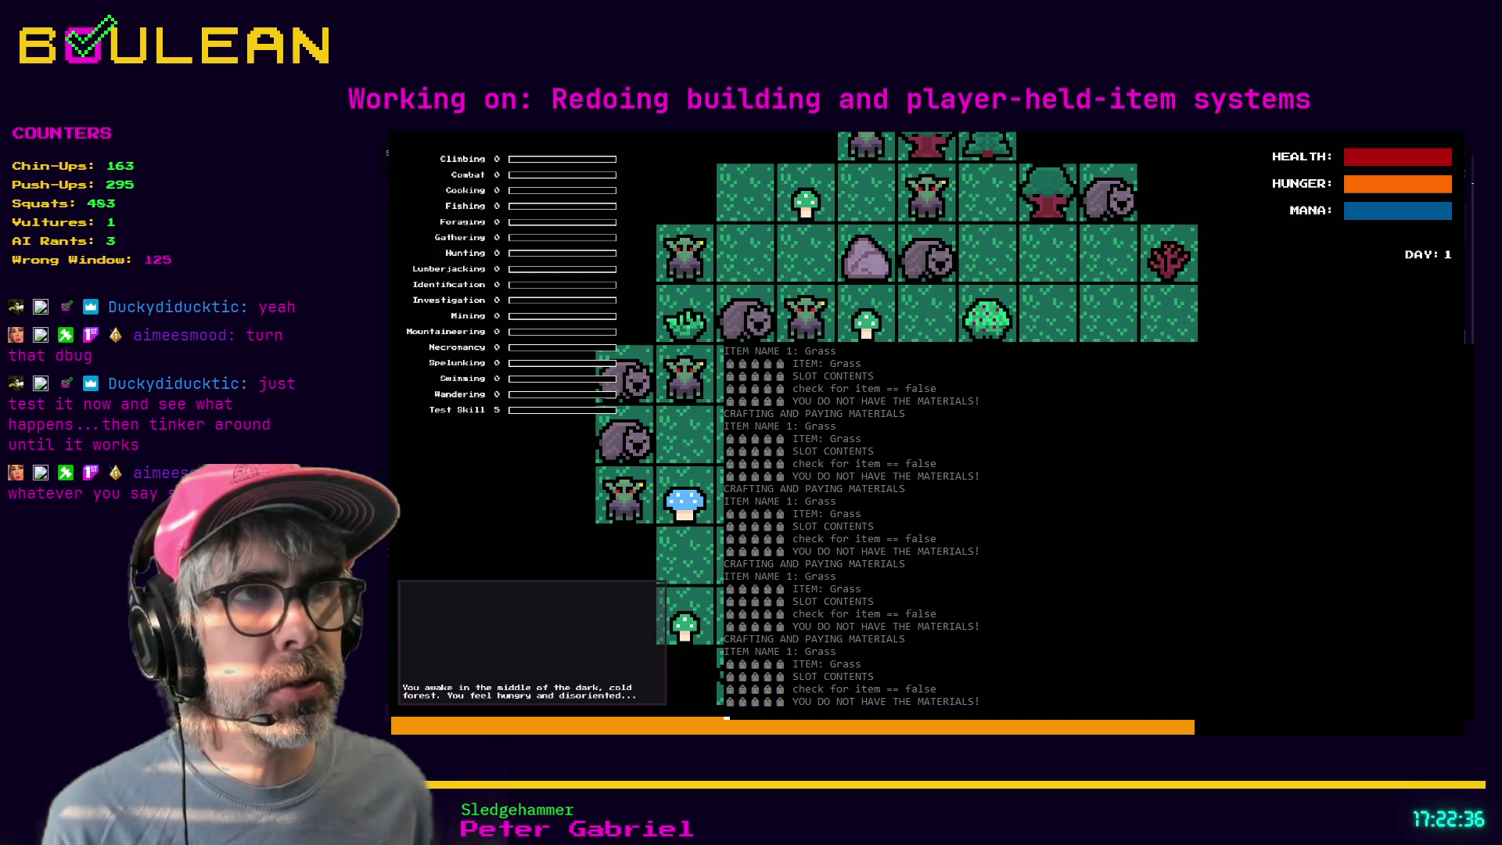
- Attack a goblin and the gravestone, pick up a Soul, and gather Grass from the Grass Tuft
key("Up")
key("Up")
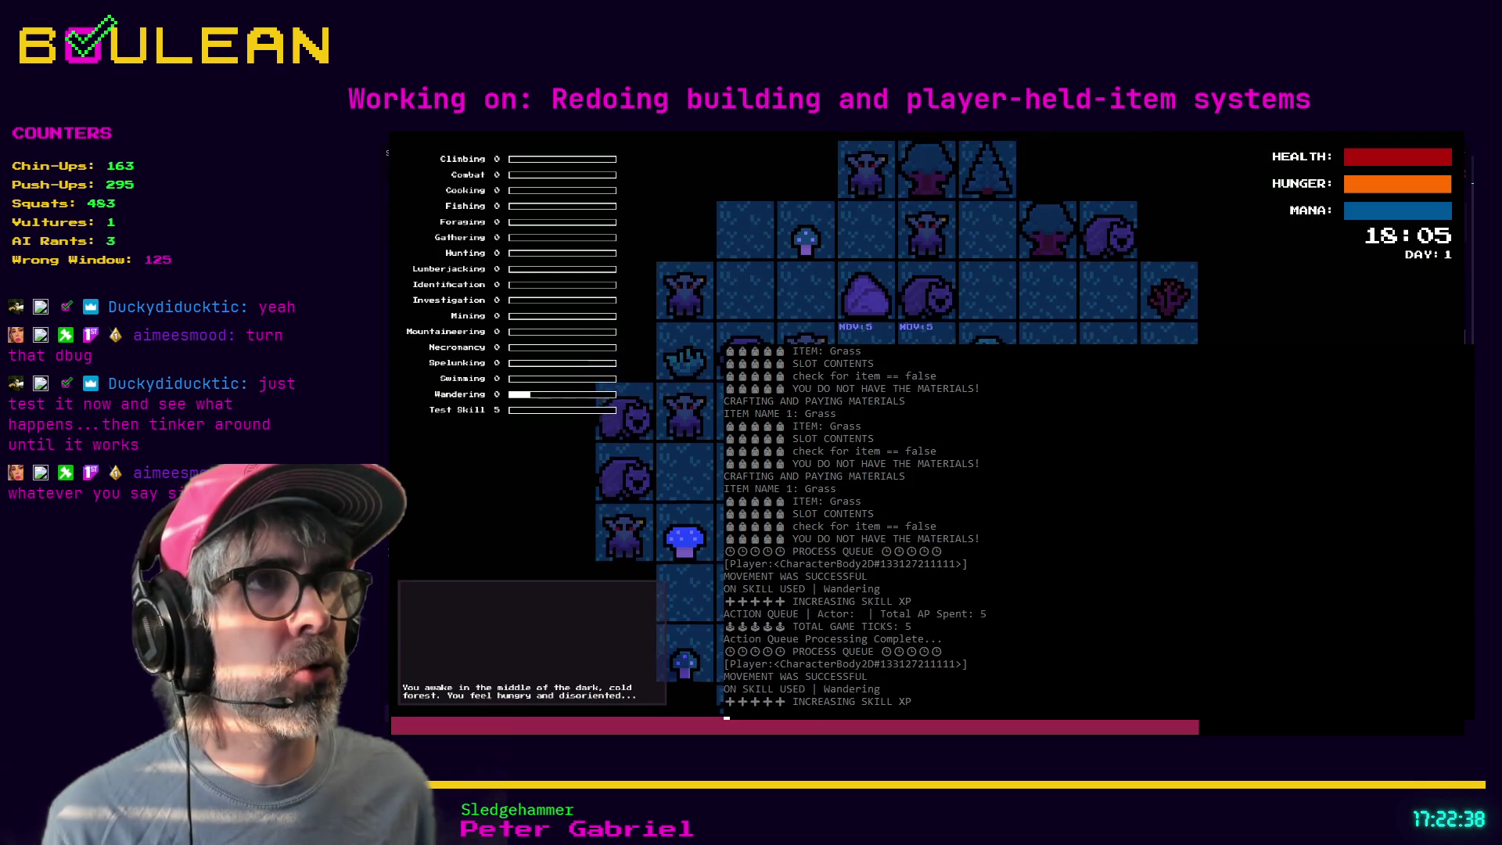
key("Left")
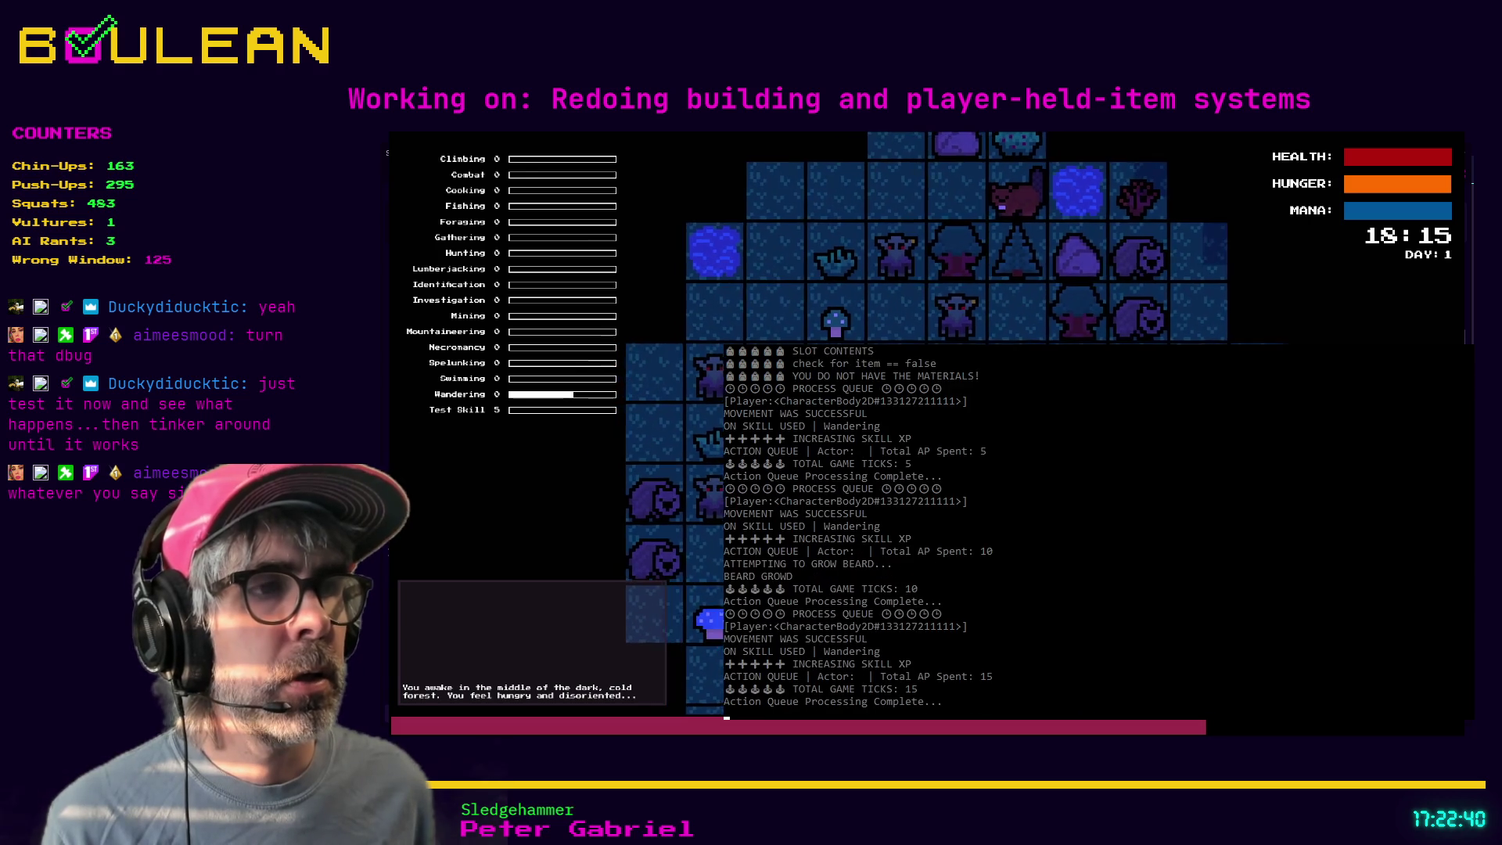
key("Up")
key("Up")
key("Up")
key("Up")
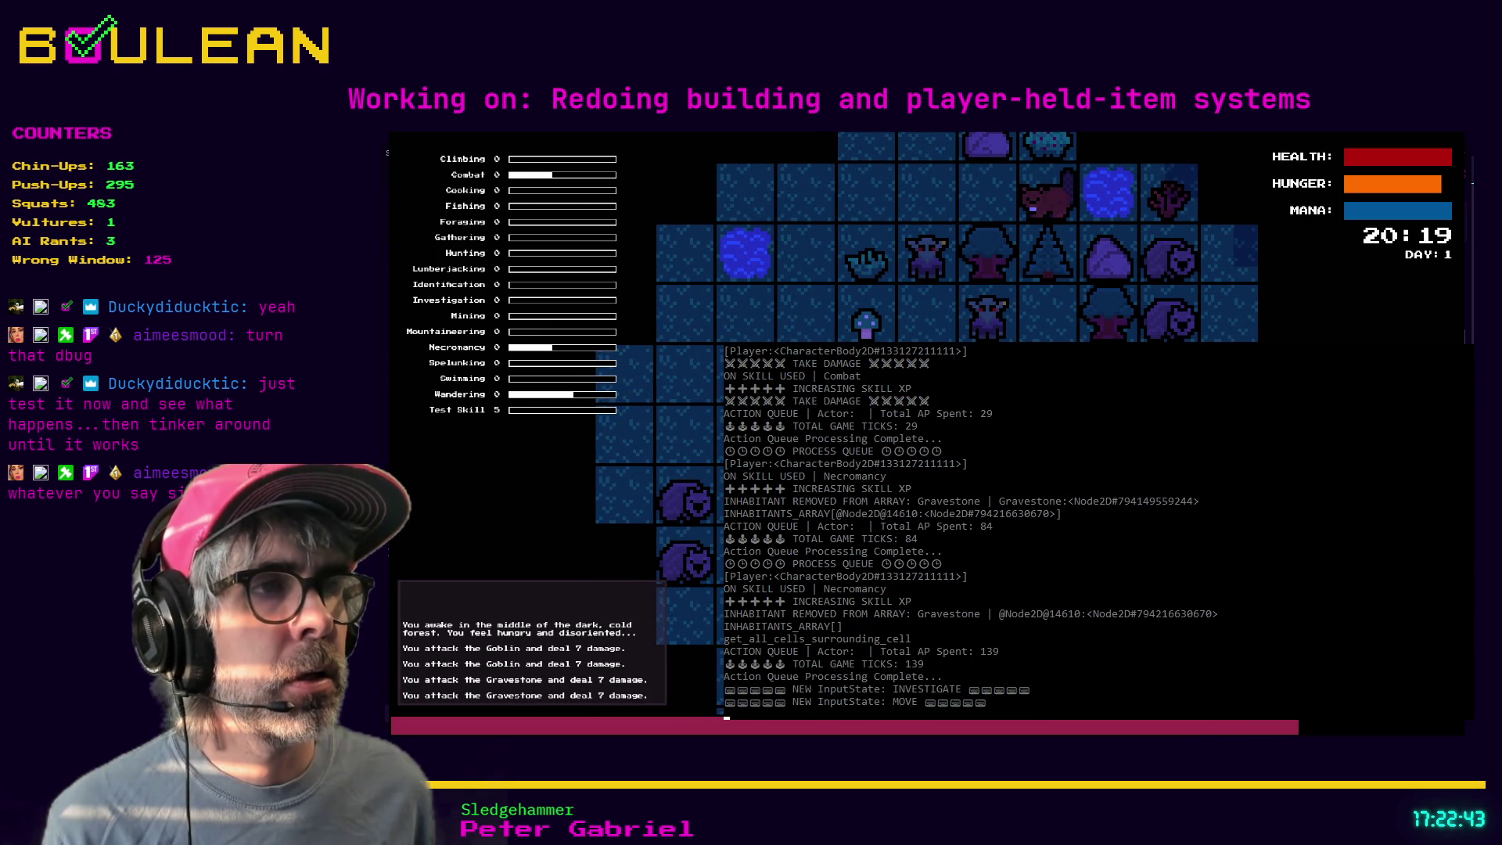
key("Up")
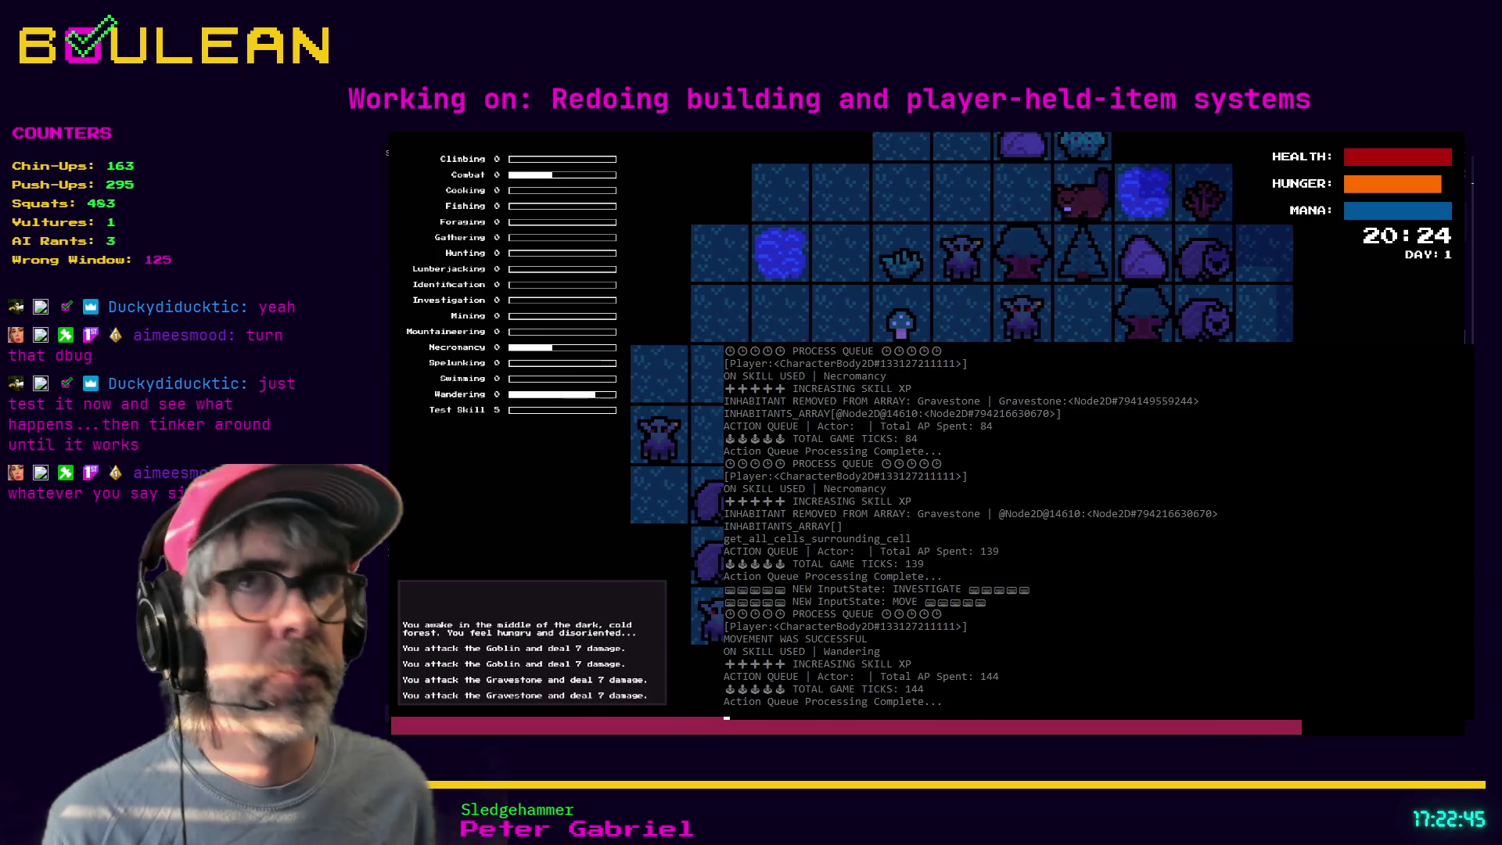
key("Left")
key("Up")
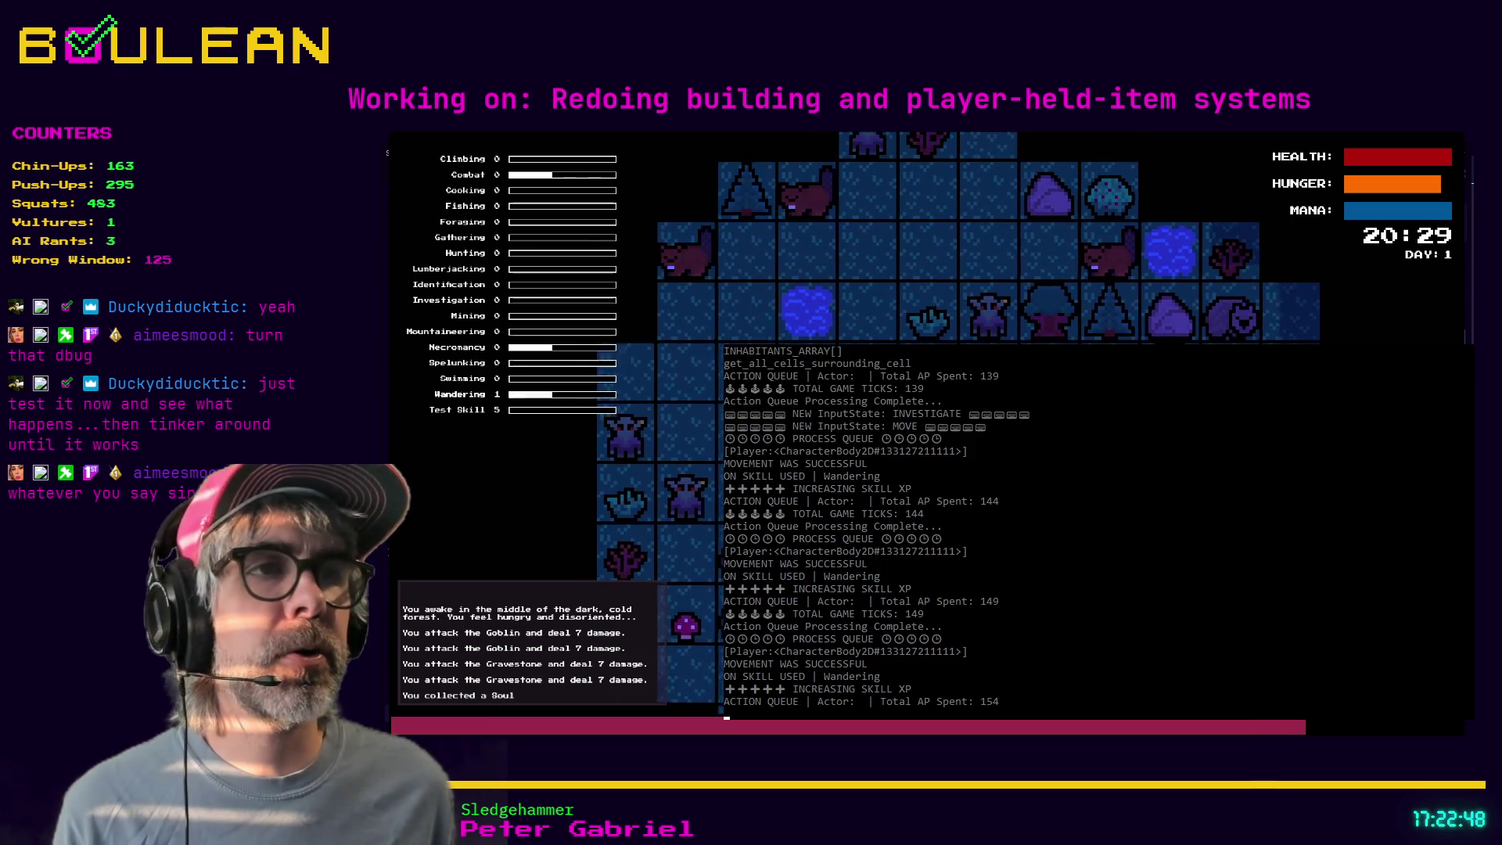
key("Left")
key("Up")
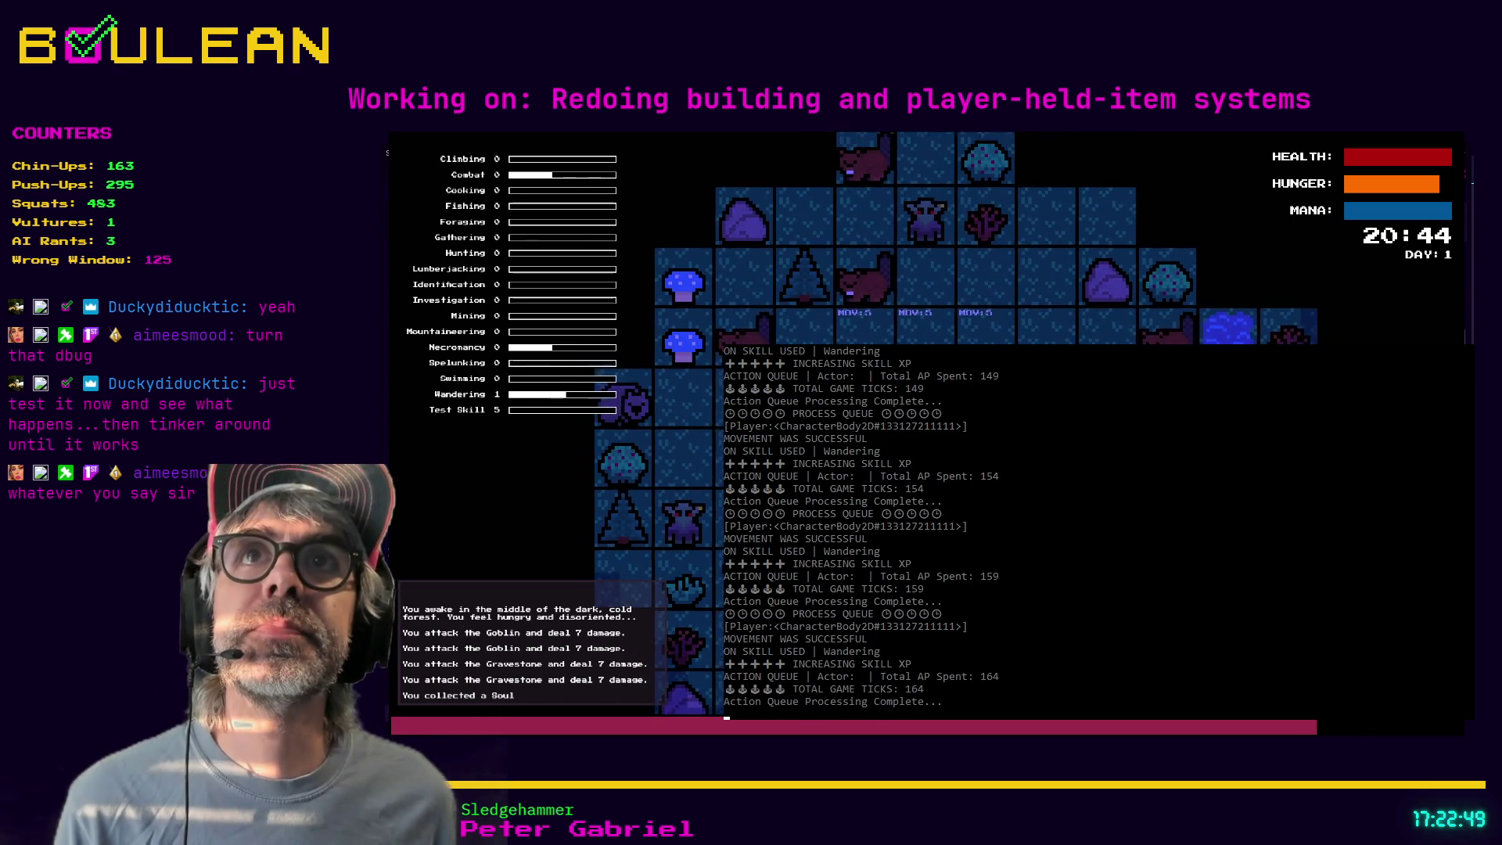
key("e")
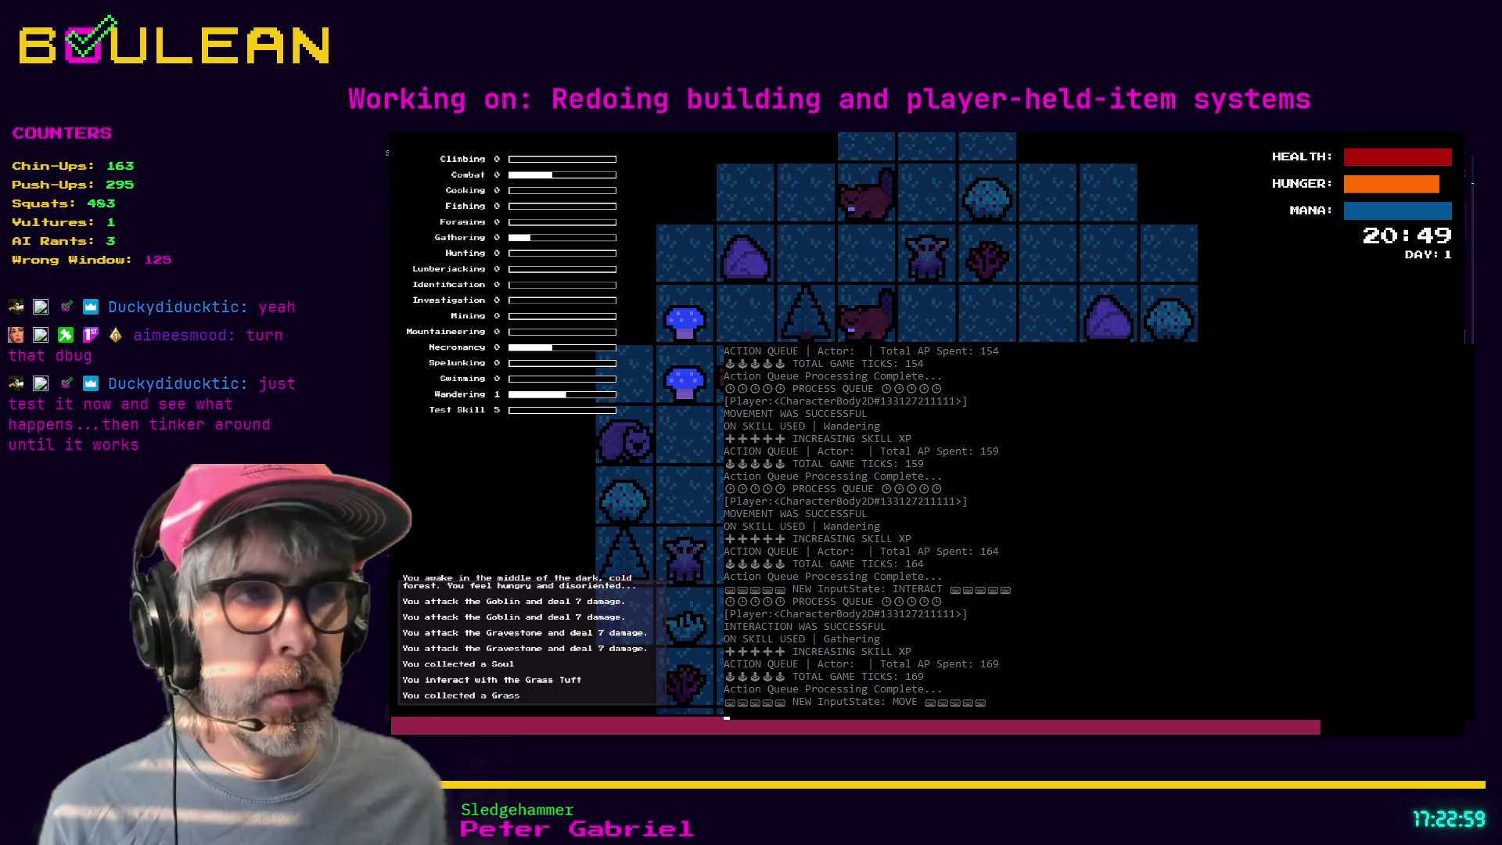
key("c")
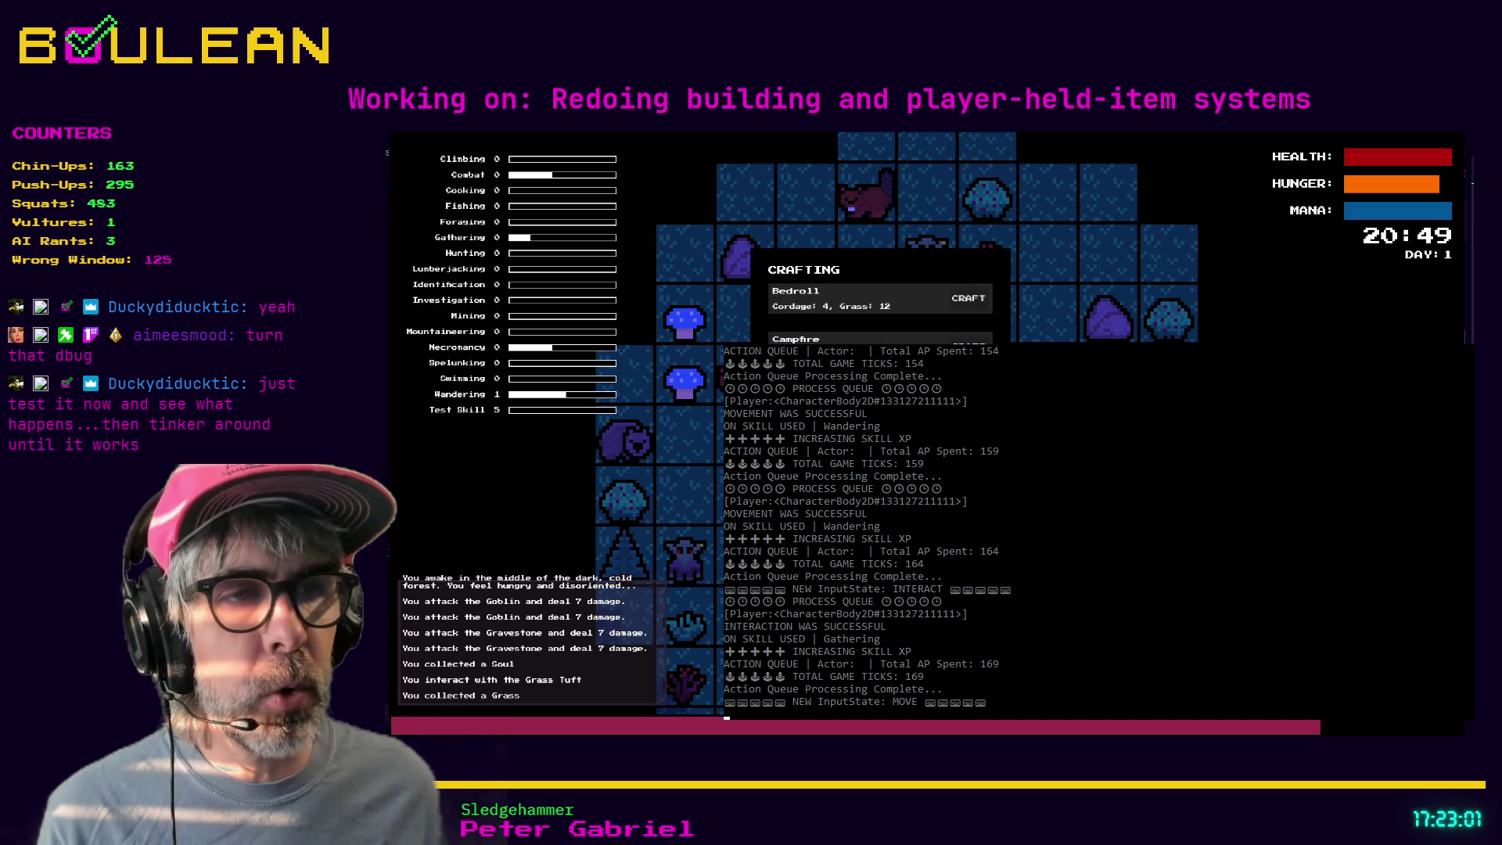
- Craft Cordage from the grass, dismiss the debug output, close the list, and attack the goblin
key("Return")
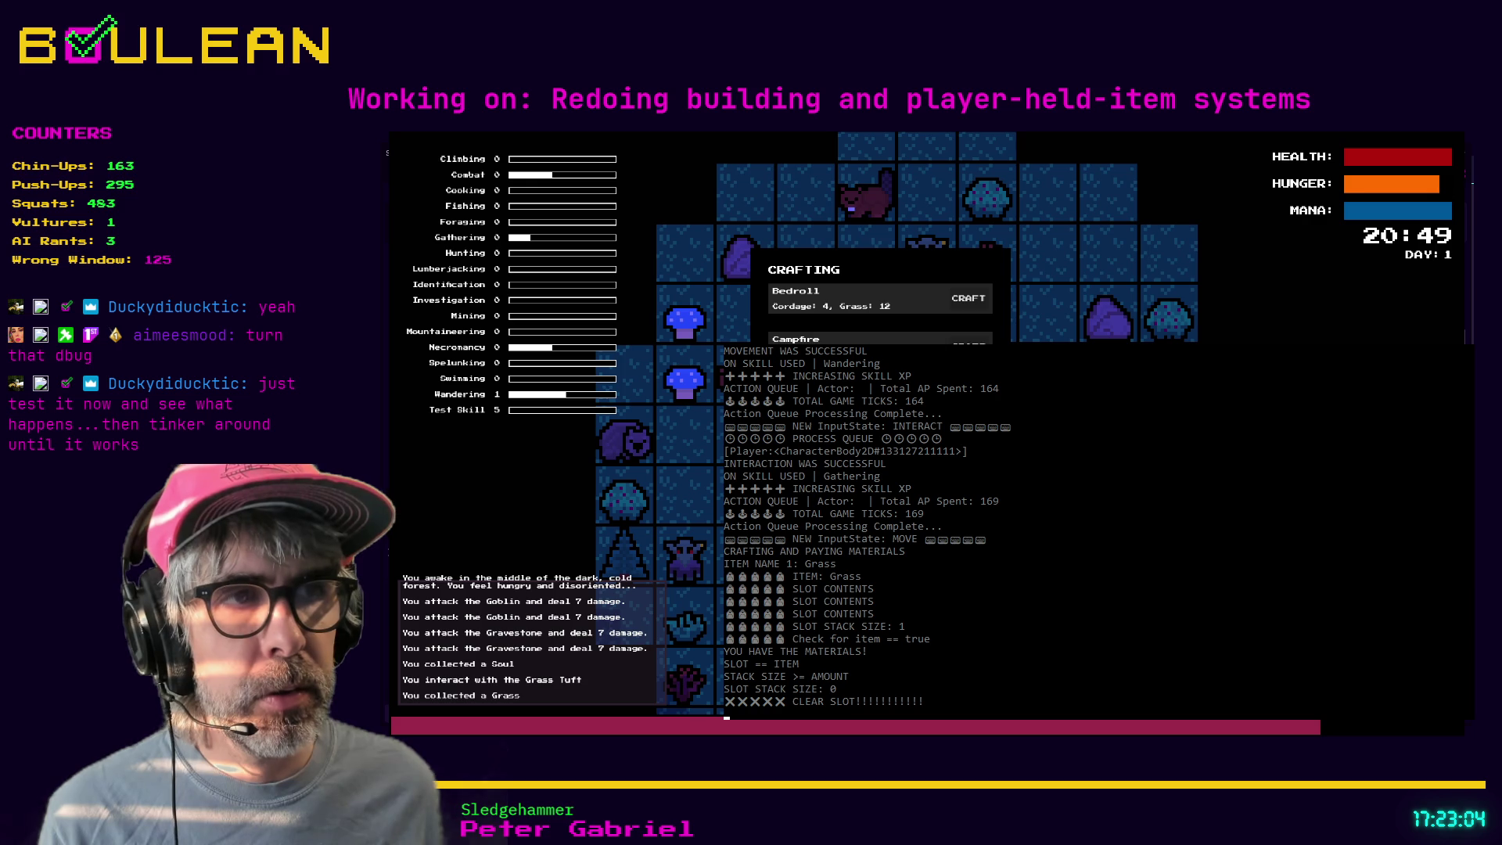
key("c")
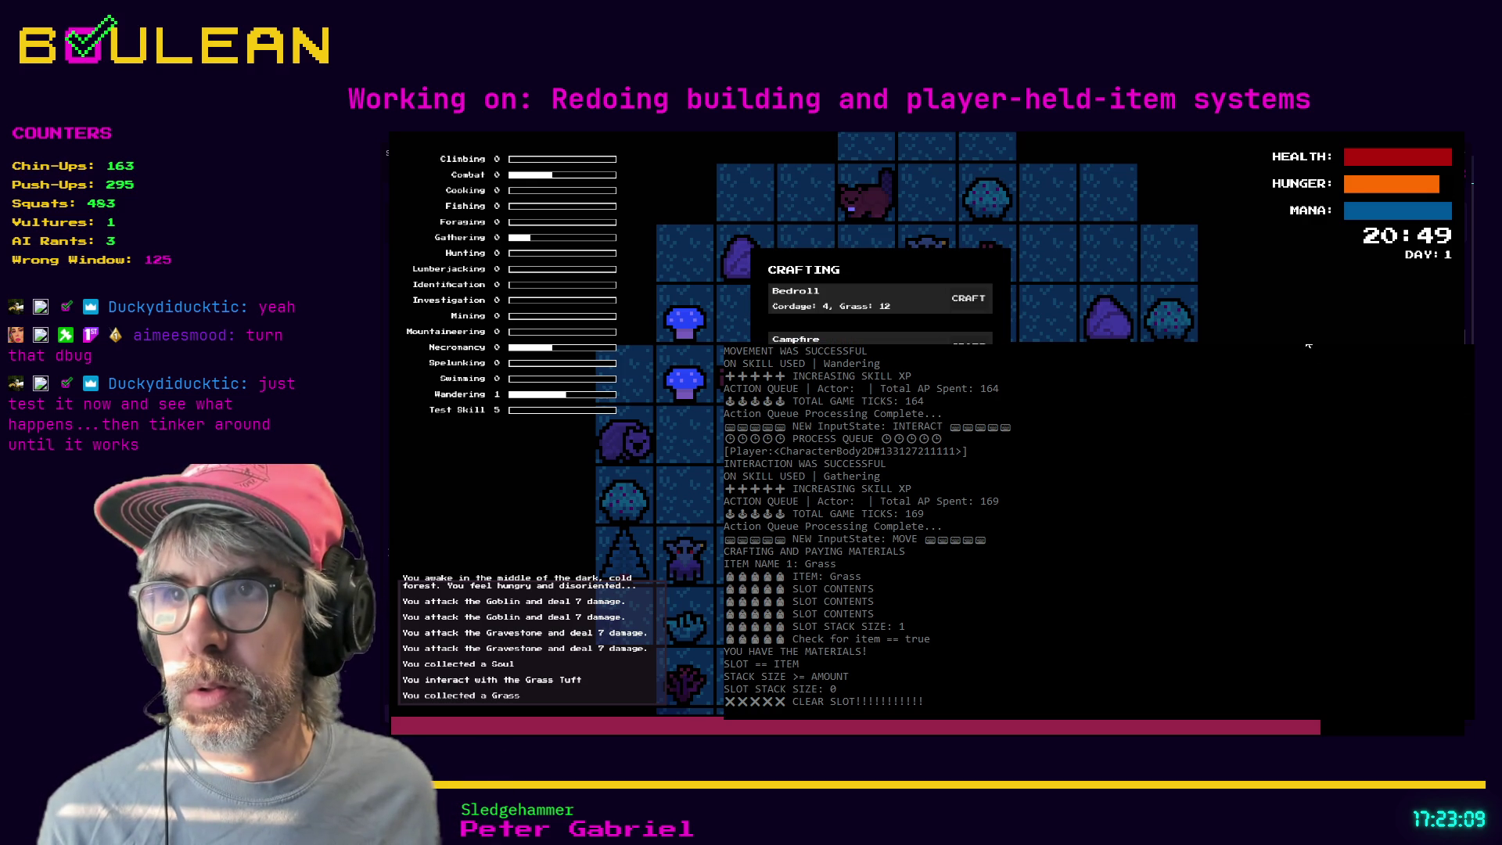
left_click(804, 481)
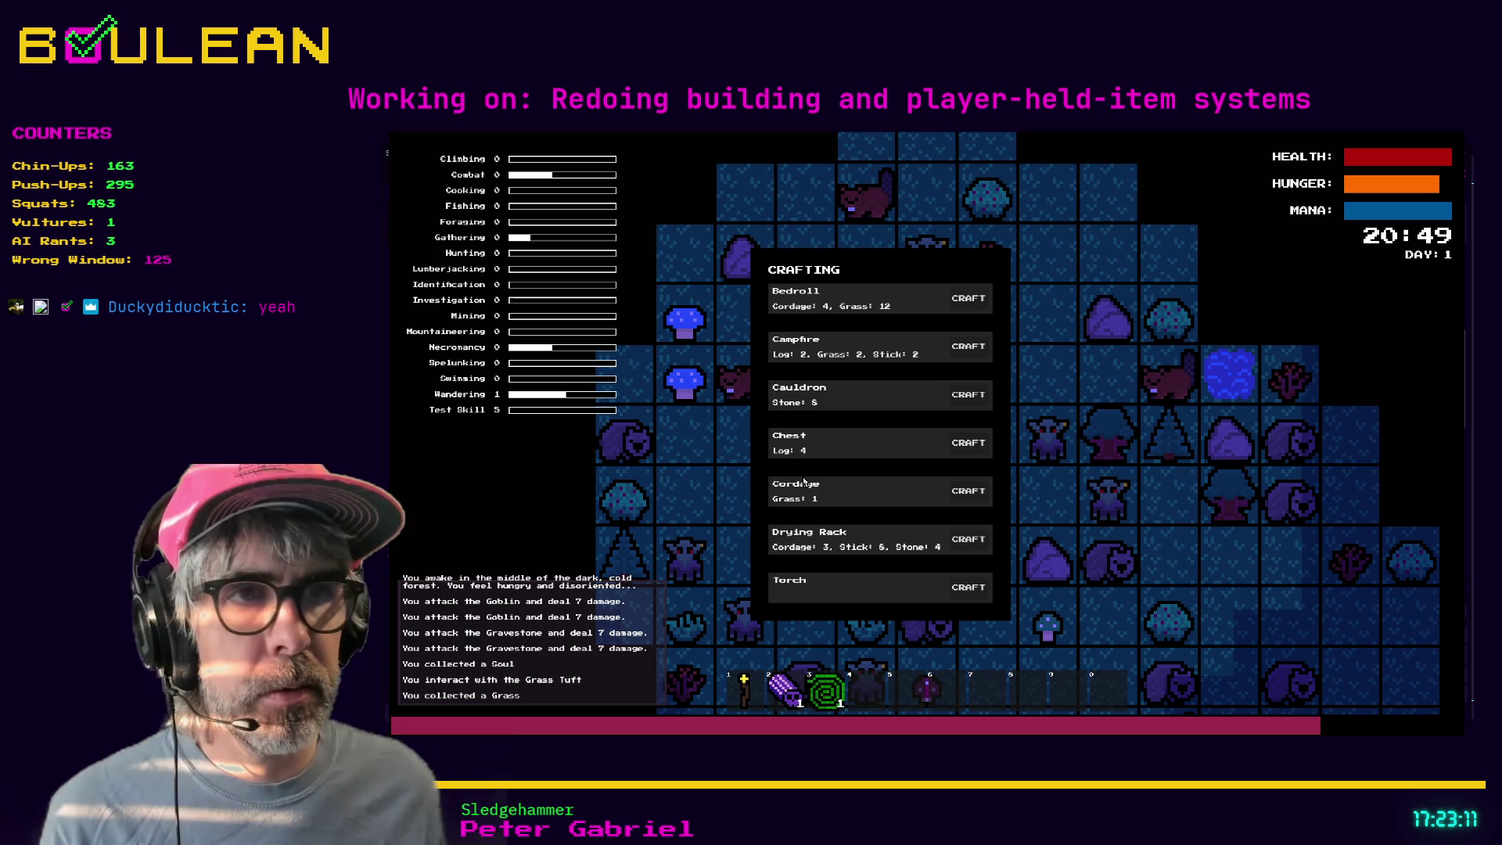
left_click(970, 497)
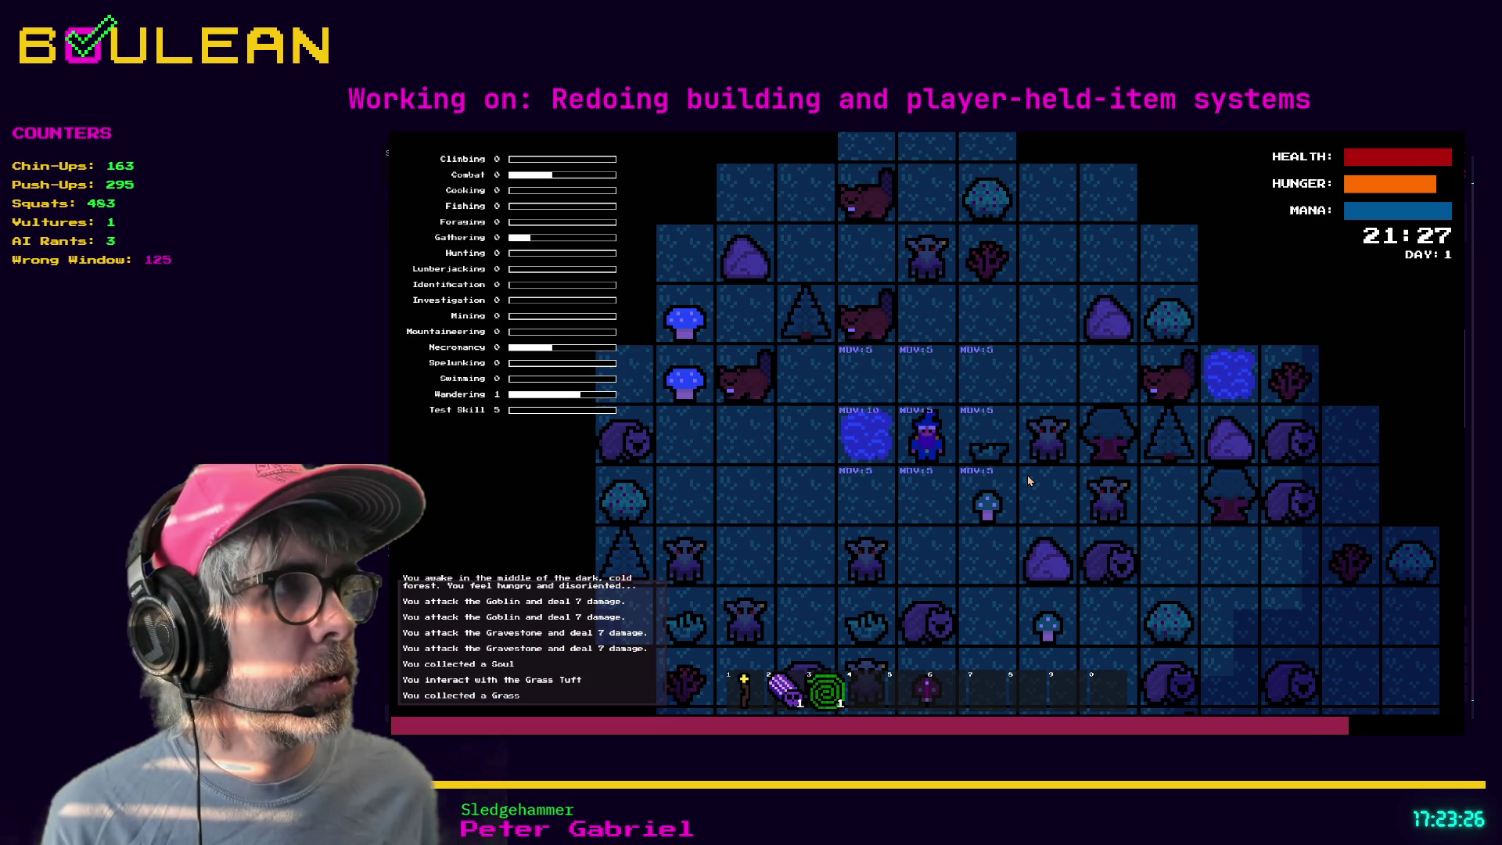
key("Down")
key("Down")
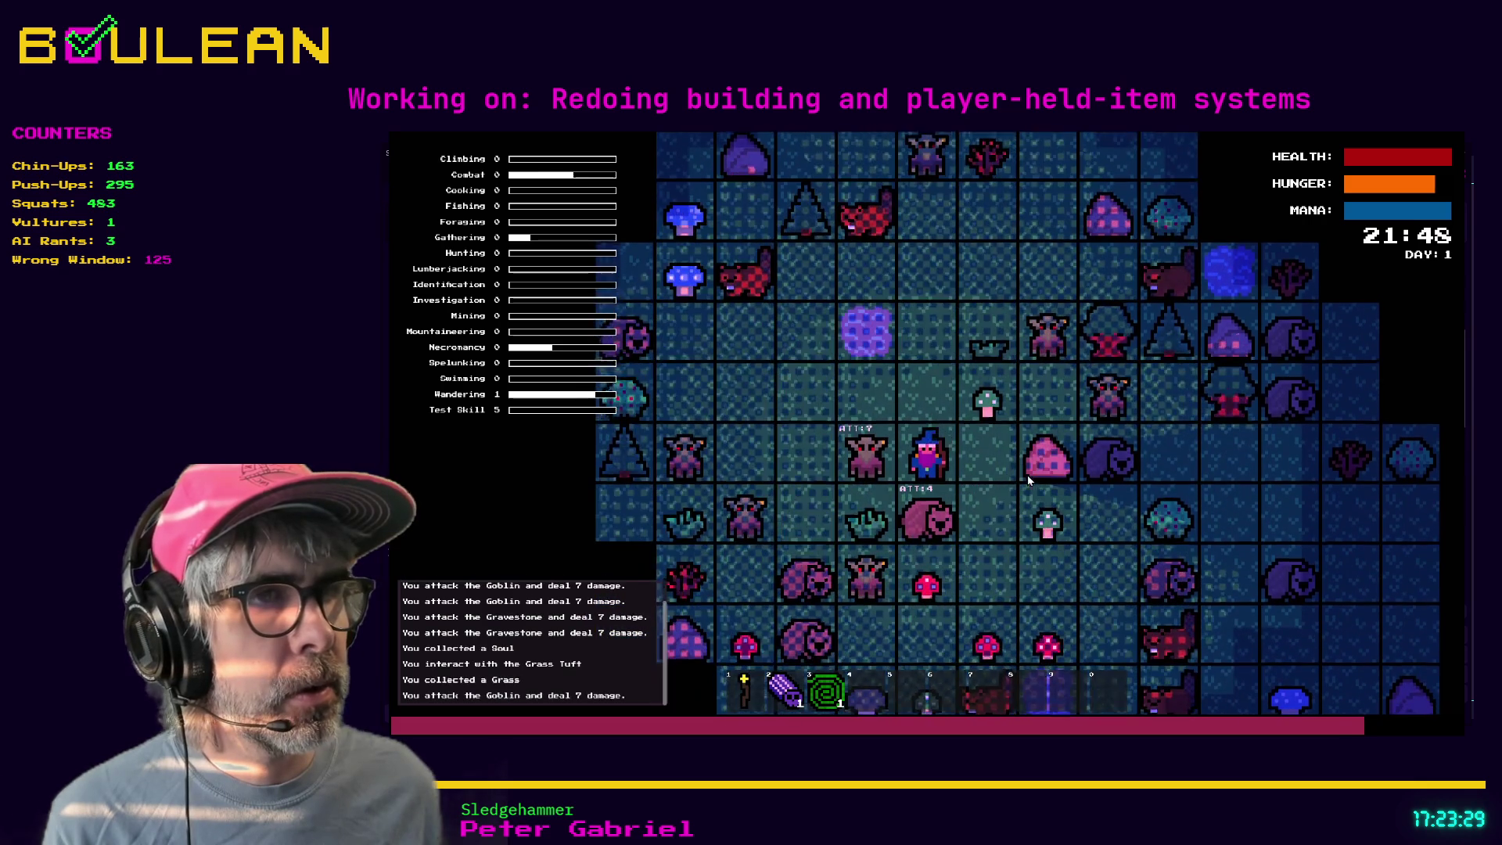
key("Left")
key("Left")
key("Left")
key("Left")
key("Left")
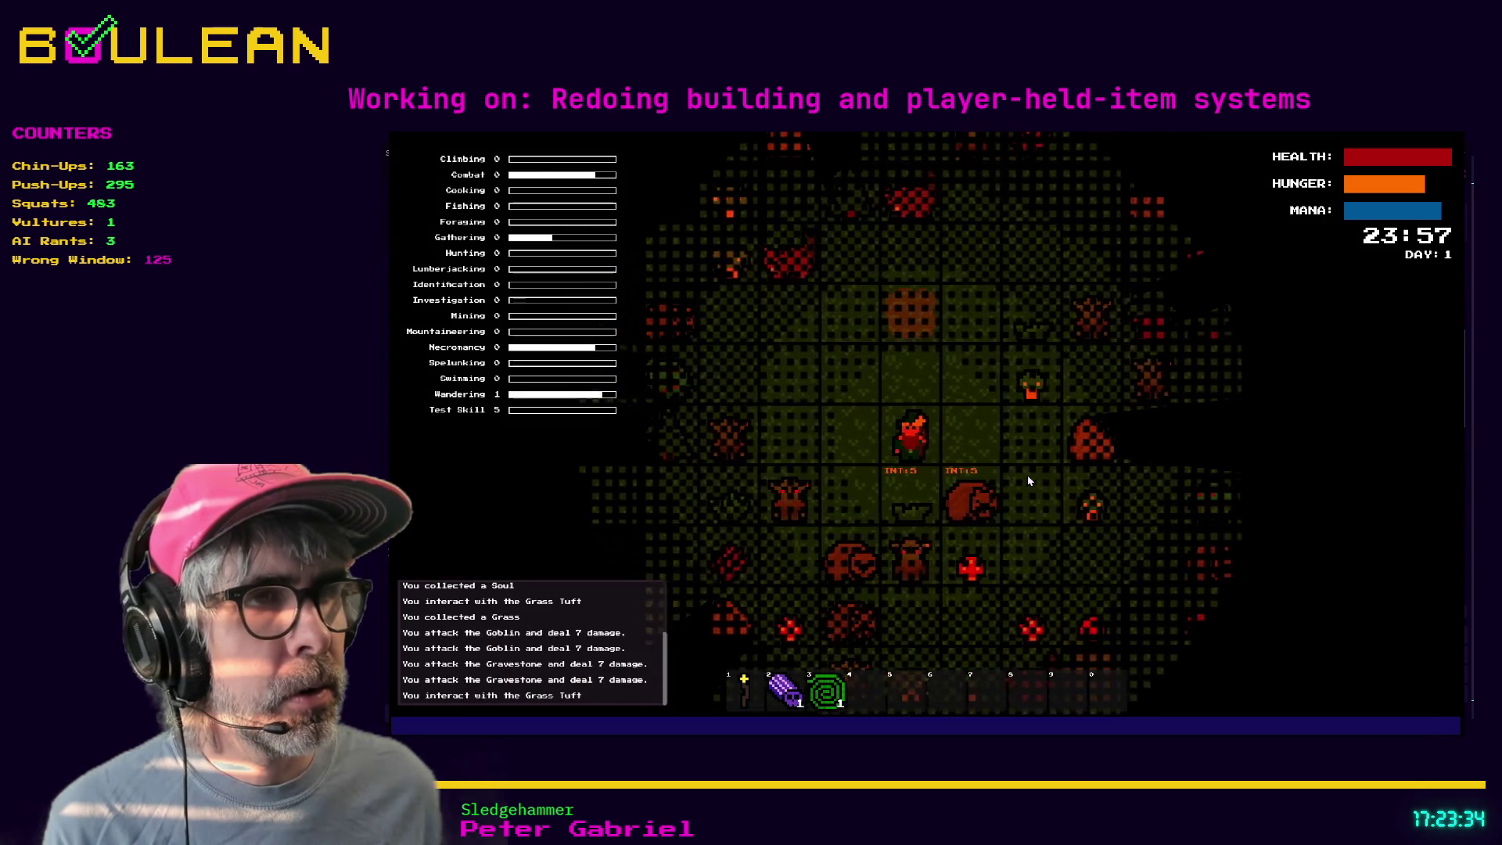
- Gather grass, craft two Cordage and a Campfire, cancel its placement, and reopen the crafting list
key("Down")
key("c")
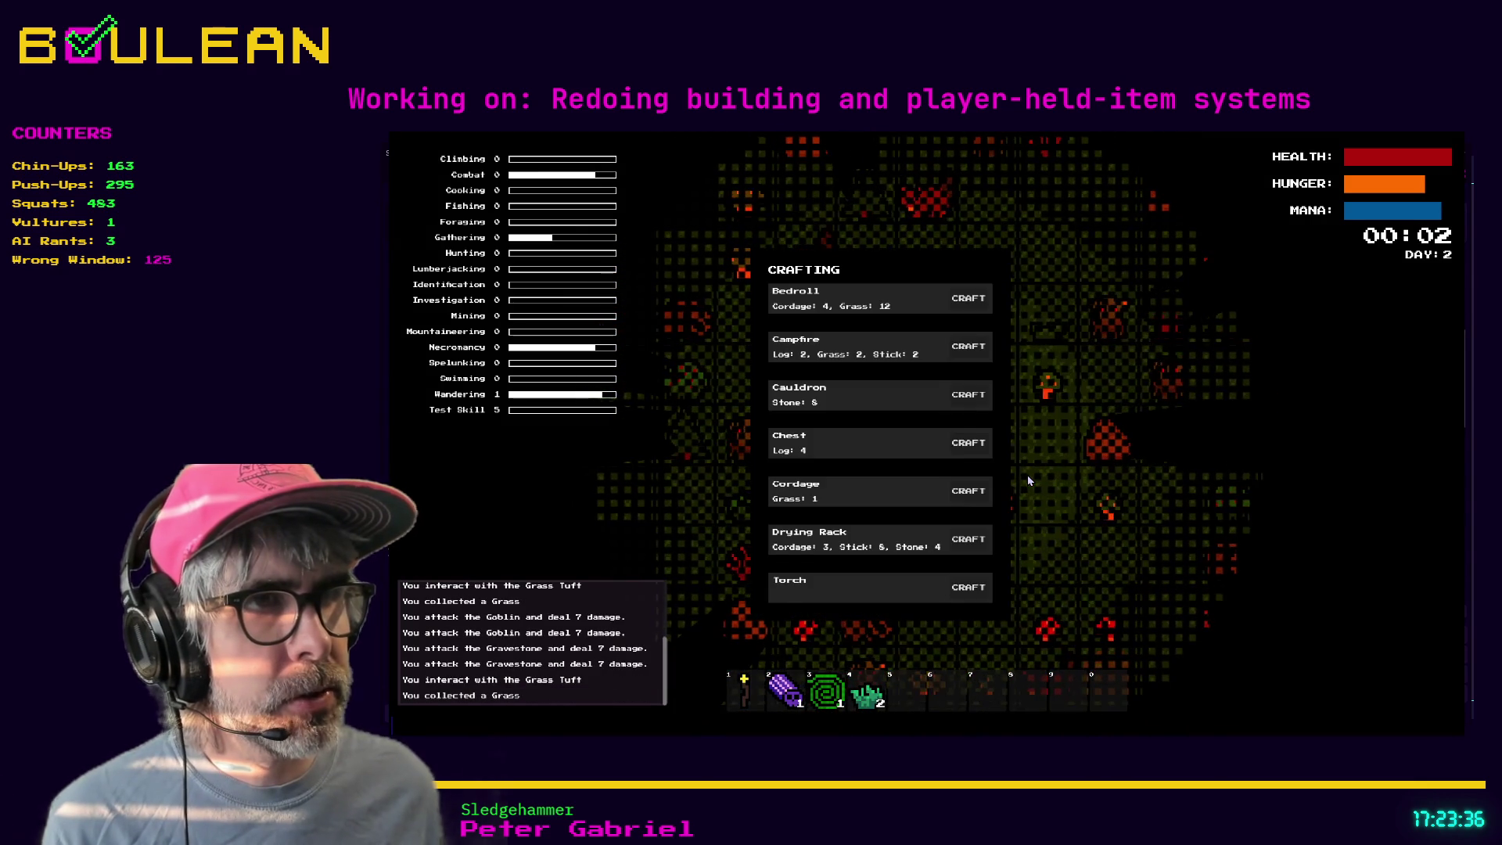
left_click(960, 505)
left_click(964, 501)
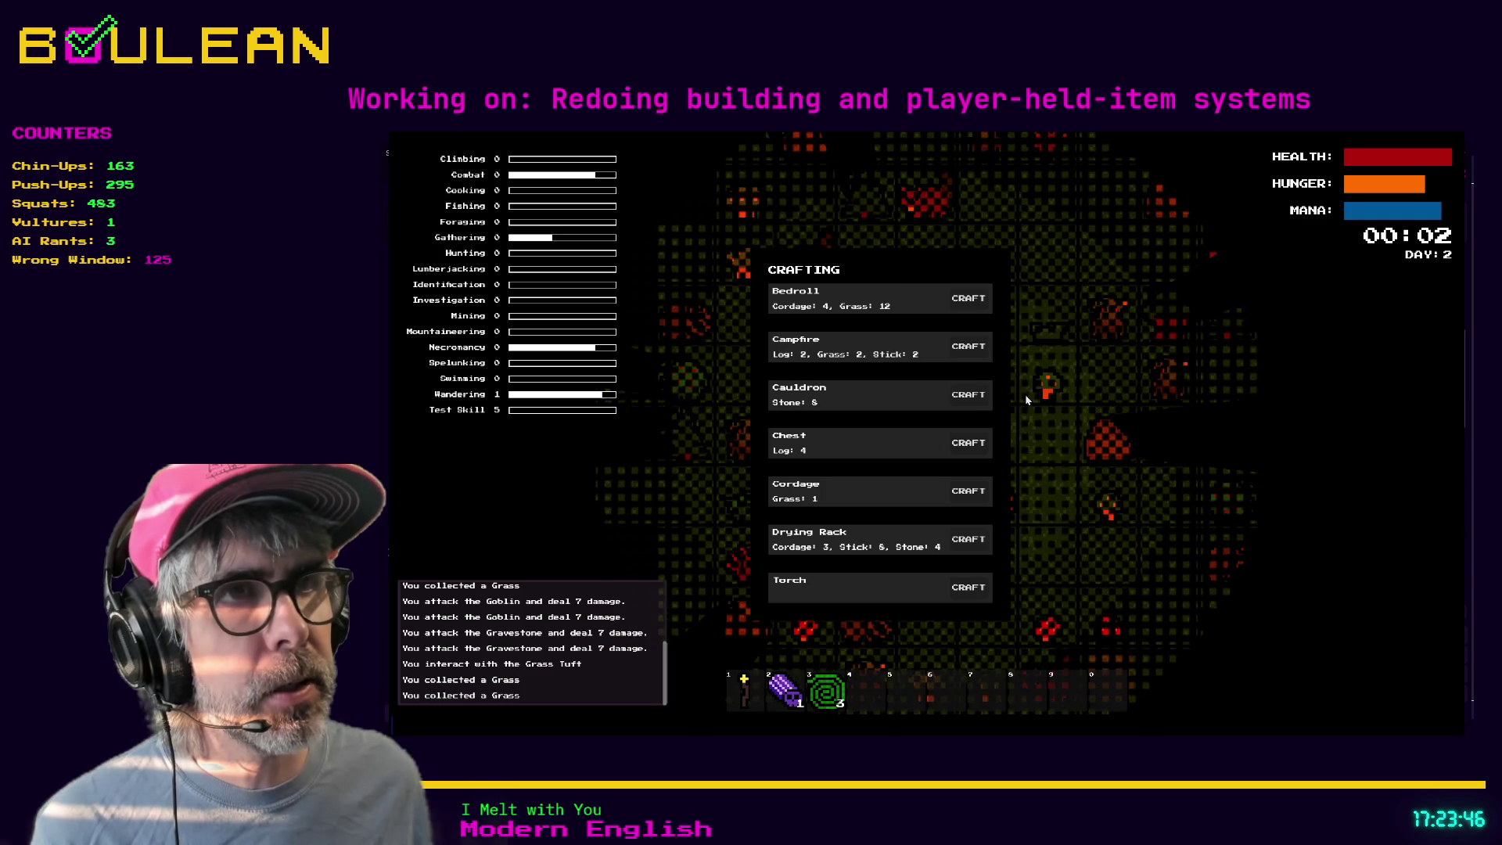
left_click(962, 356)
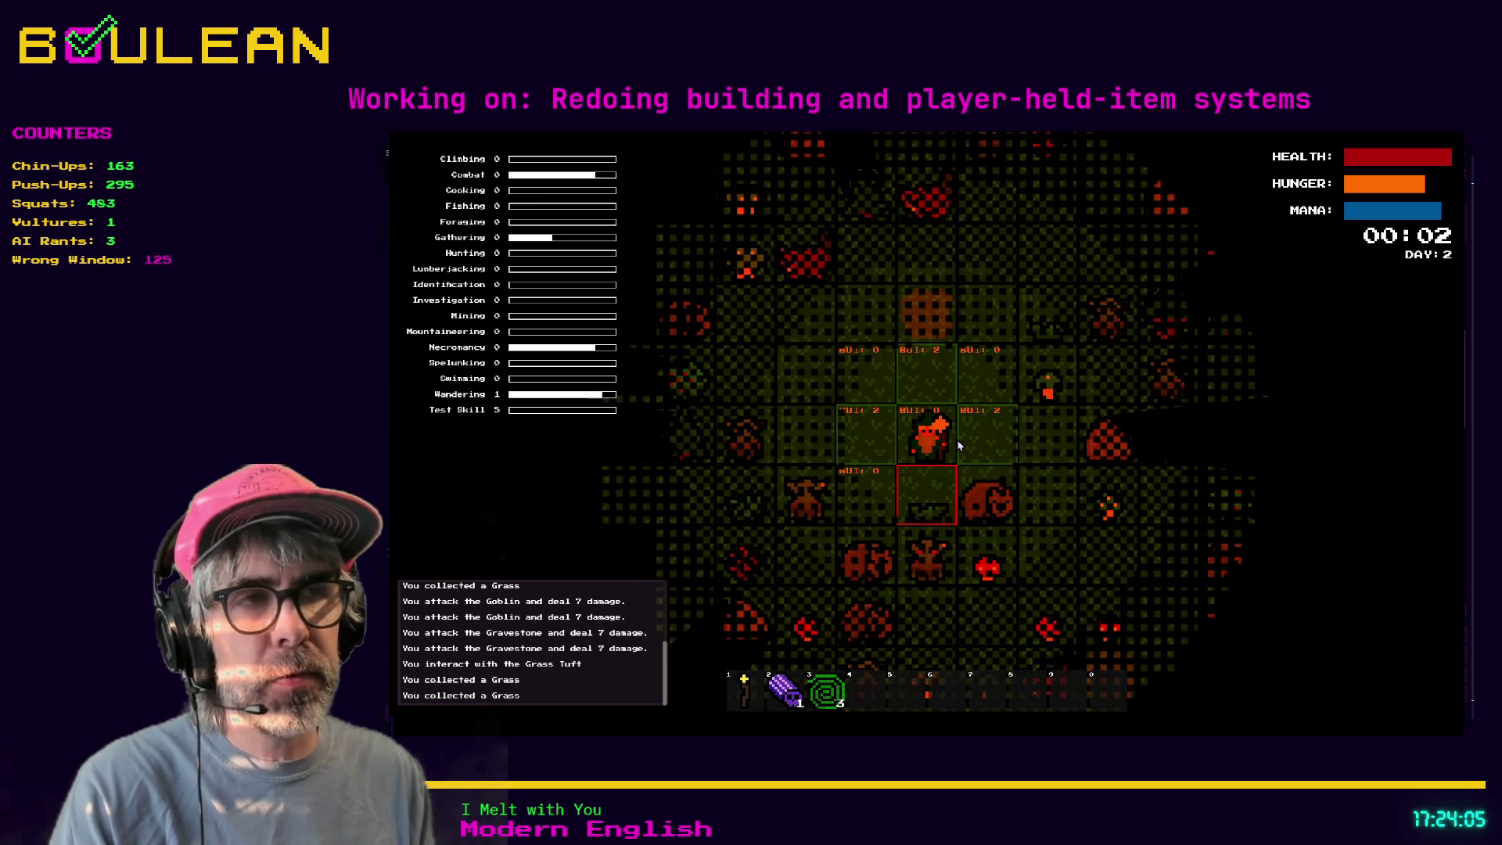
key("b")
key("c")
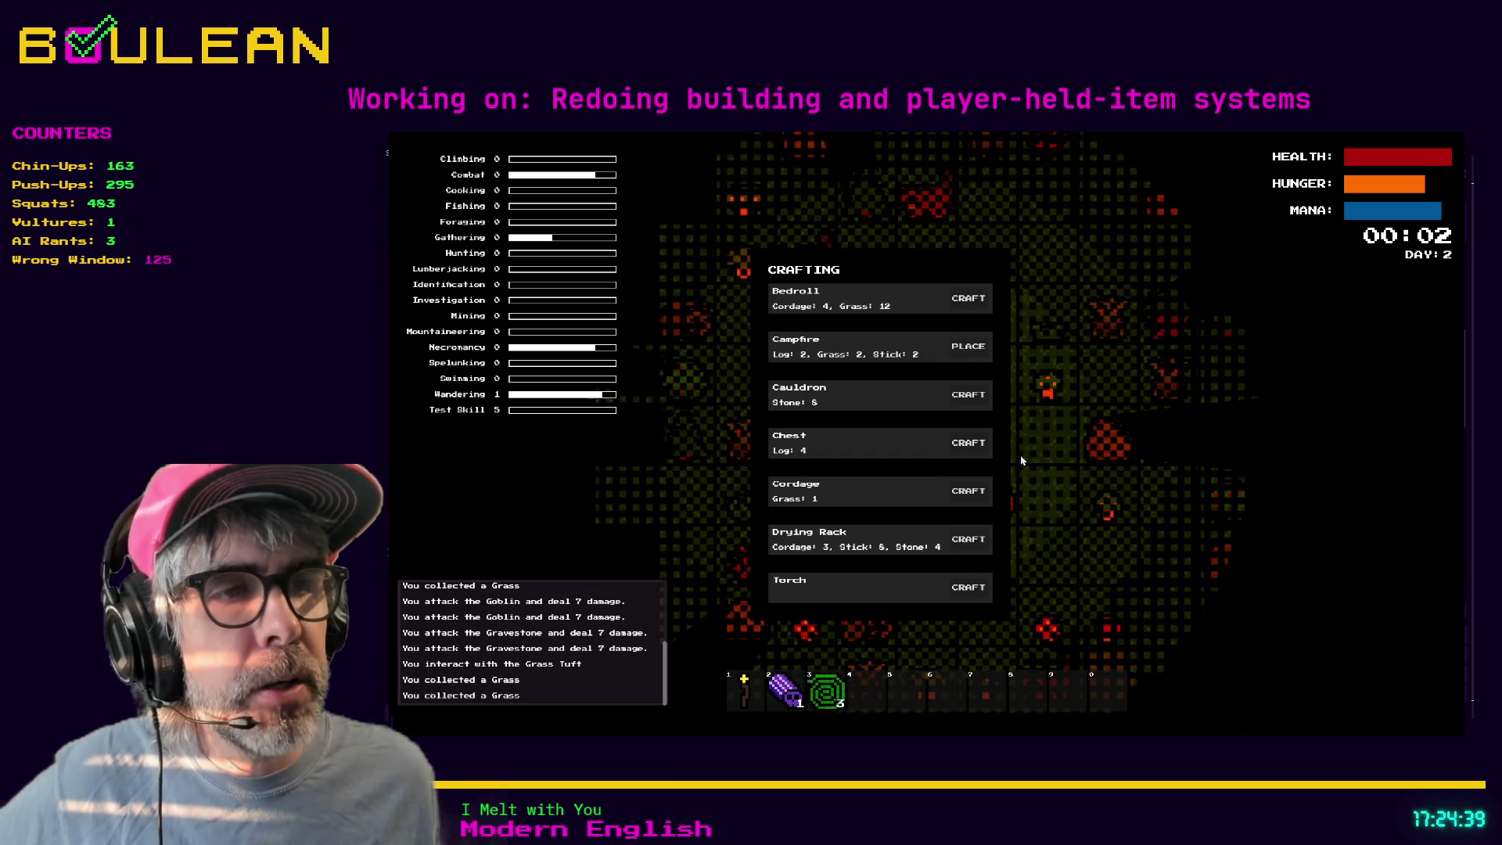
- Close the crafting list, fight the goblins, destroy the gravestone and collect its soul
key("Escape")
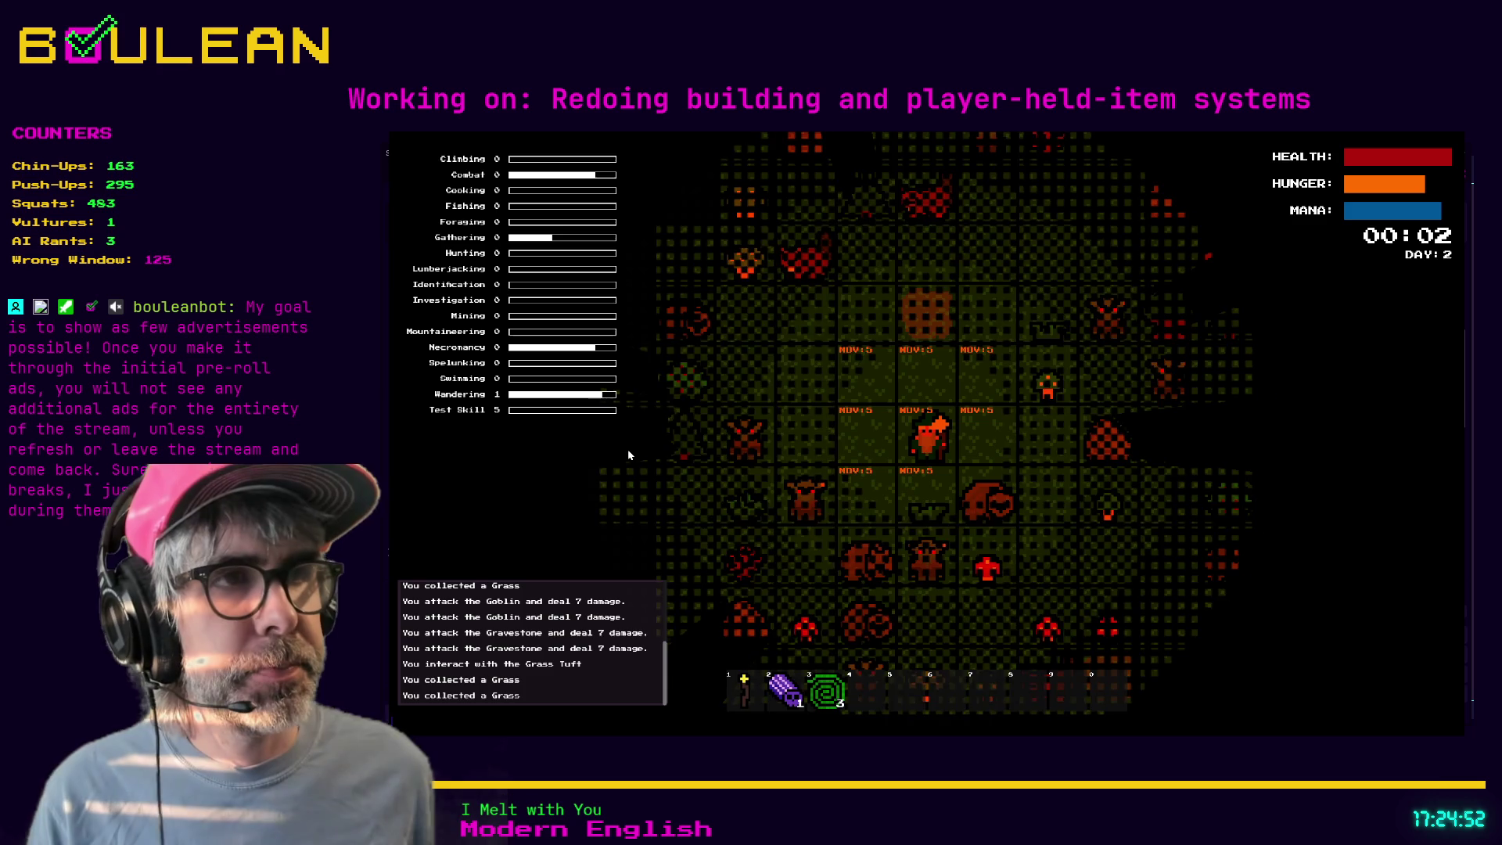
key("w")
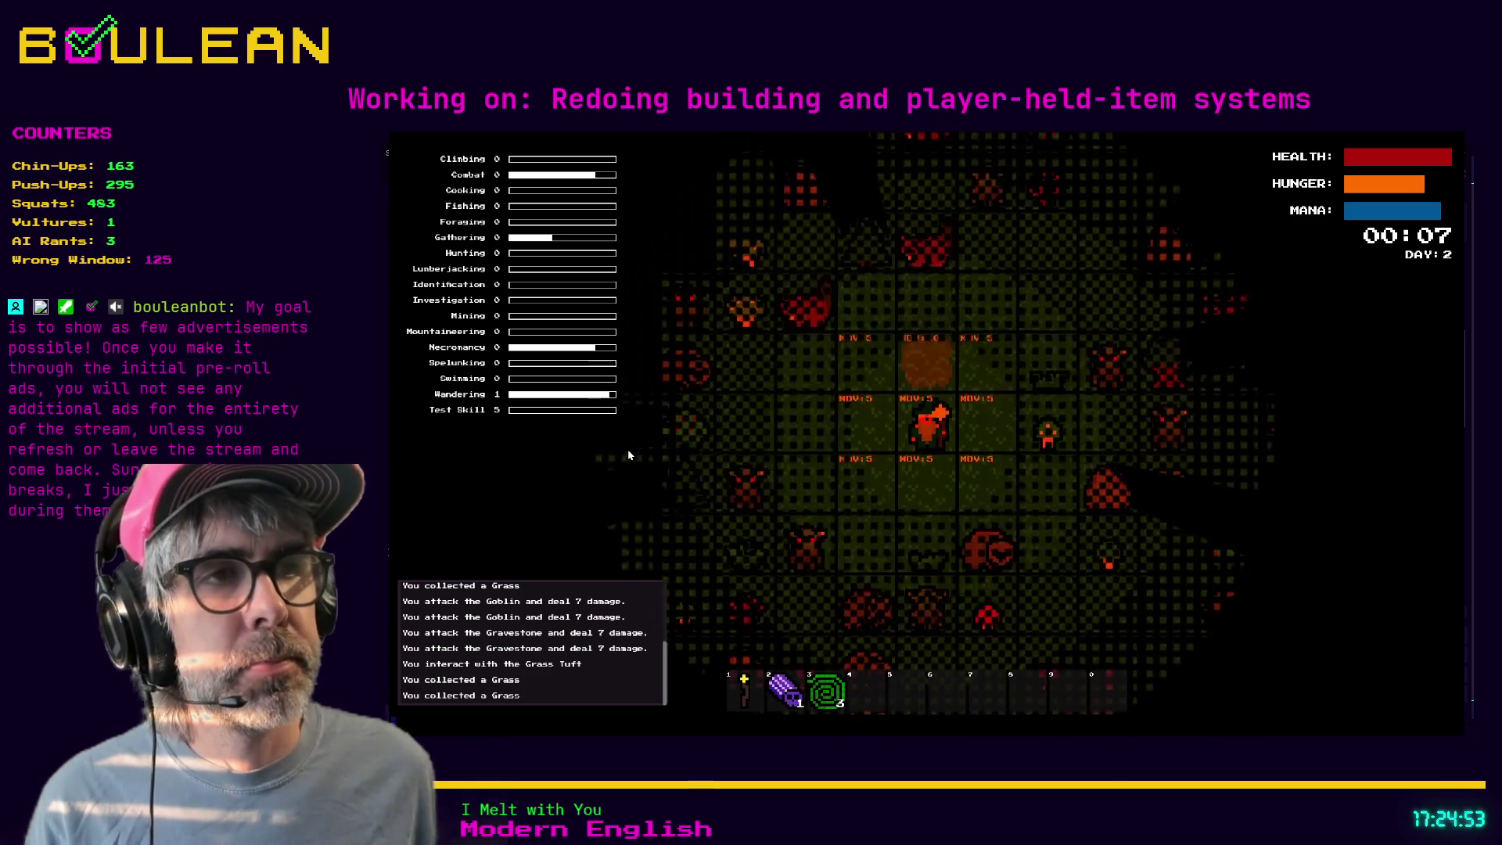
key("w")
key("w")
key("w")
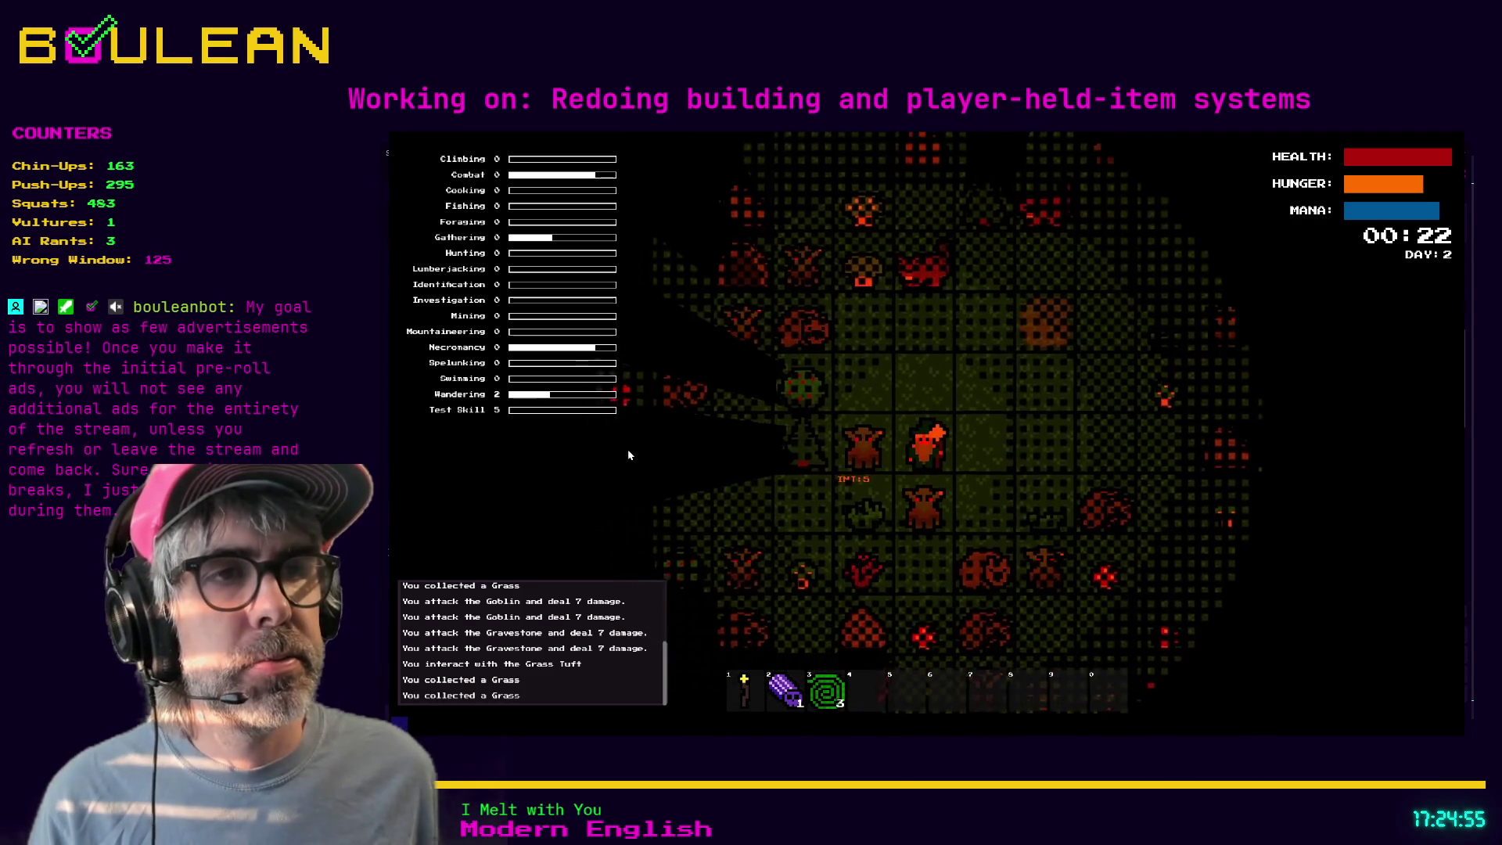
key("a")
key("a")
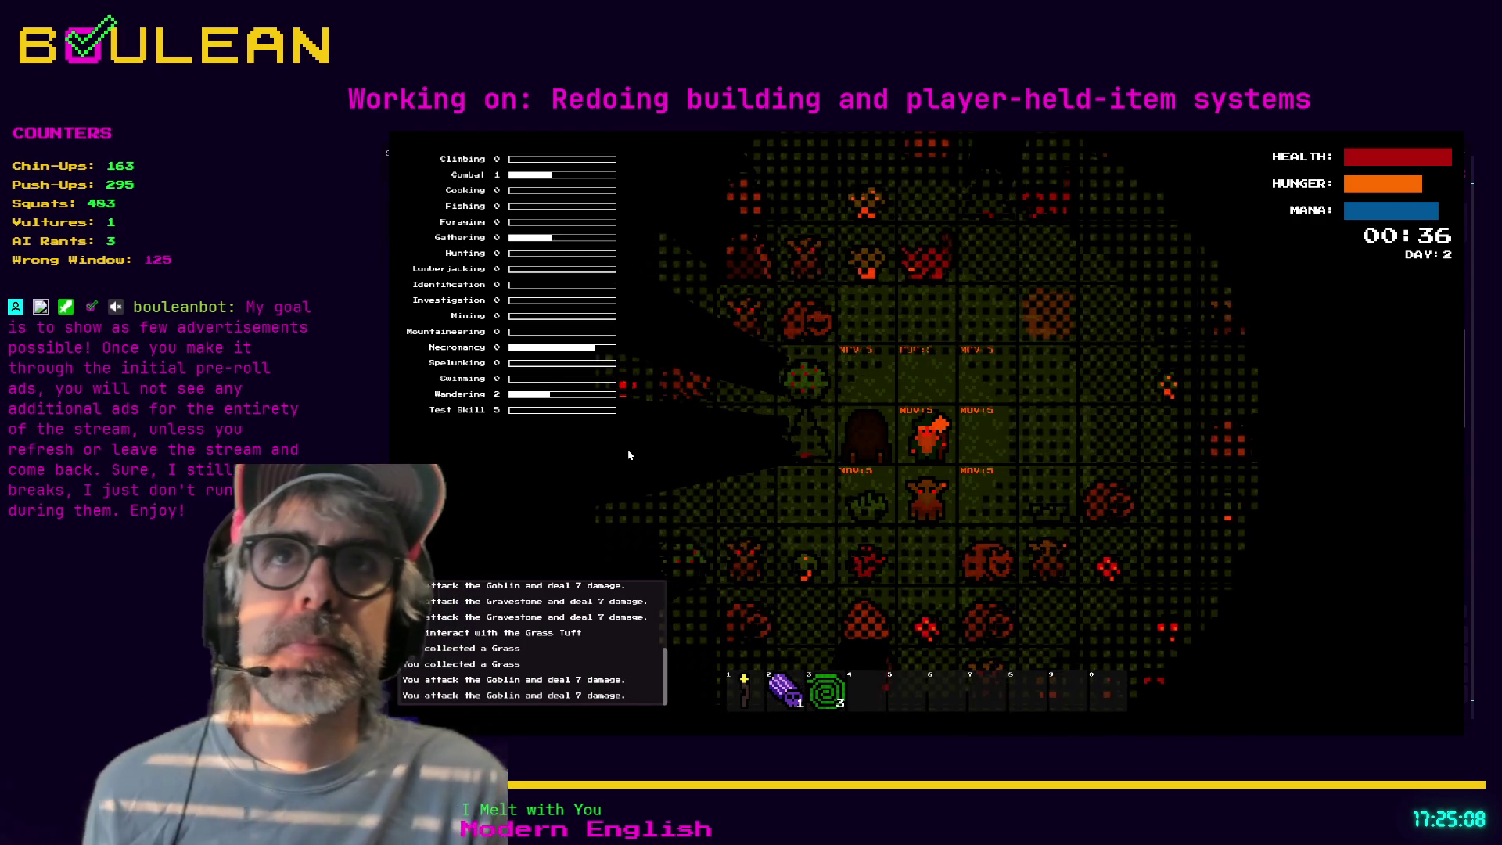
key("Left")
key("Left")
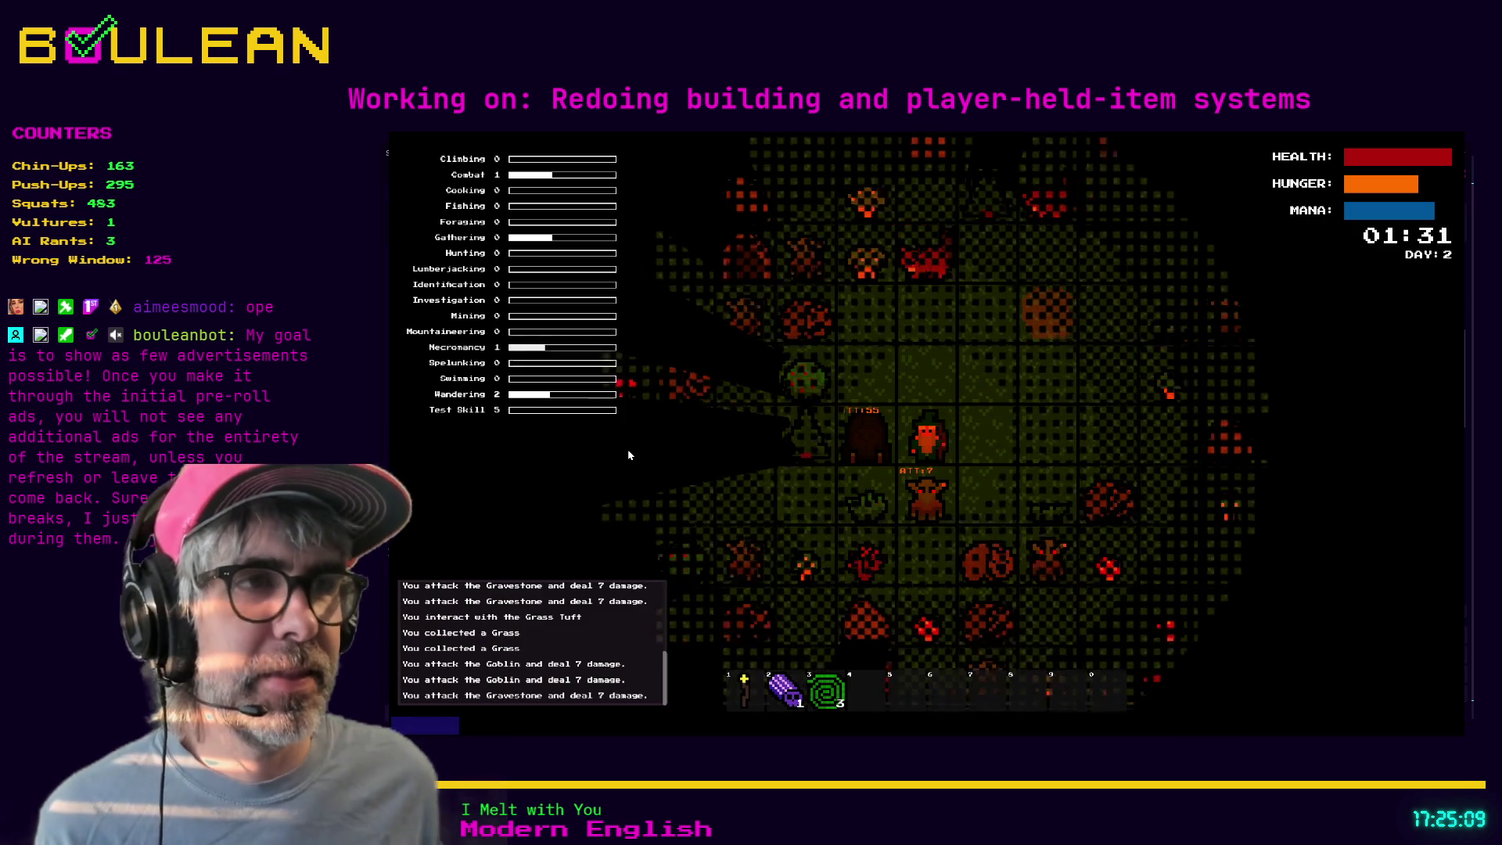
key("Down")
key("Down")
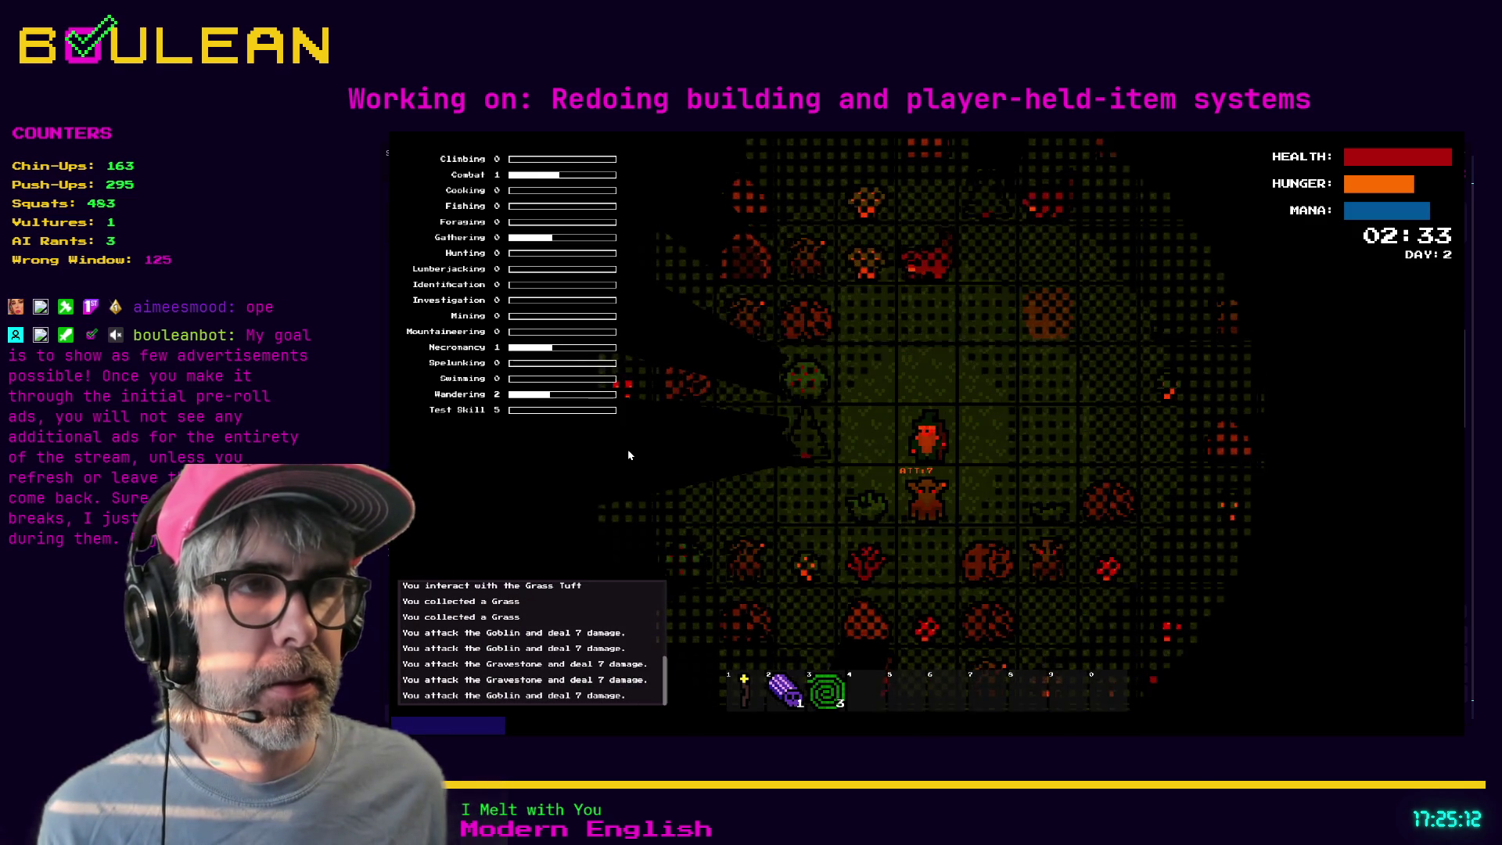
key("Down")
key("Down")
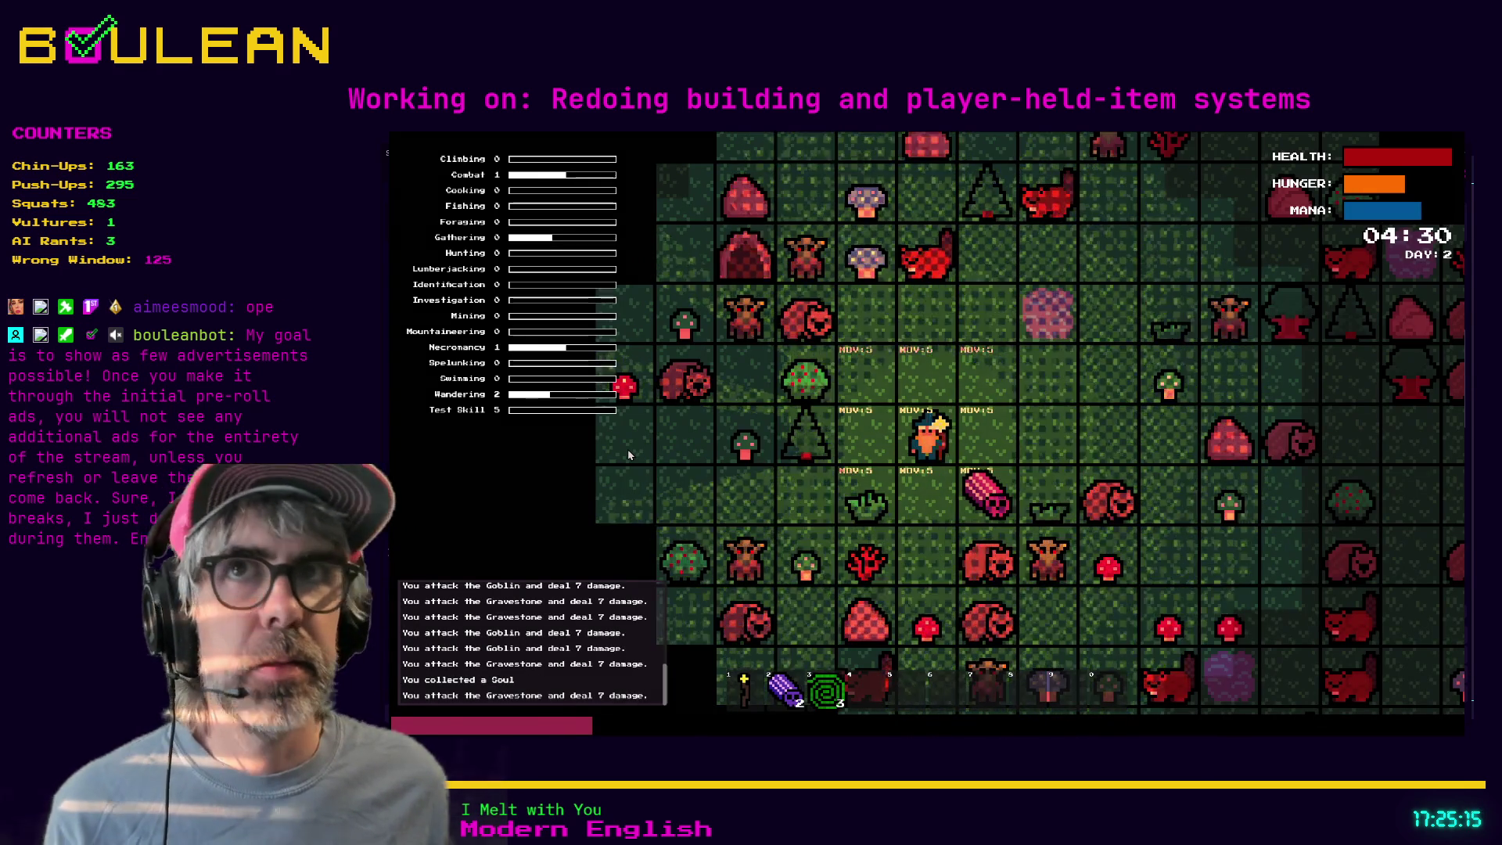
key("Down")
key("Right")
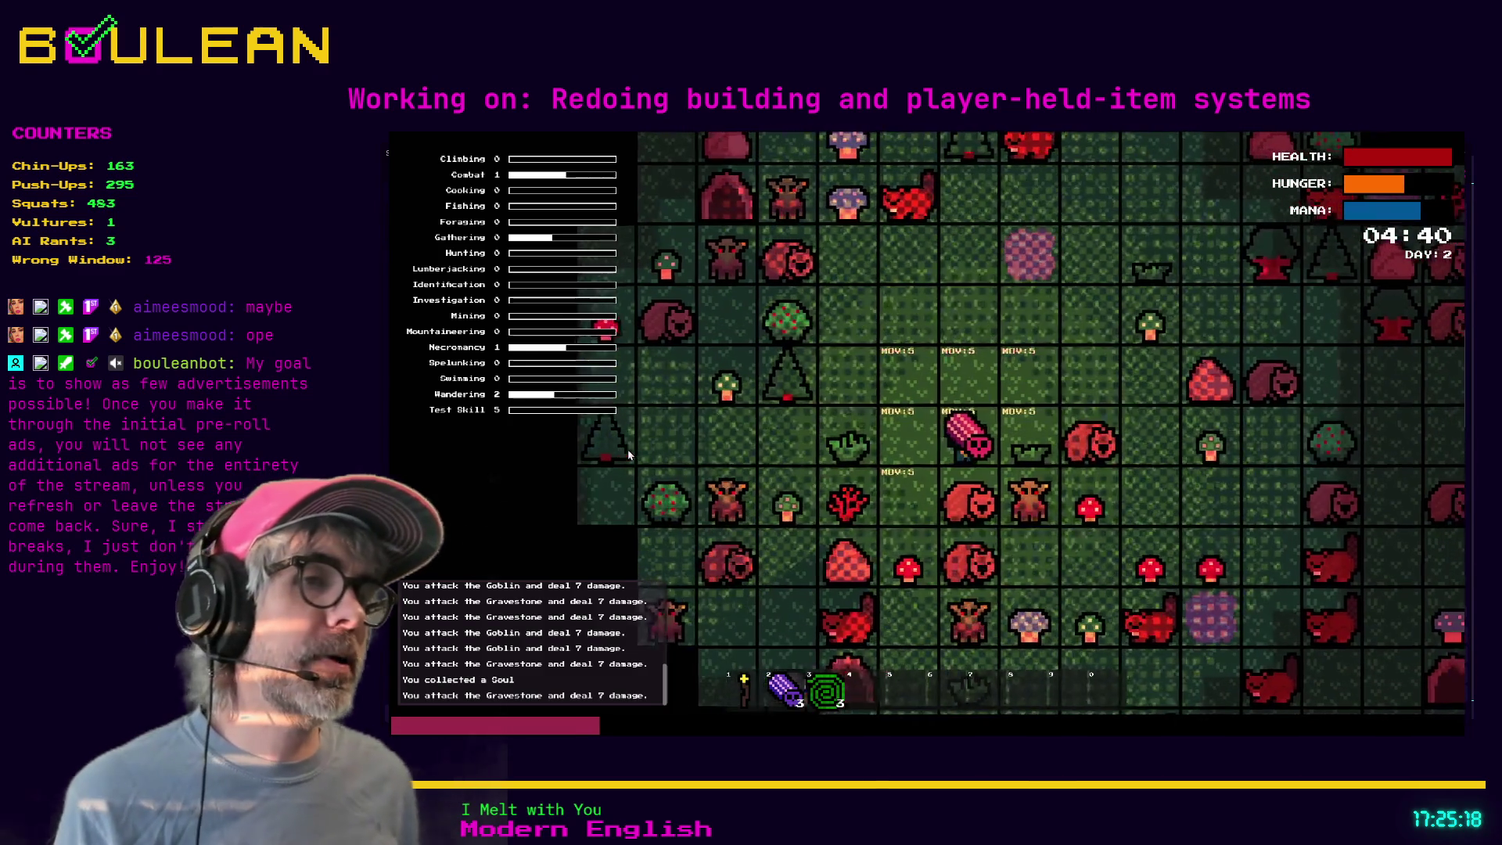
- Kill the wombat, pick up its Raw Meat, review the crafting list, then stop the game
key("Down")
key("Down")
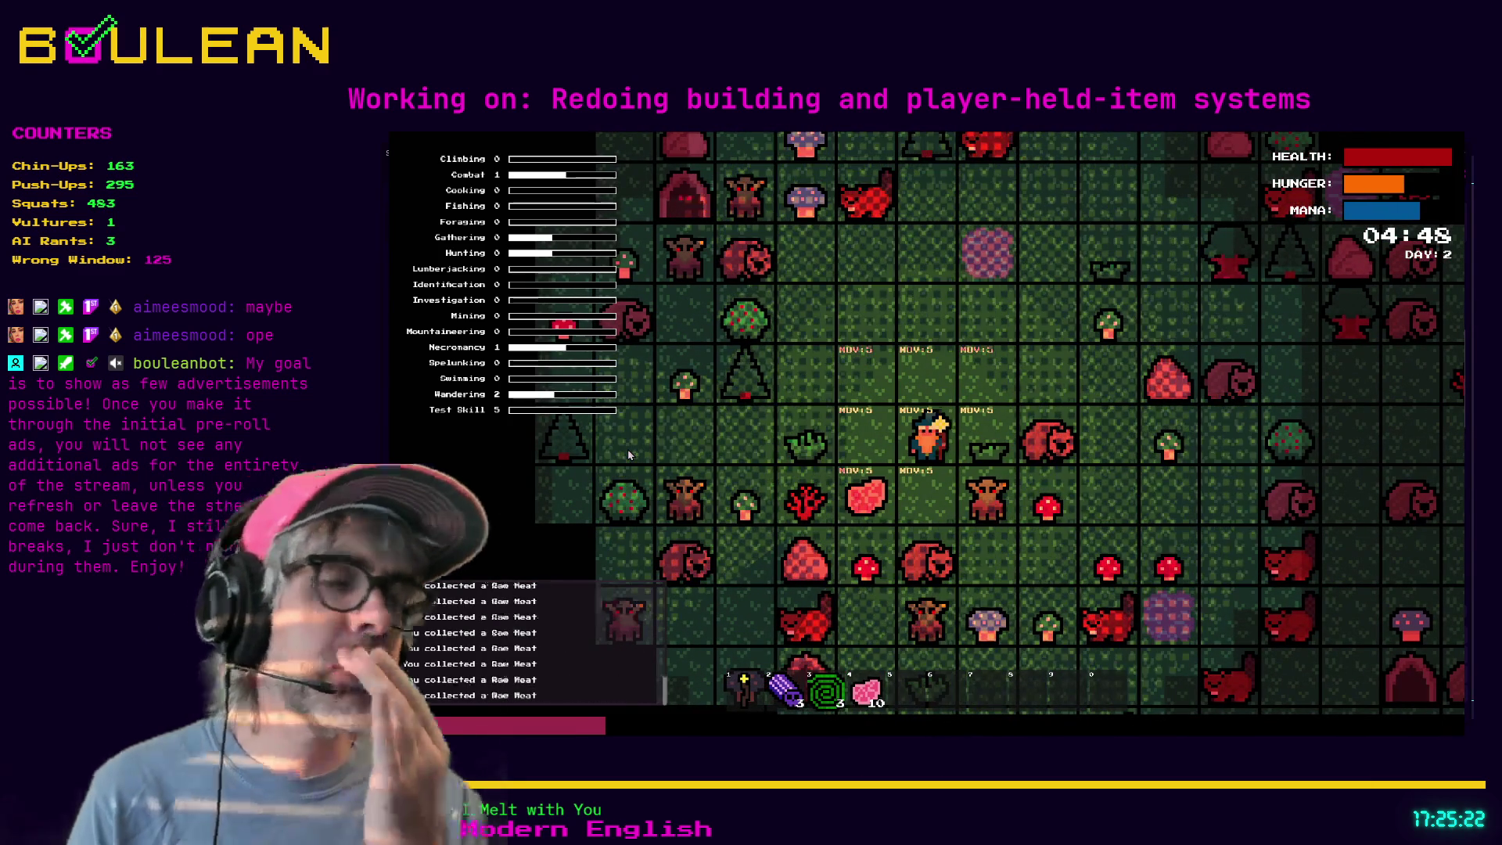
key("Down")
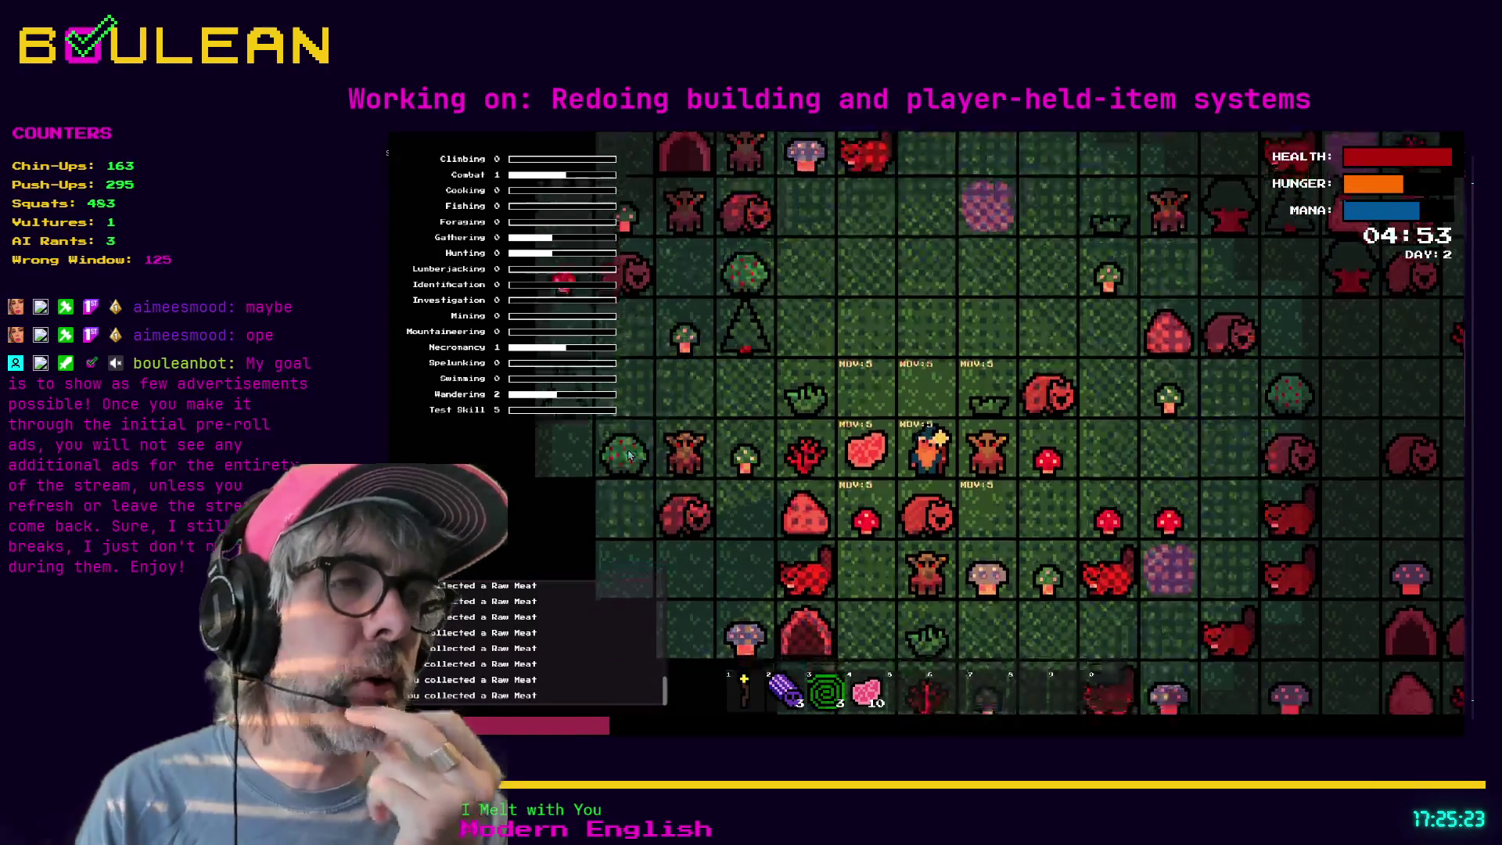
key("Left")
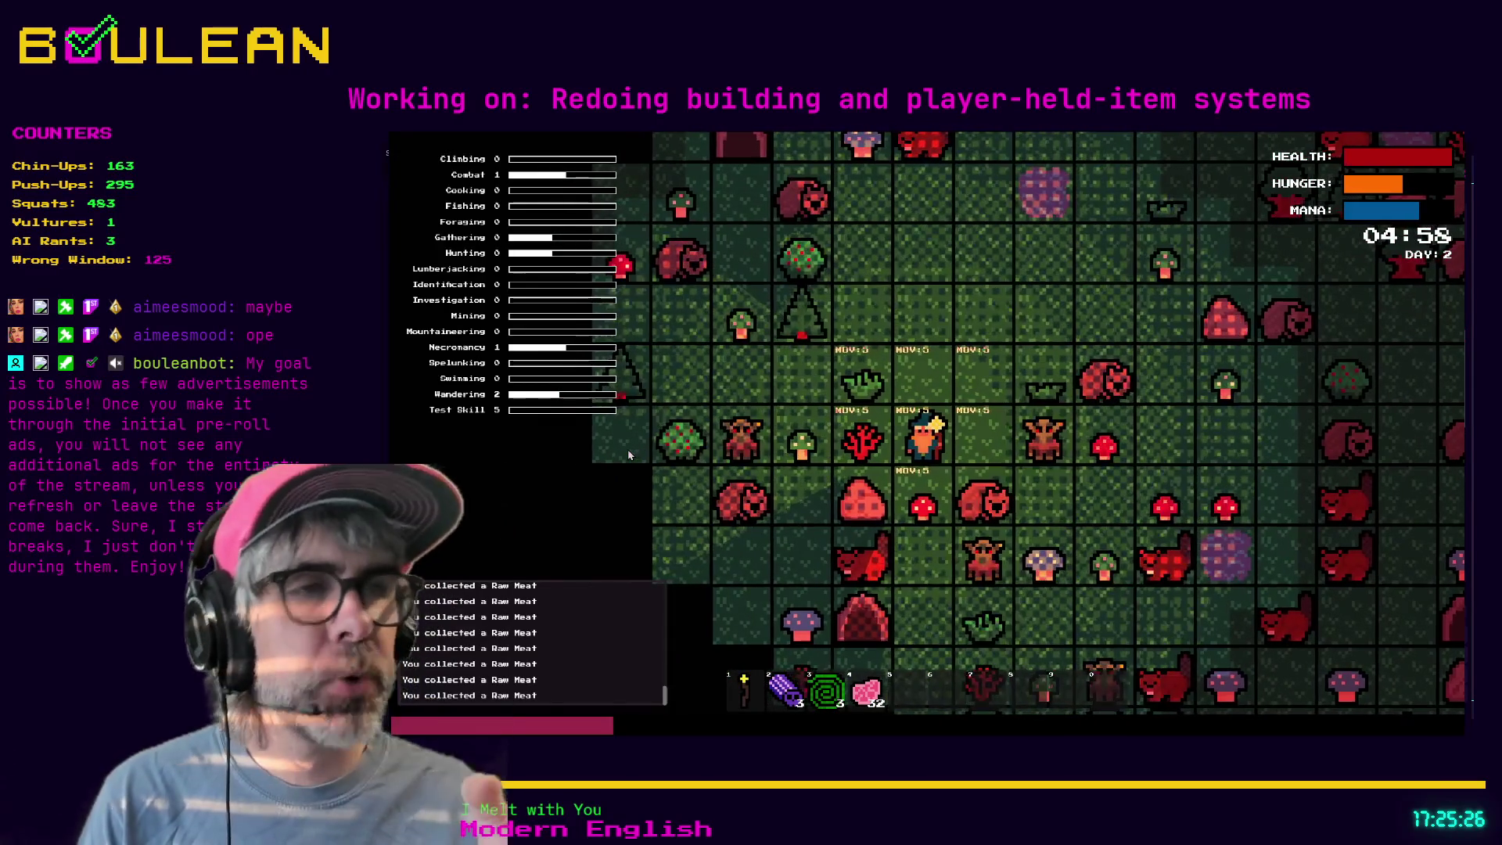
key("c")
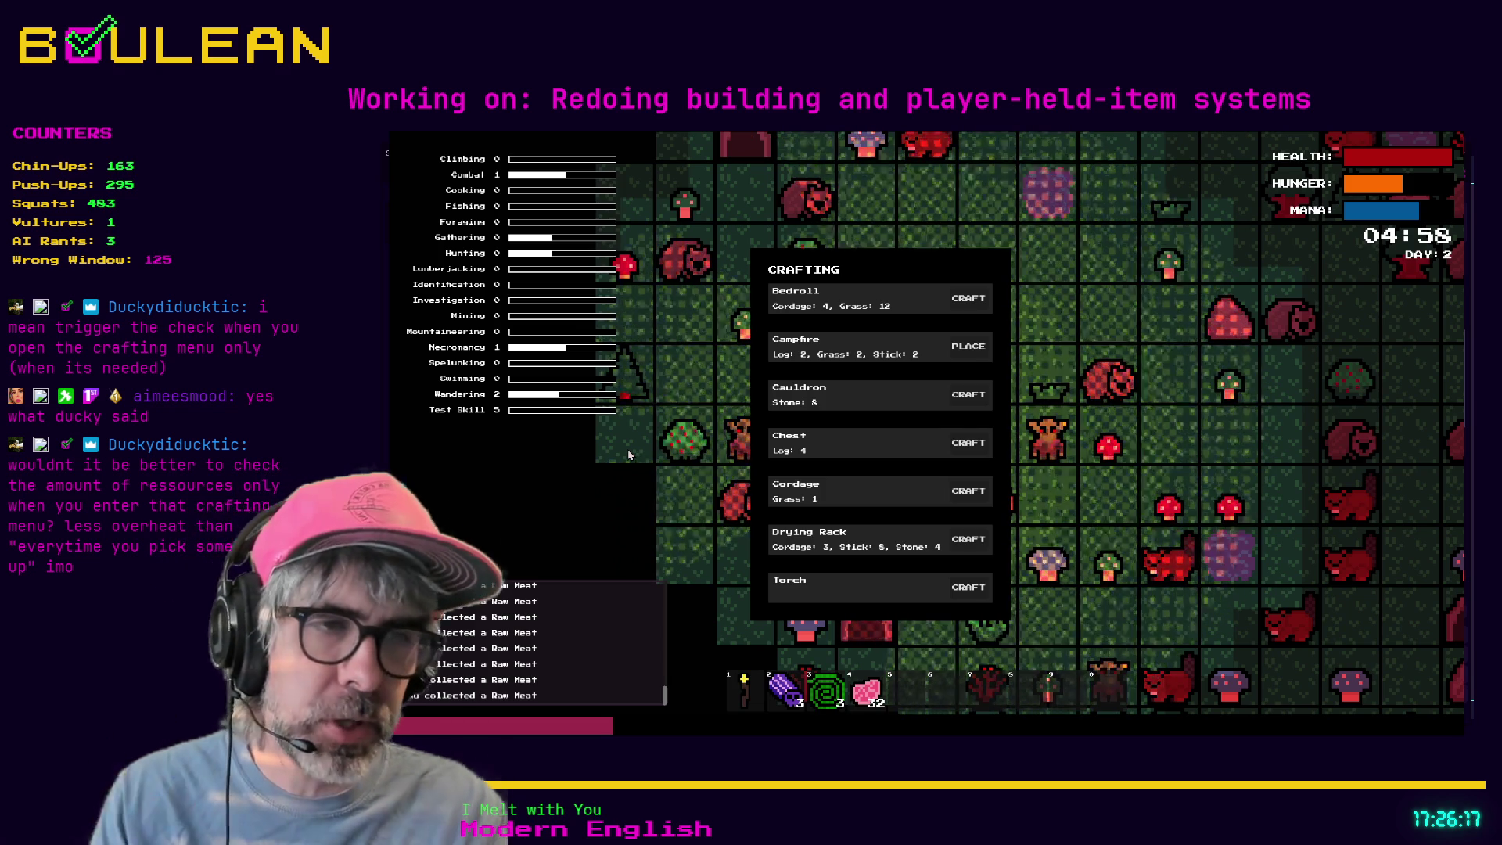
key("Escape")
key("F8")
- Open signals.gd and search it for 'inventory' and then 'add'
left_click(862, 382)
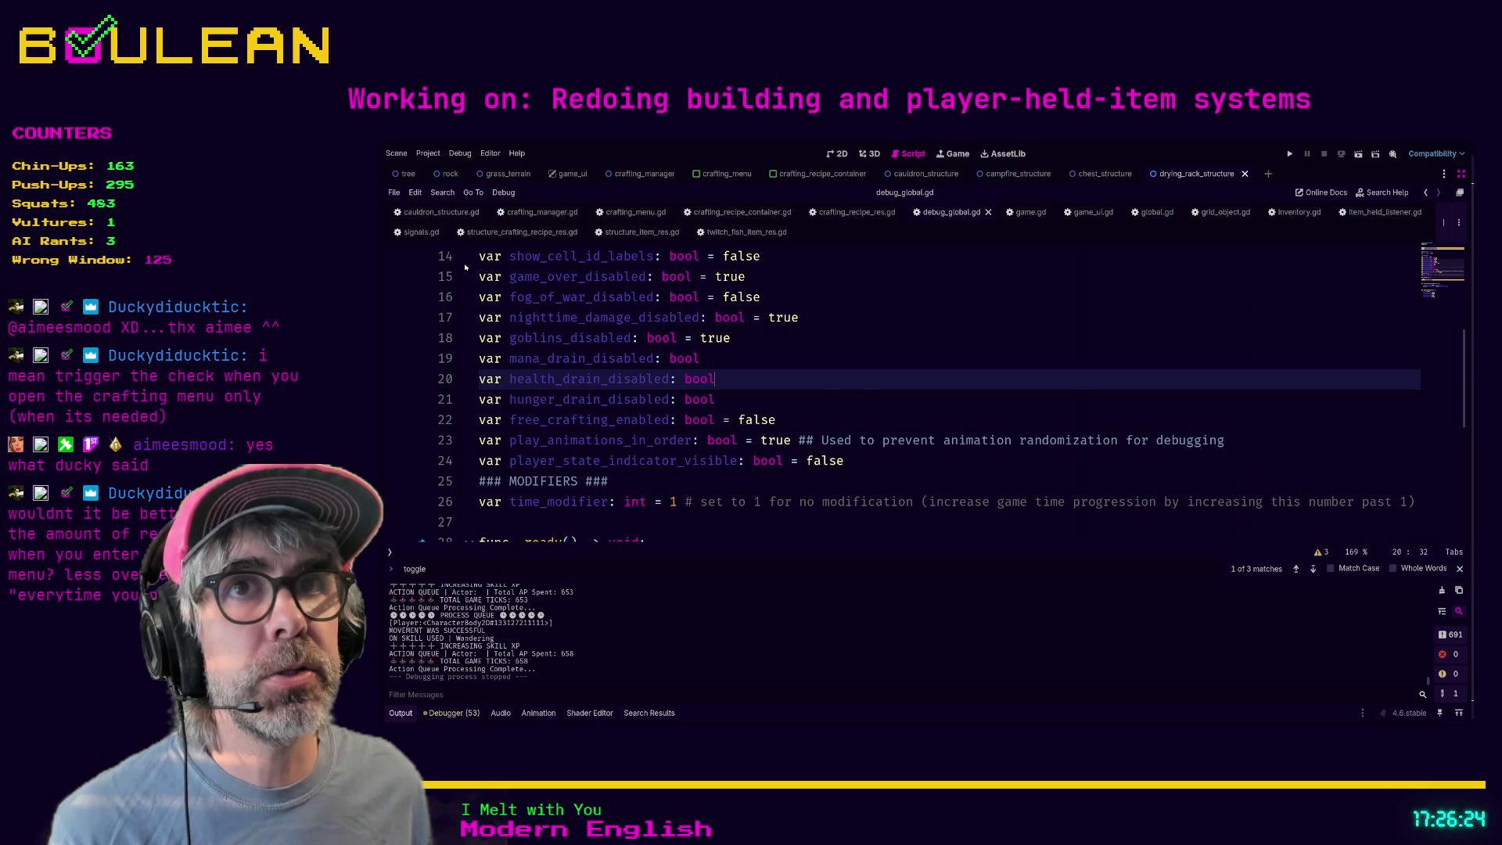
left_click(427, 234)
key("ctrl+f")
type("inventory")
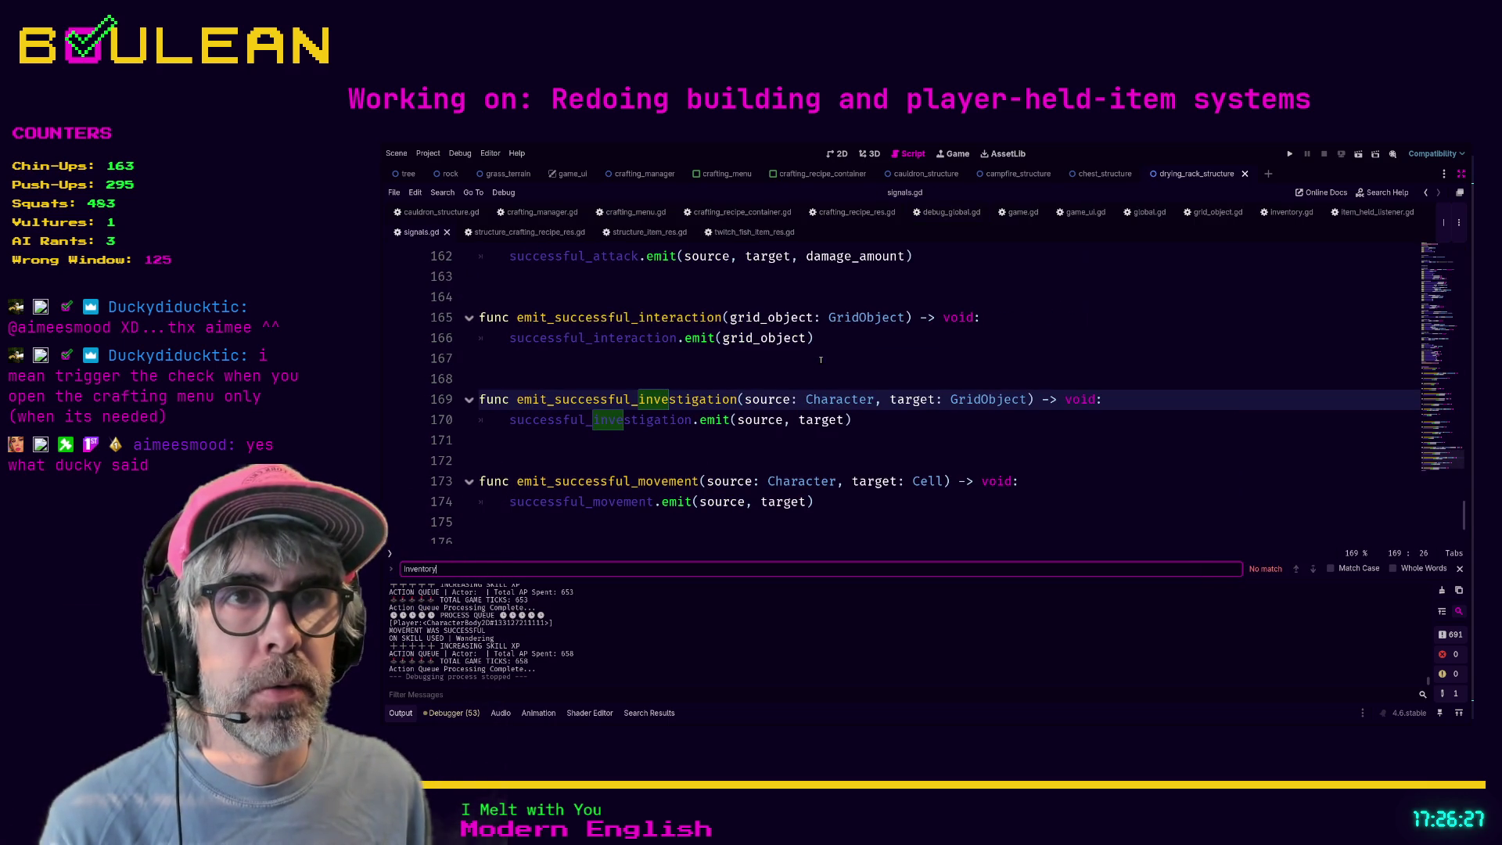
key("BackSpace")
key("BackSpace")
key("BackSpace")
type("add")
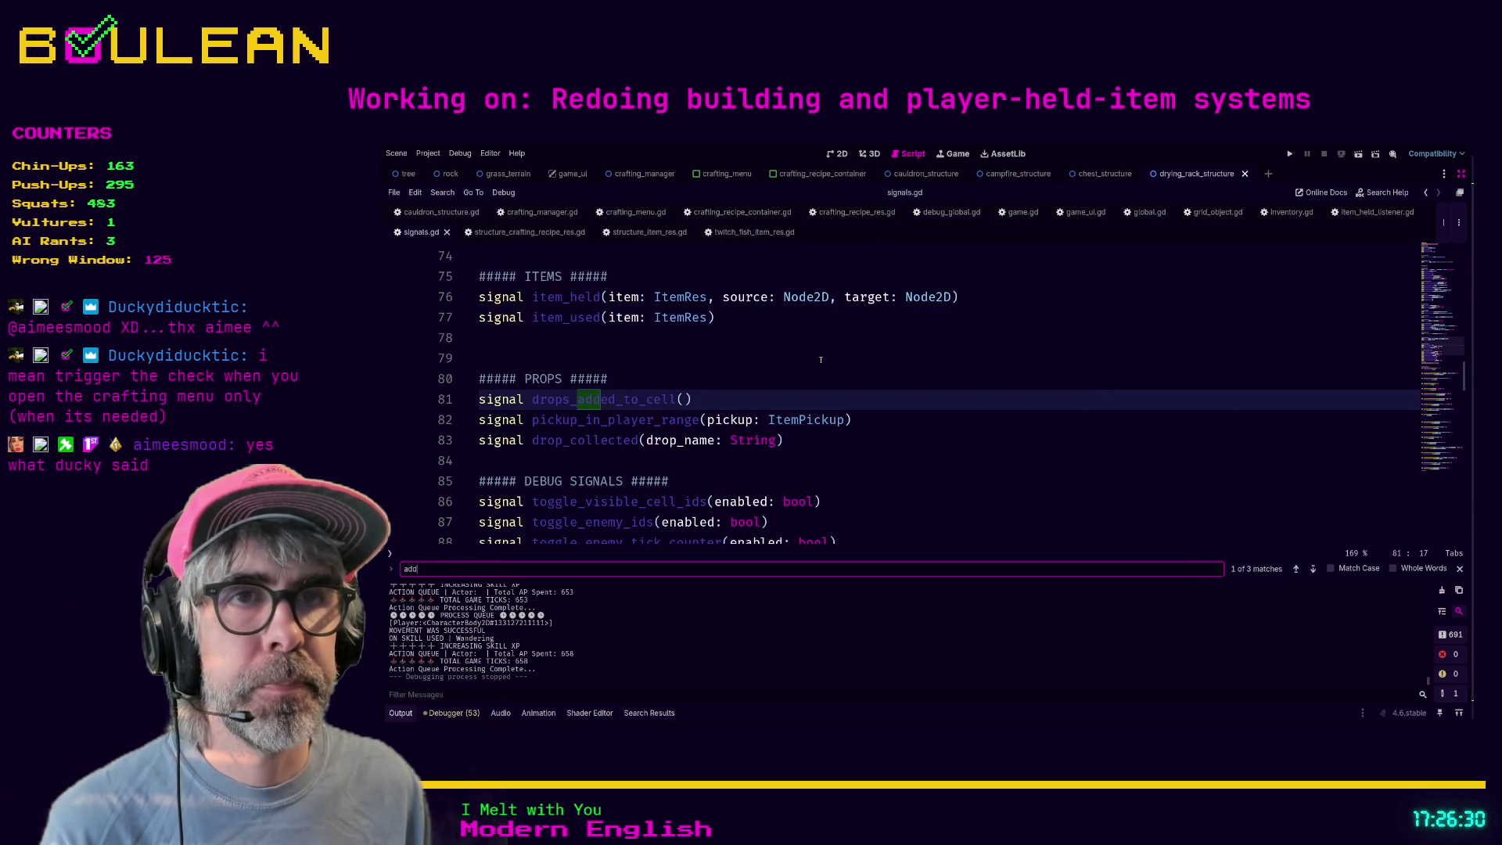
- Search signals.gd for 'Inv', 'resou' and 'count', then run the project from line 91
key("BackSpace")
key("BackSpace")
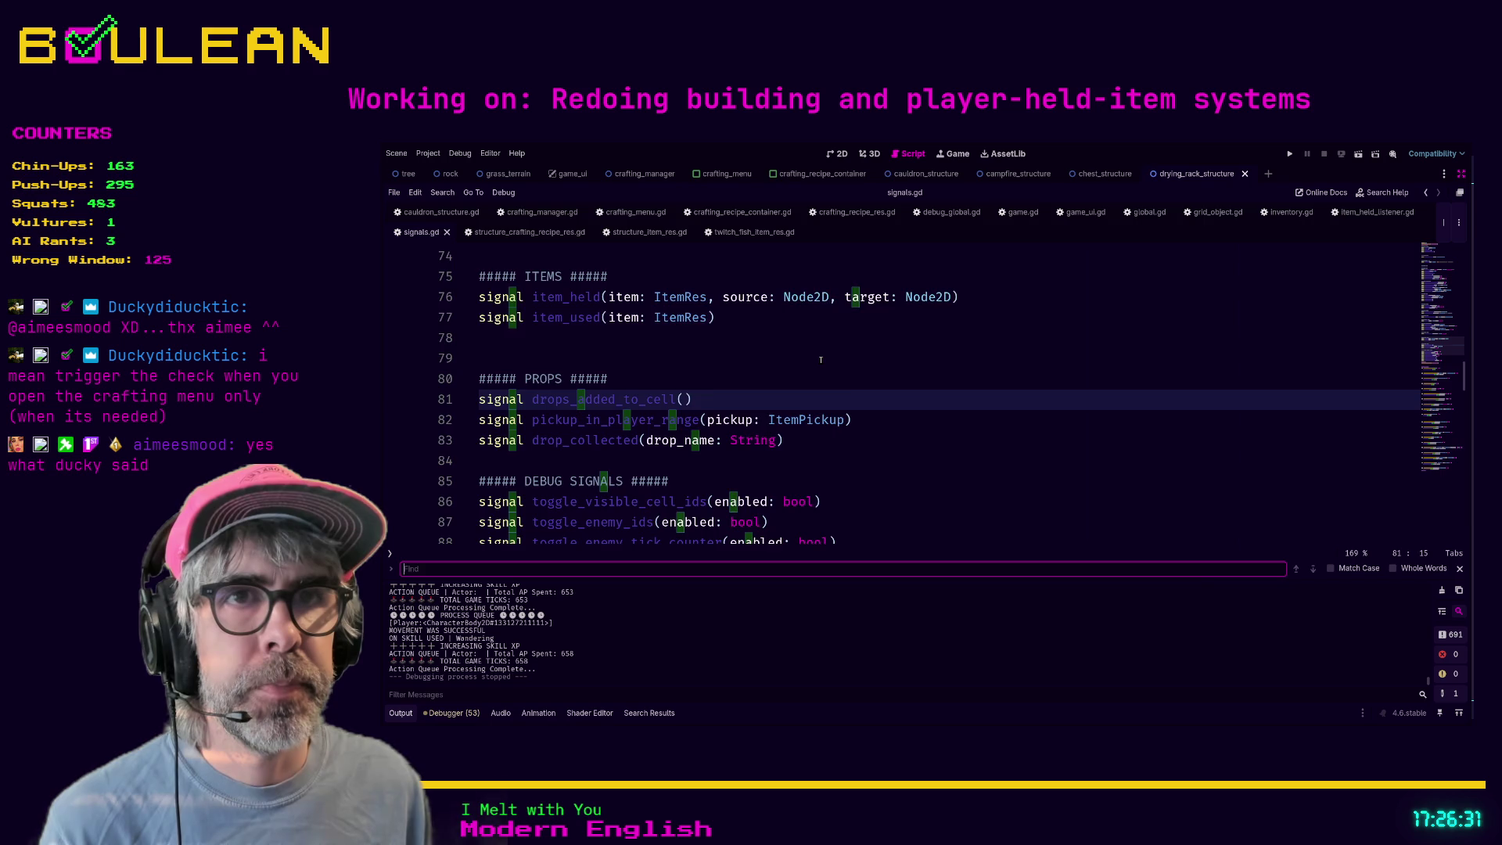
type("Inv")
key("BackSpace")
key("BackSpace")
key("BackSpace")
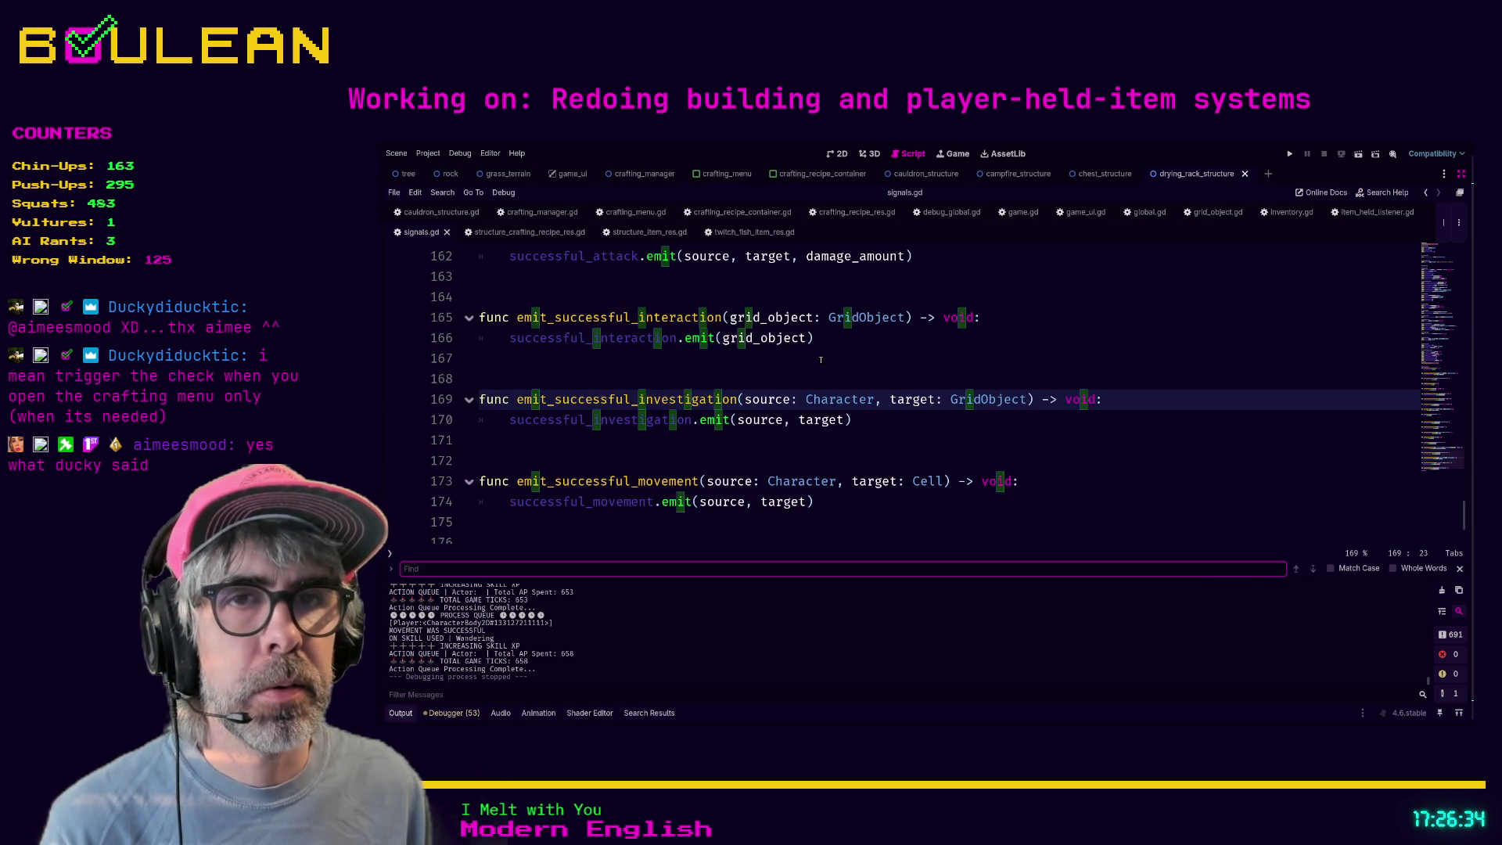
type("resou")
key("BackSpace")
key("BackSpace")
key("BackSpace")
type("count")
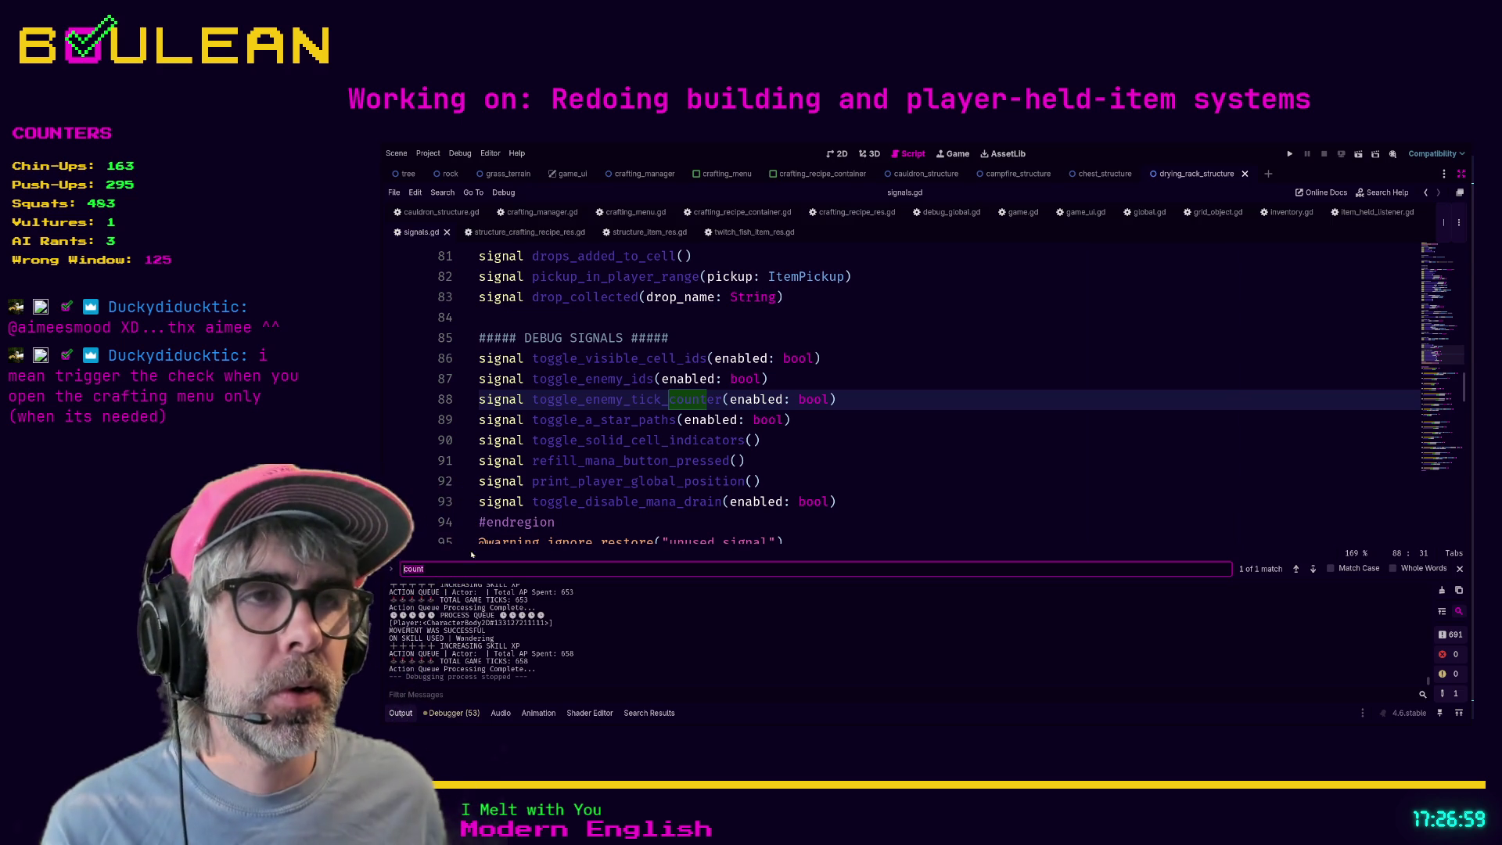
left_click(840, 455)
key("F5")
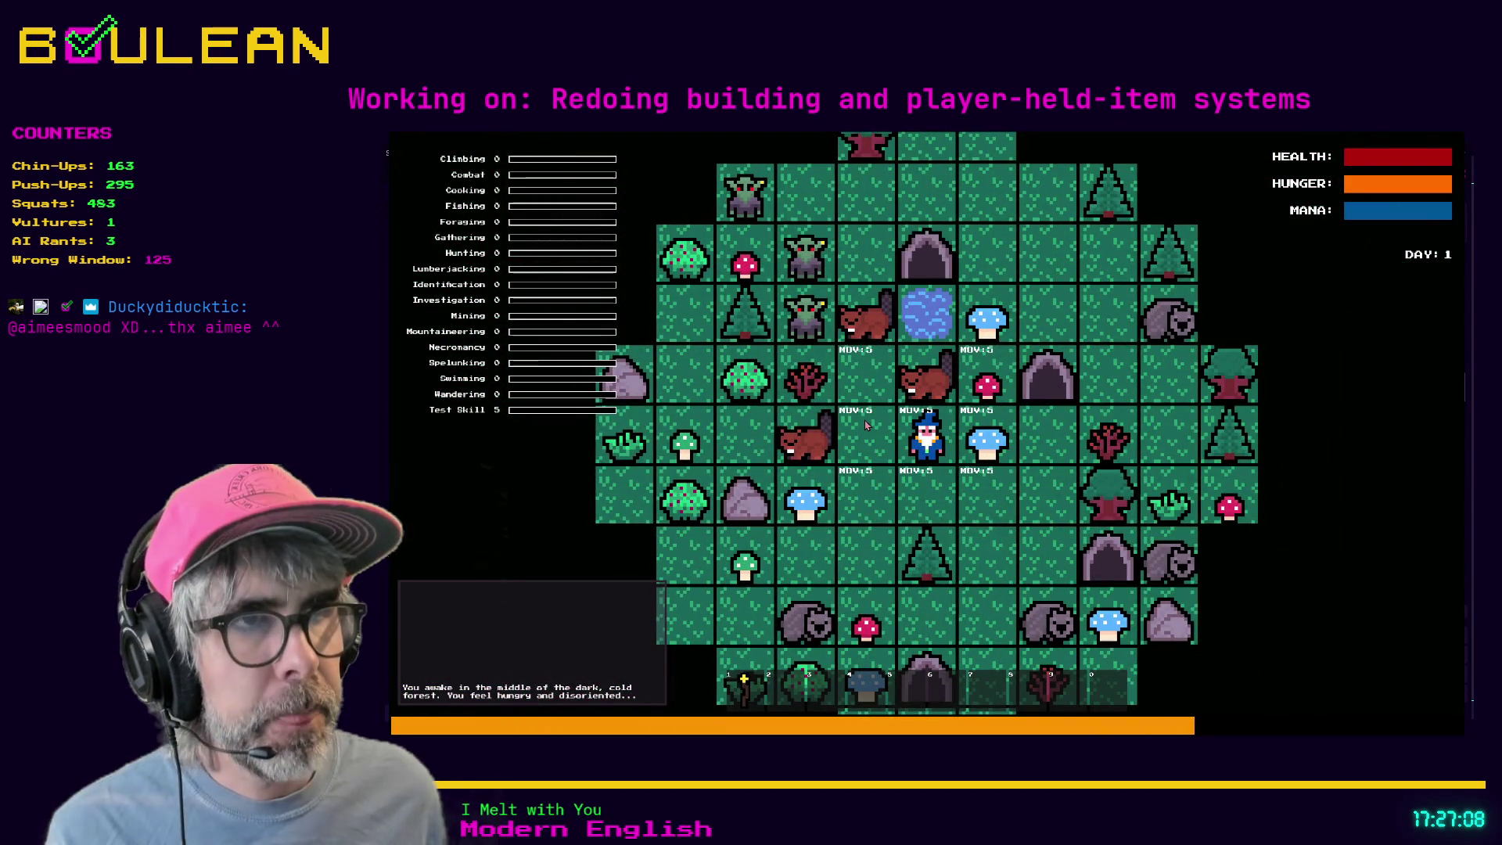
key("c")
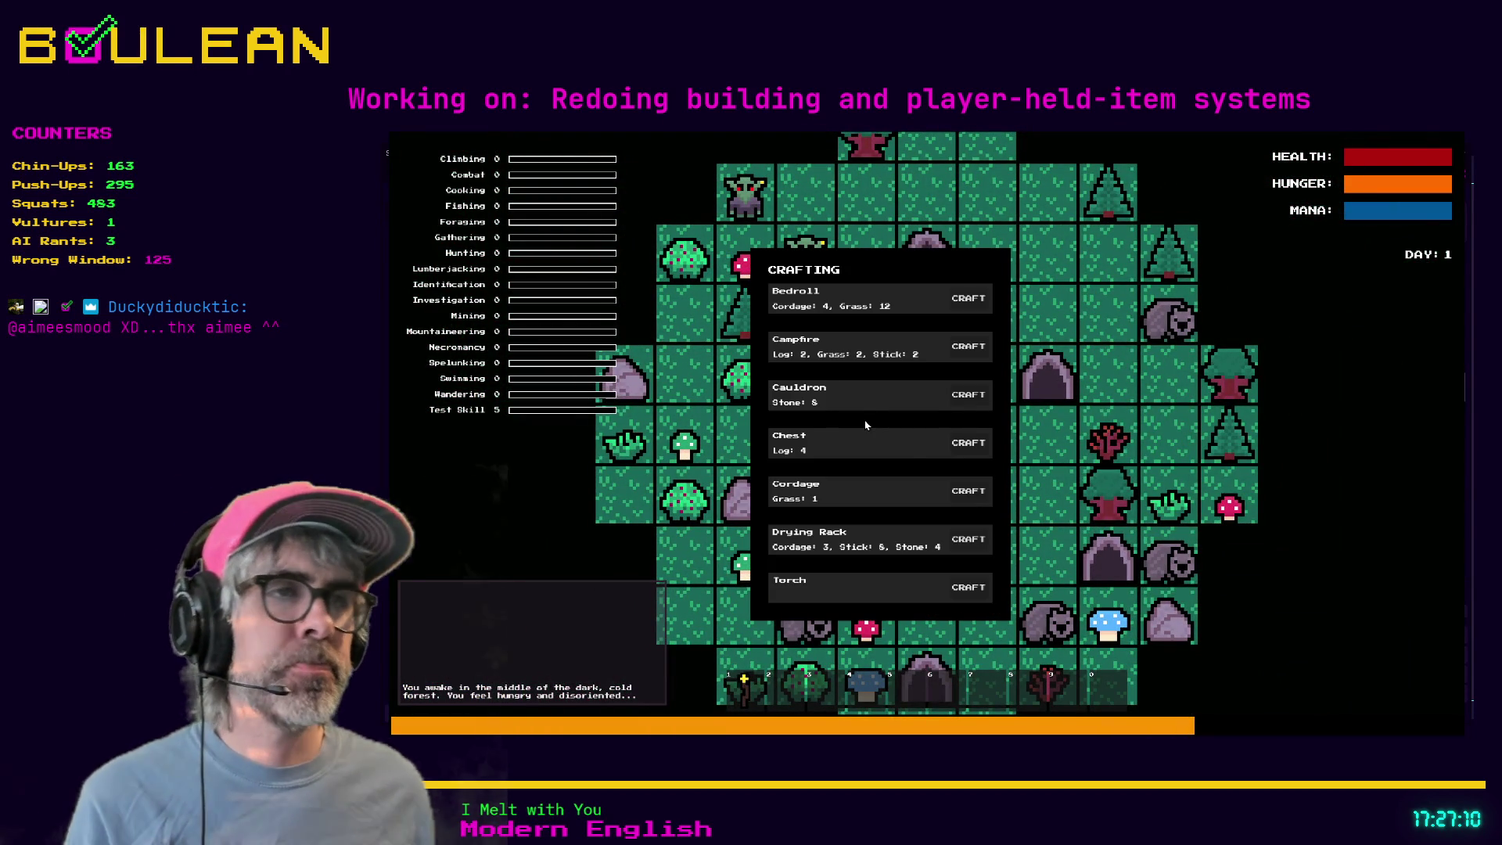
key("c")
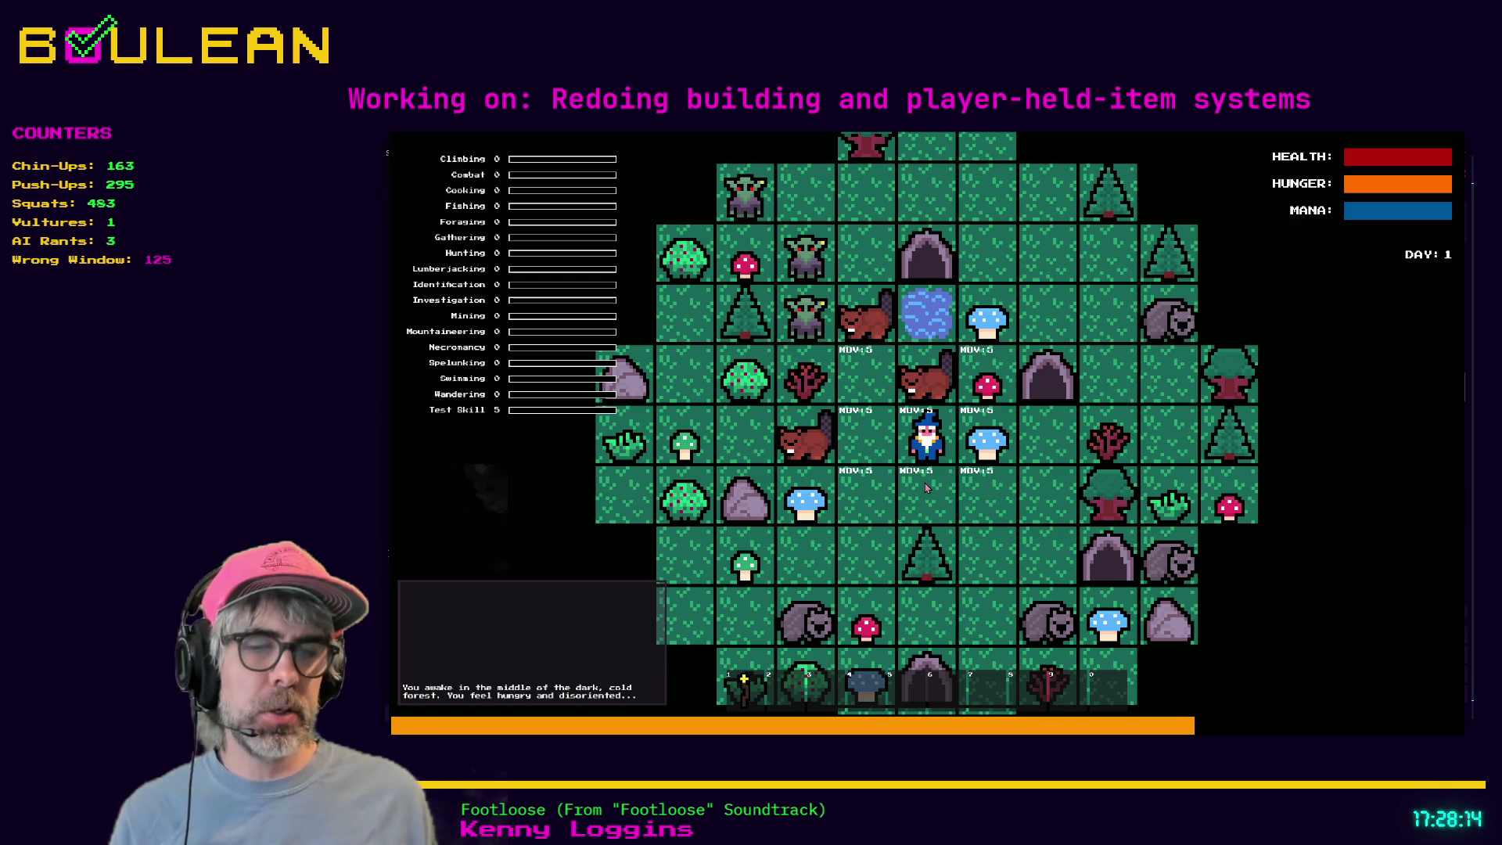
key("c")
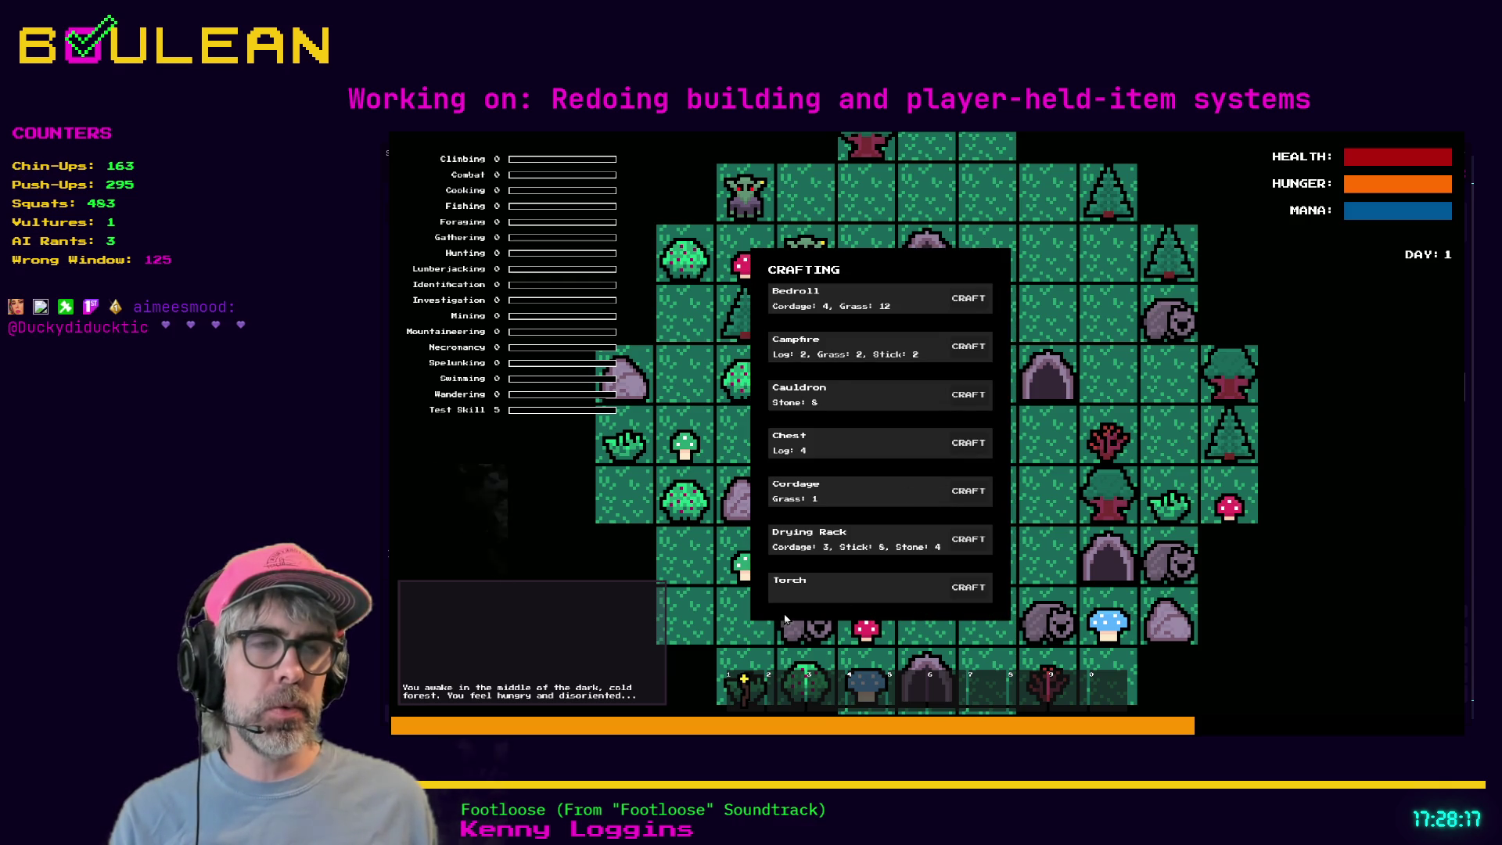
- Close and reopen the CRAFTING panel to recheck the recipes, then close it and stop the game
key("c")
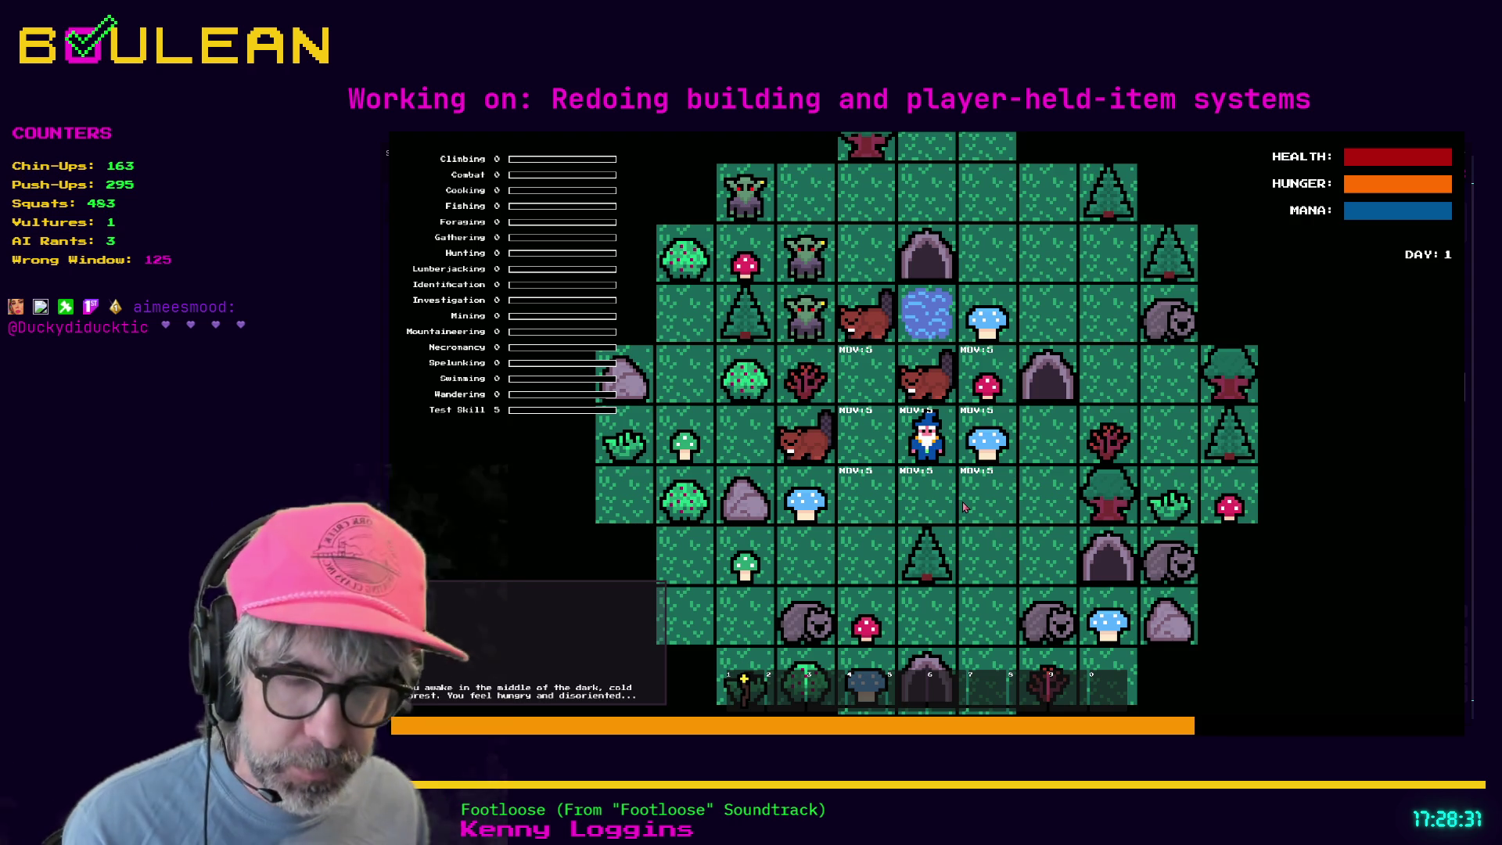
key("c")
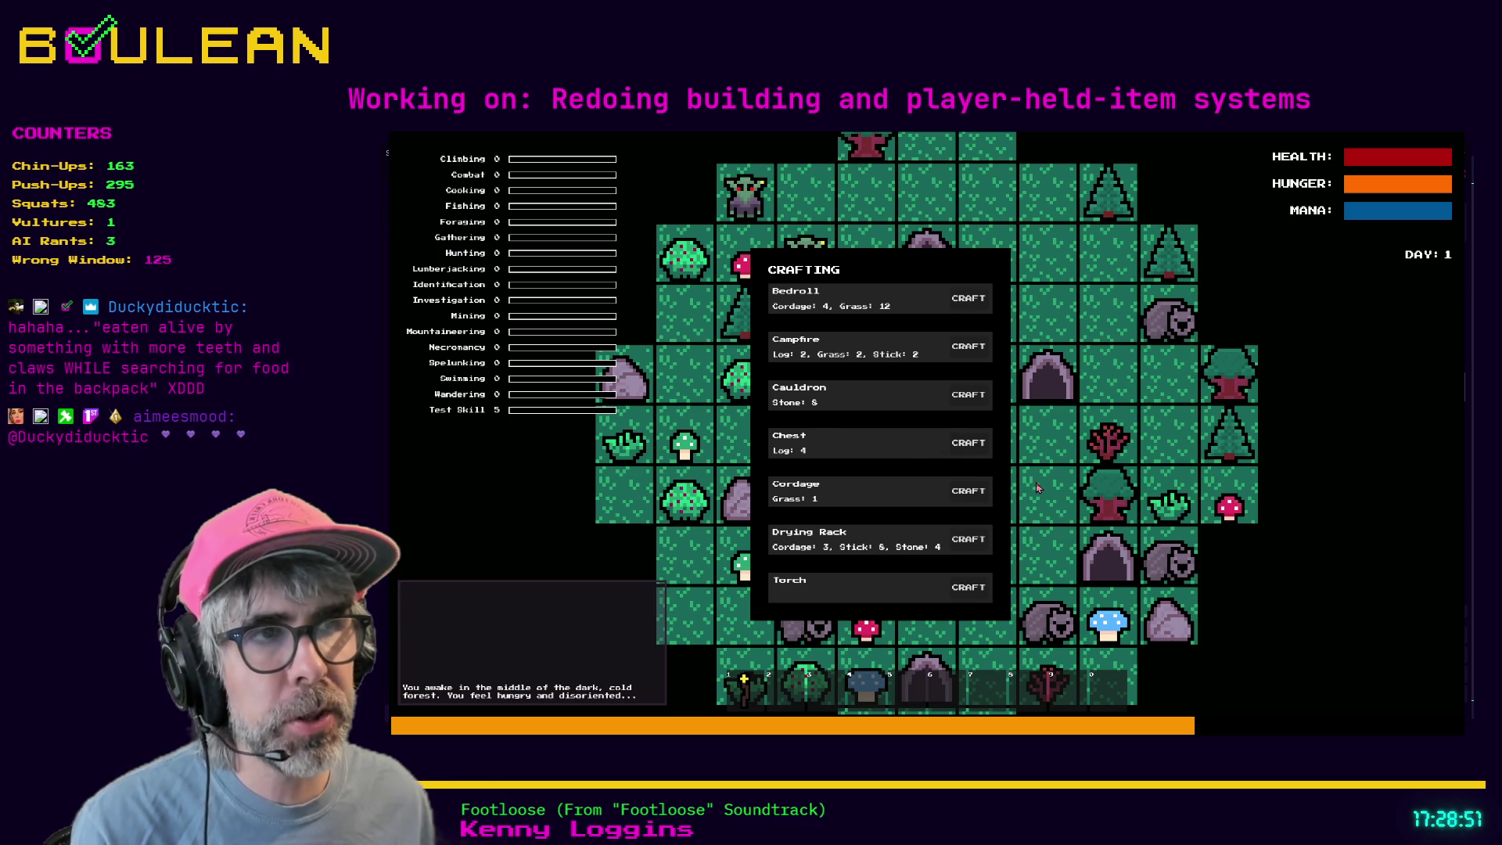
key("Escape")
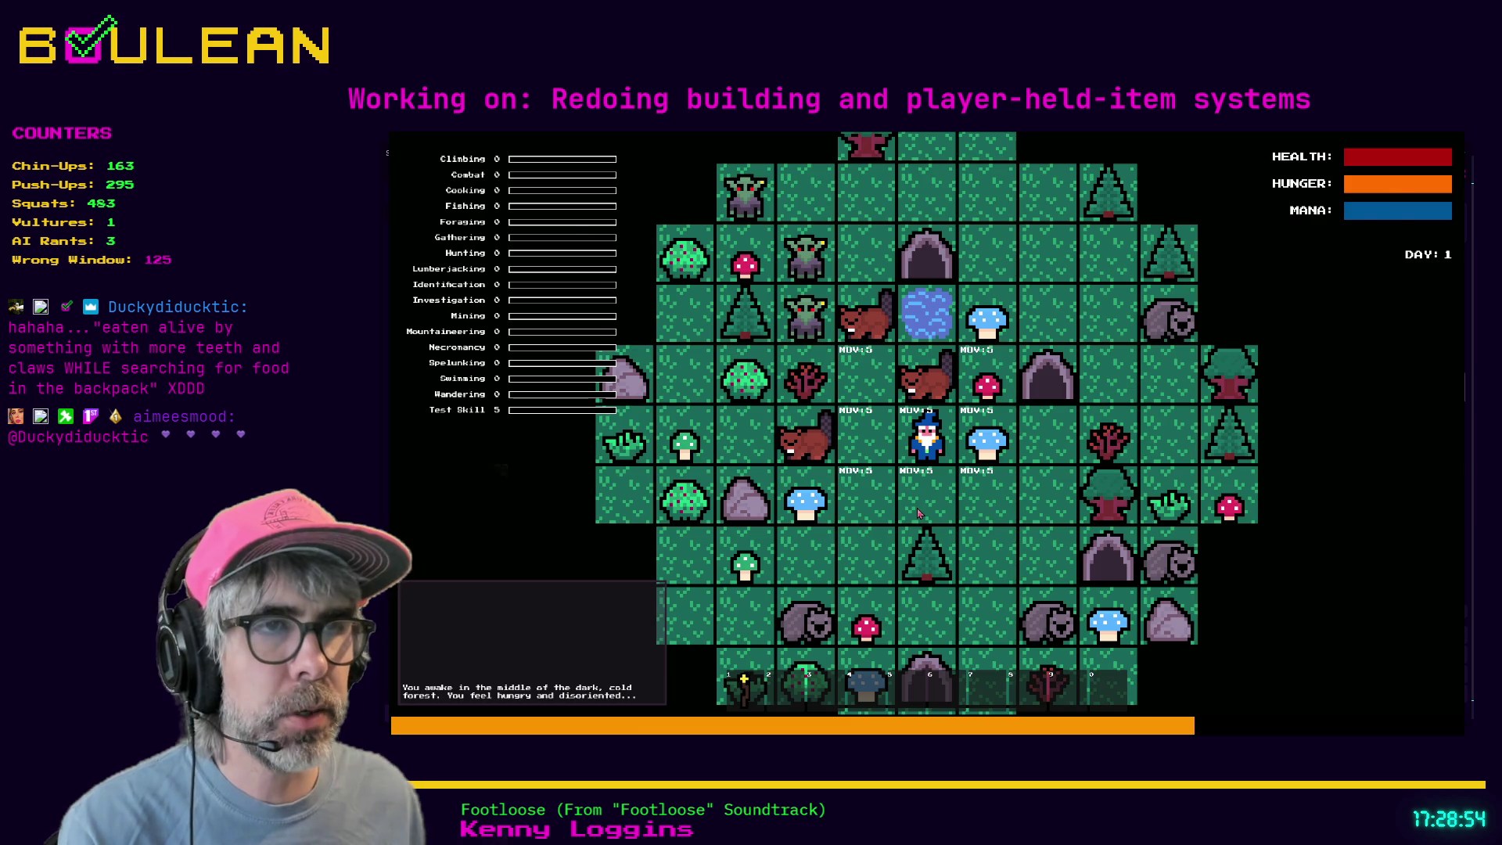
key("F8")
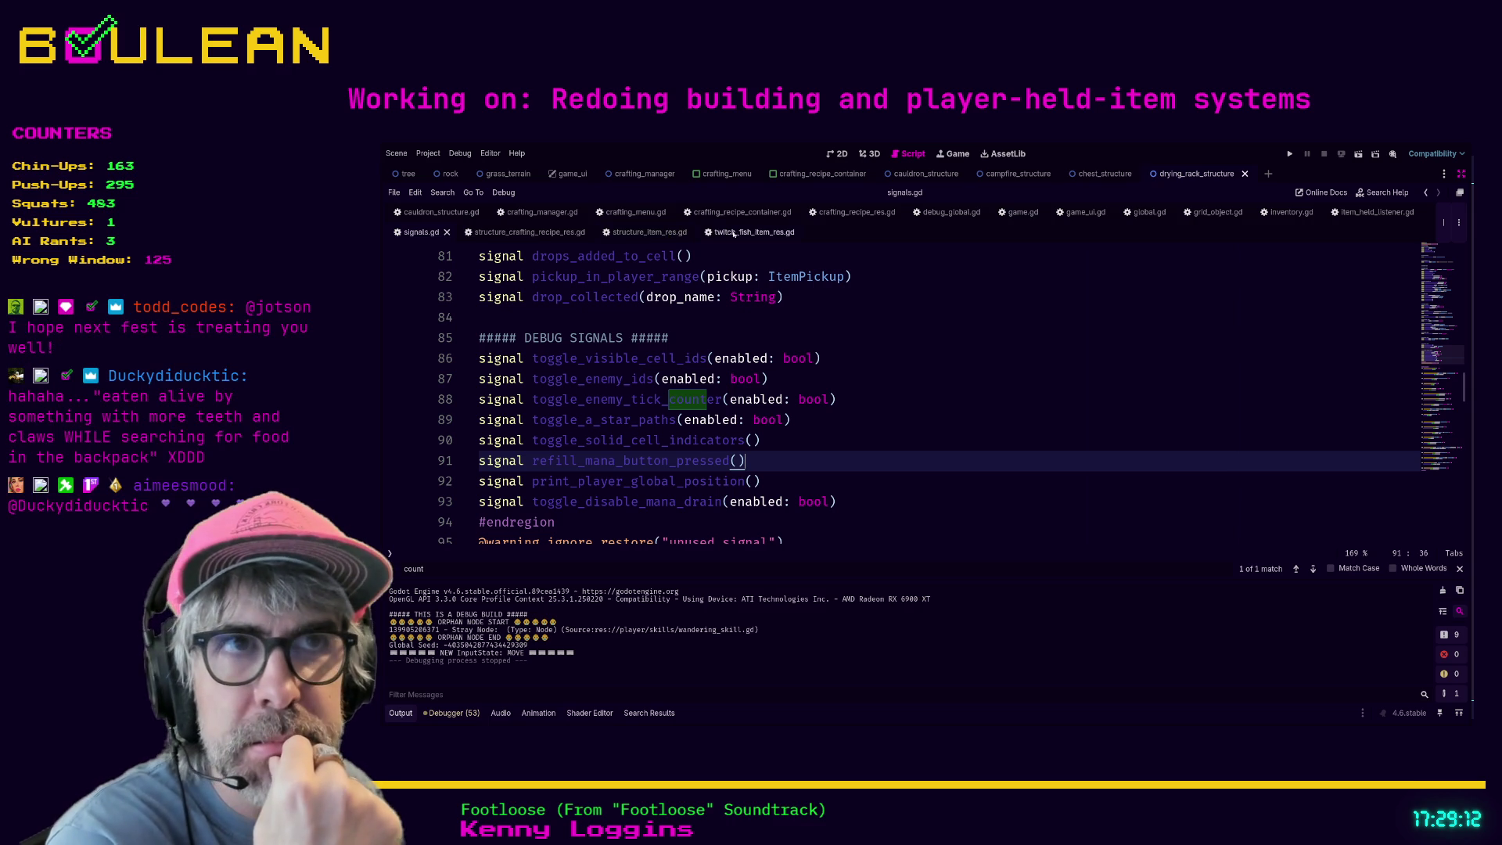
- Inspect crafting_recipe_res.gd's exported fields: durability, plural_name and singular_name around lines 7–14
left_click(840, 217)
scroll(787, 493, "down", 1)
scroll(787, 493, "up", 1)
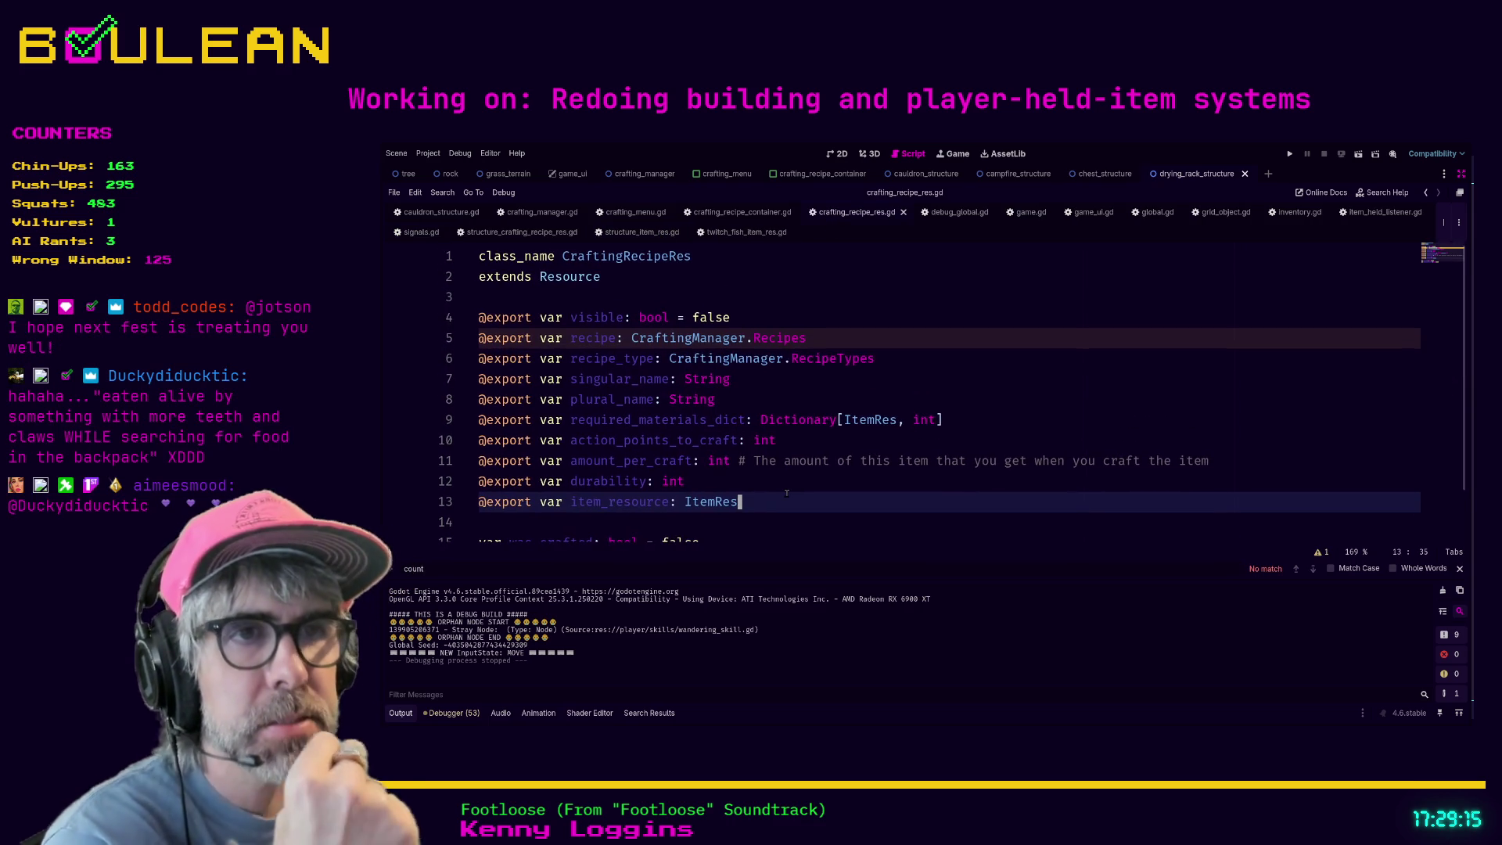
left_click(727, 479)
left_click(755, 518)
left_click(755, 502)
left_click(753, 517)
scroll(754, 515, "down", 2)
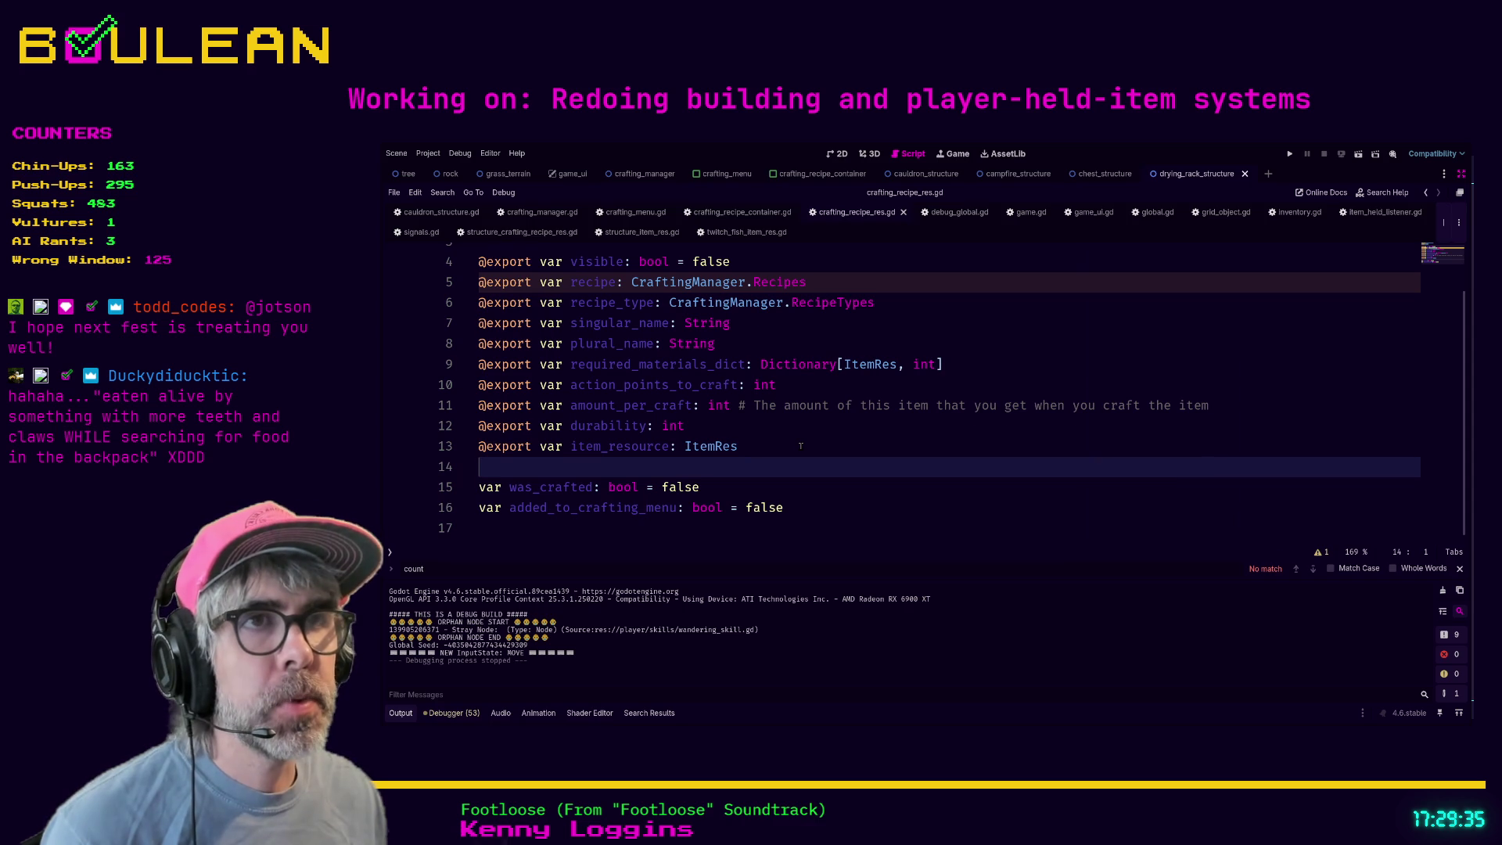
scroll(864, 353, "up", 1)
left_click(864, 354)
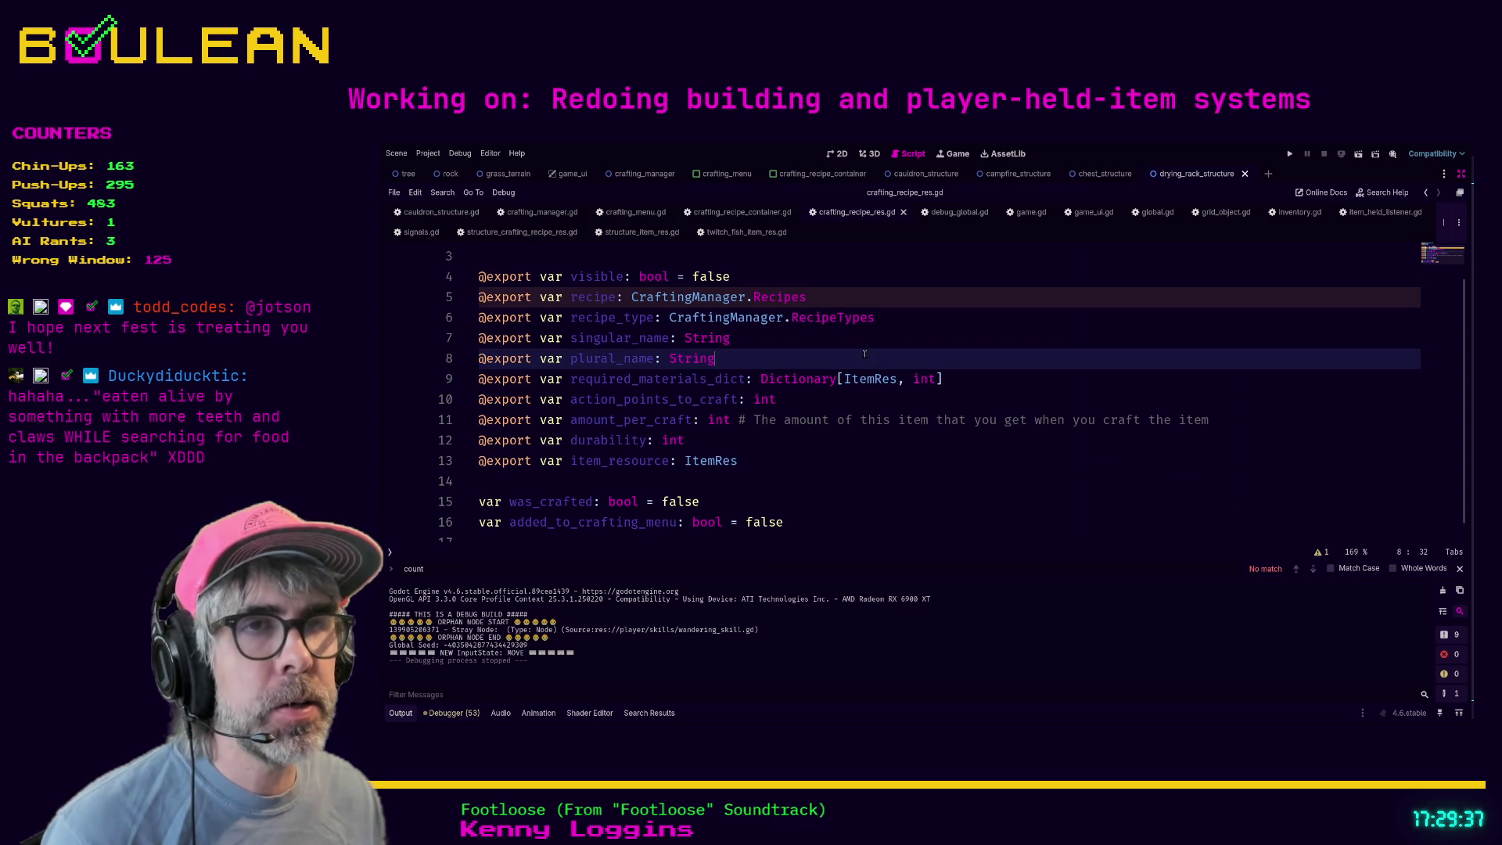
left_click(804, 346)
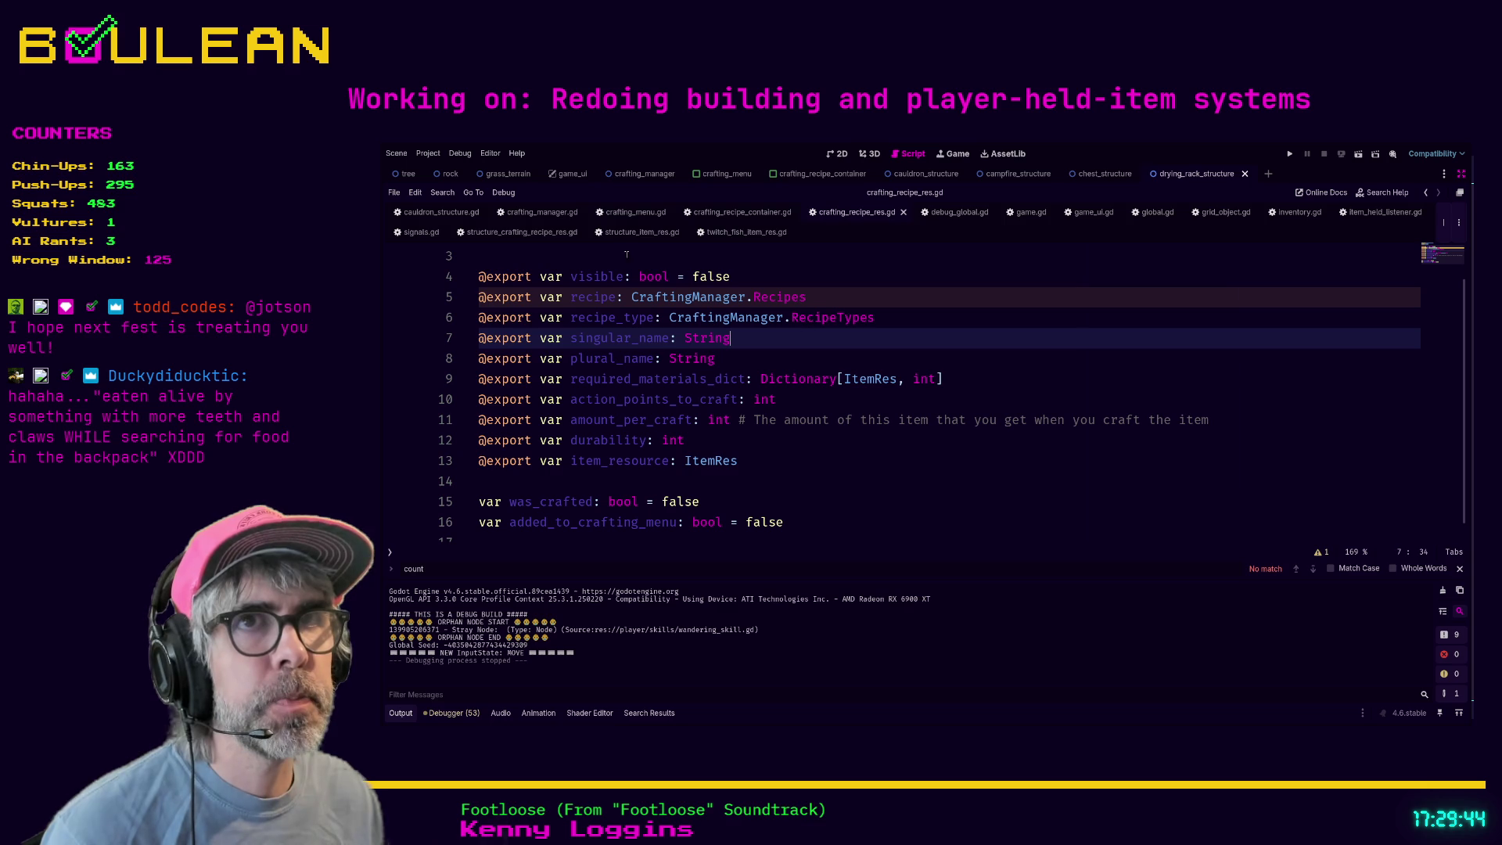
- Find _on_toggle_crafting_menu_pressed in game.gd and jump to its definition
left_click(1021, 212)
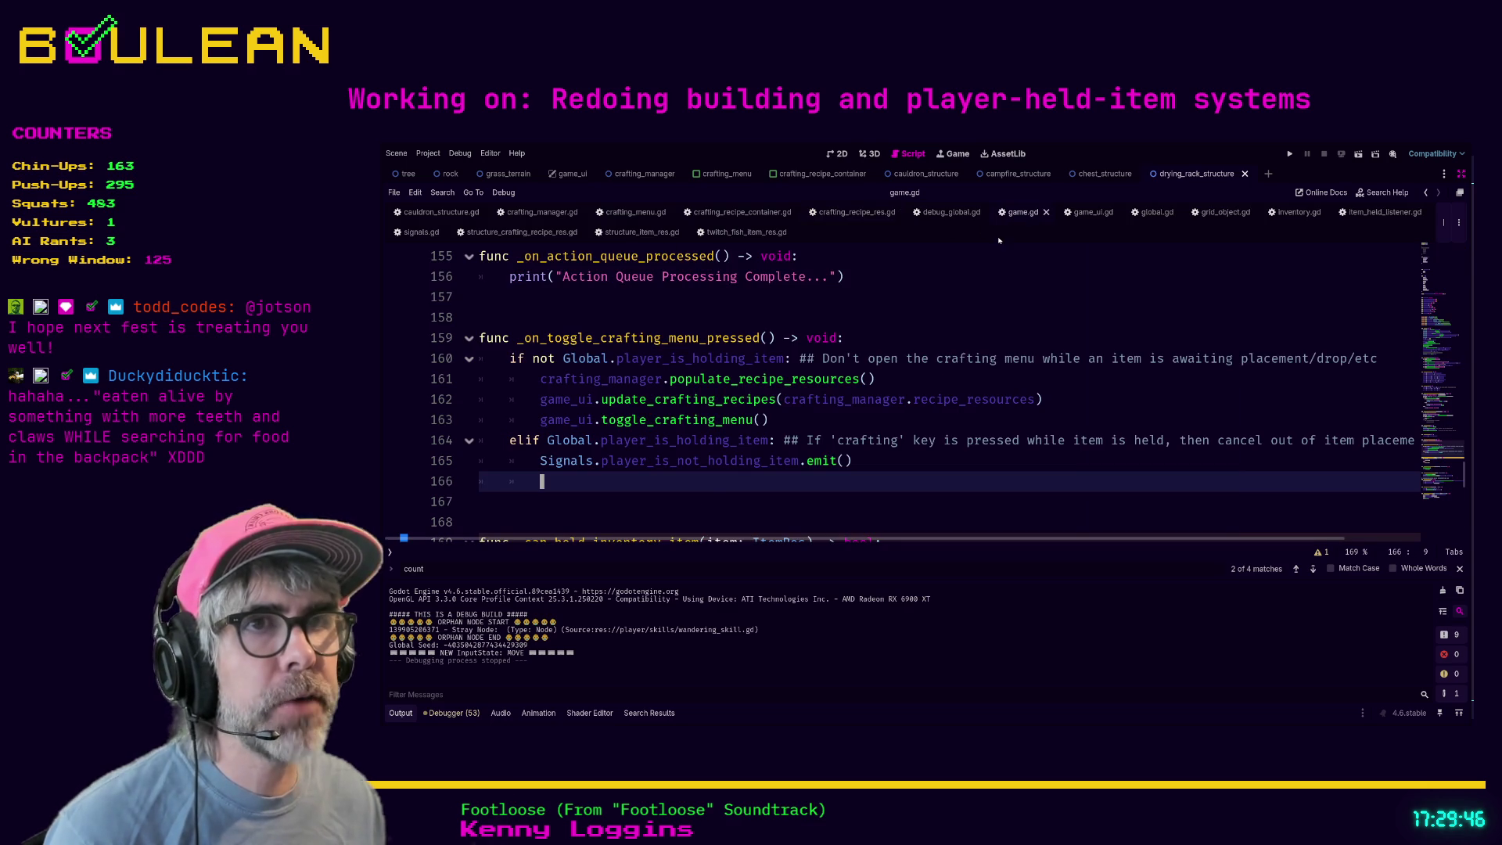
scroll(651, 327, "down", 2)
scroll(714, 363, "up", 2)
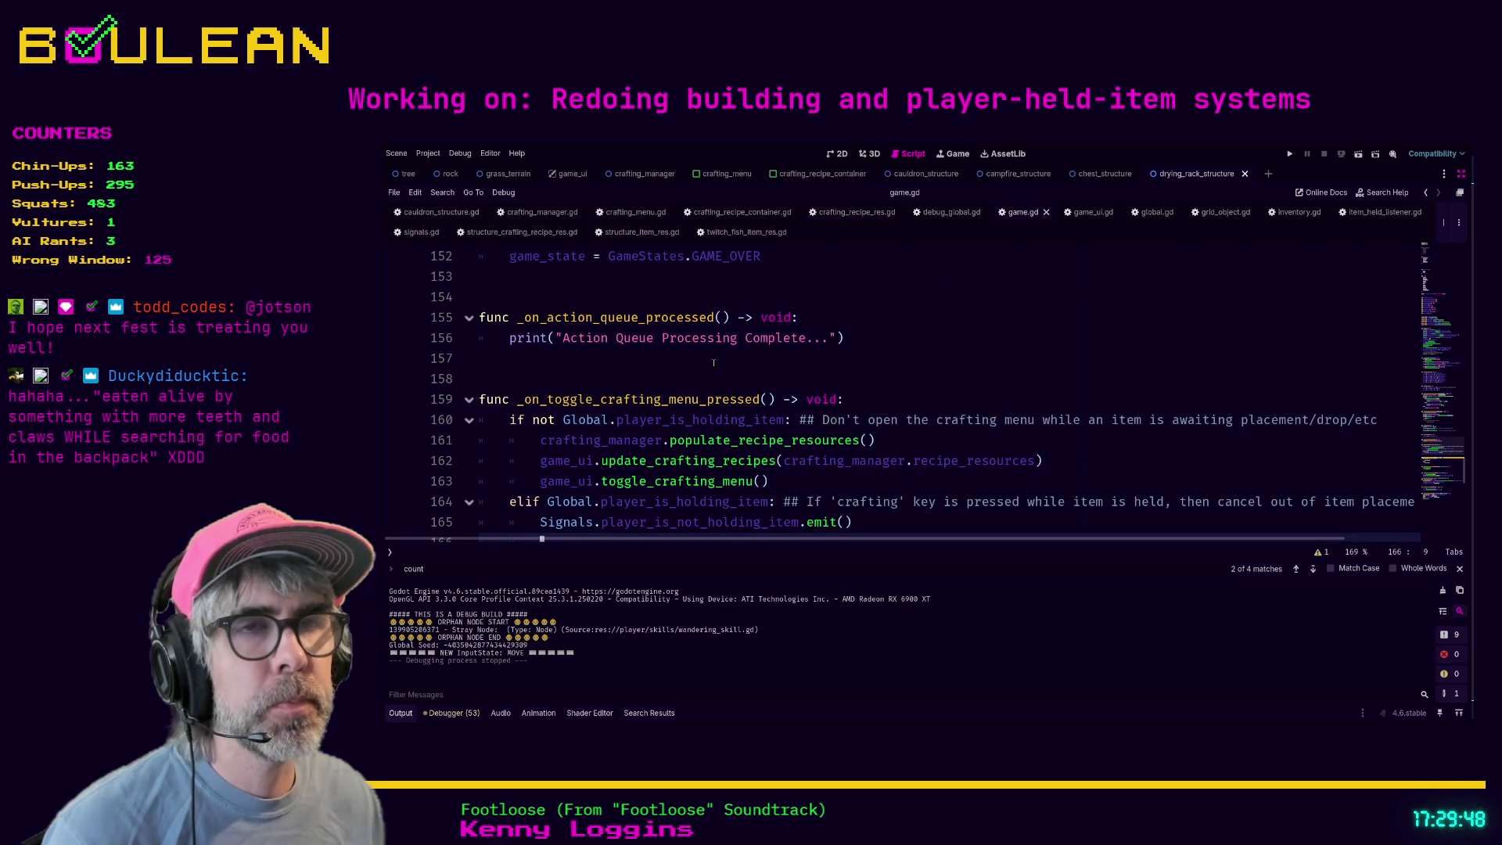
scroll(714, 363, "up", 1)
scroll(645, 354, "up", 2)
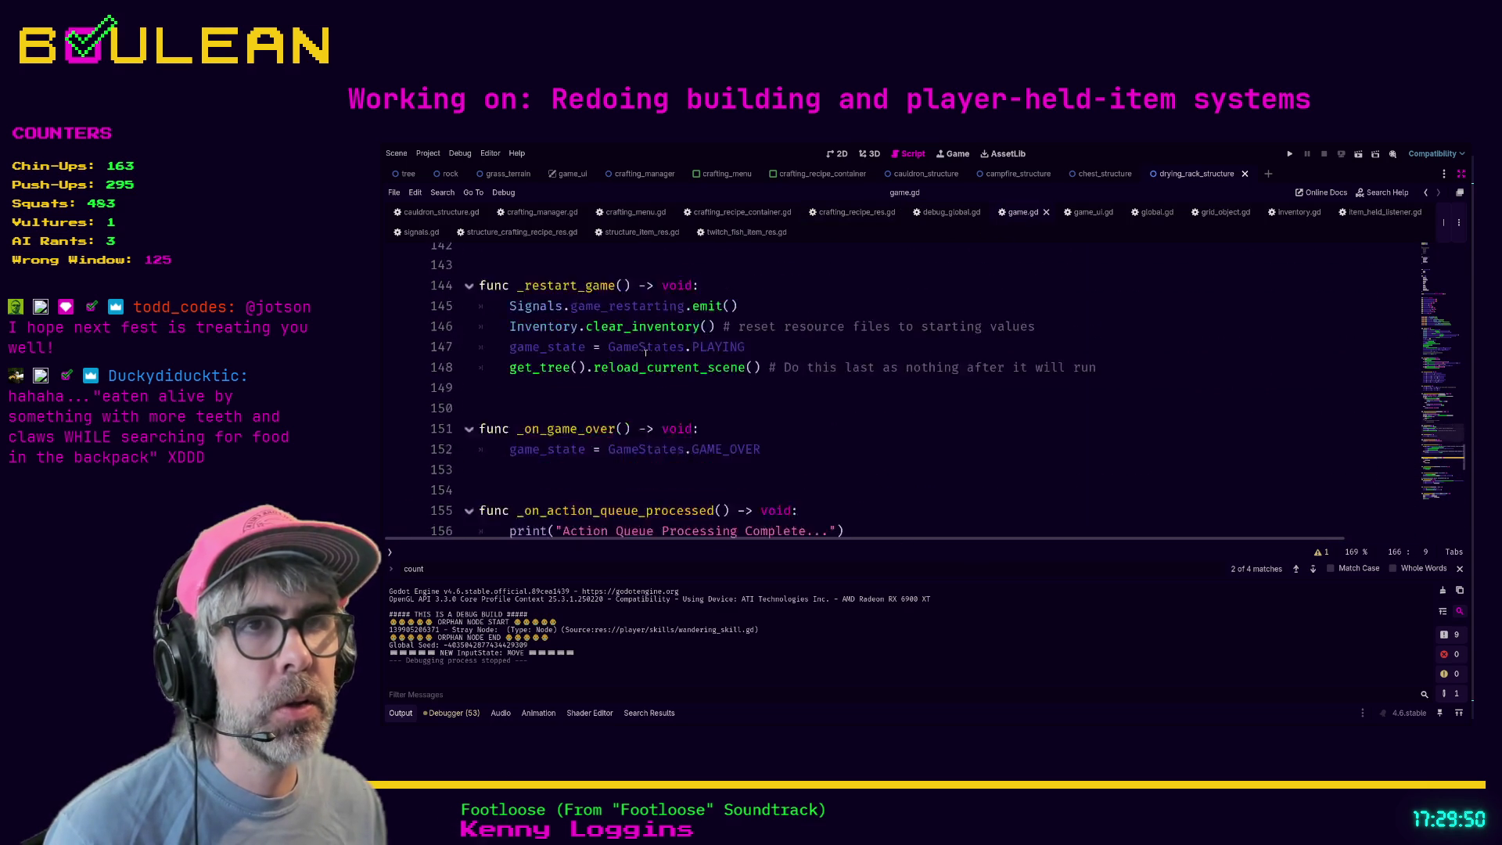
scroll(646, 354, "up", 12)
scroll(762, 389, "up", 4)
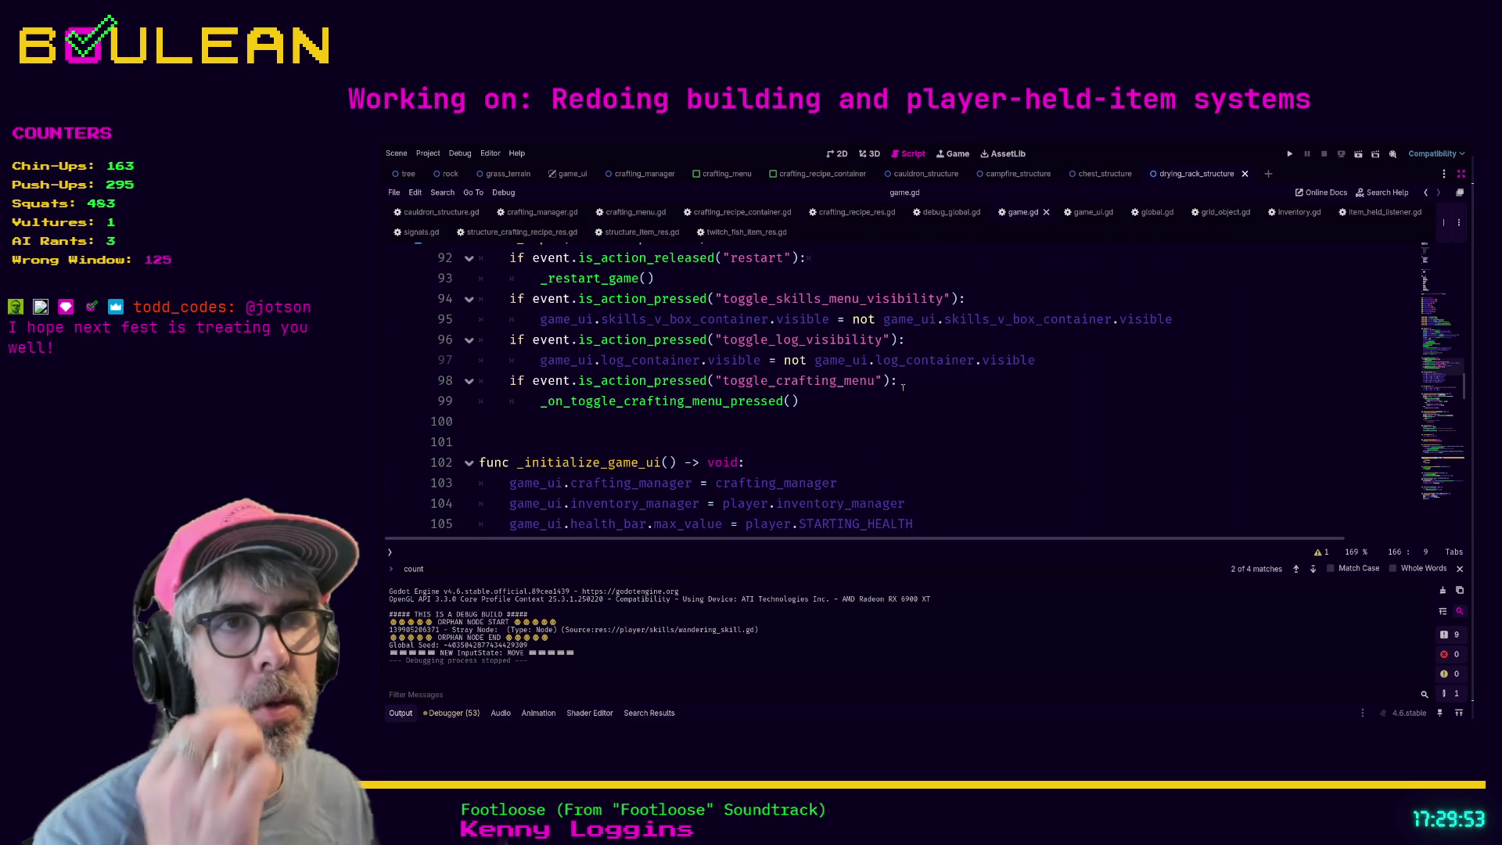
scroll(846, 405, "up", 1)
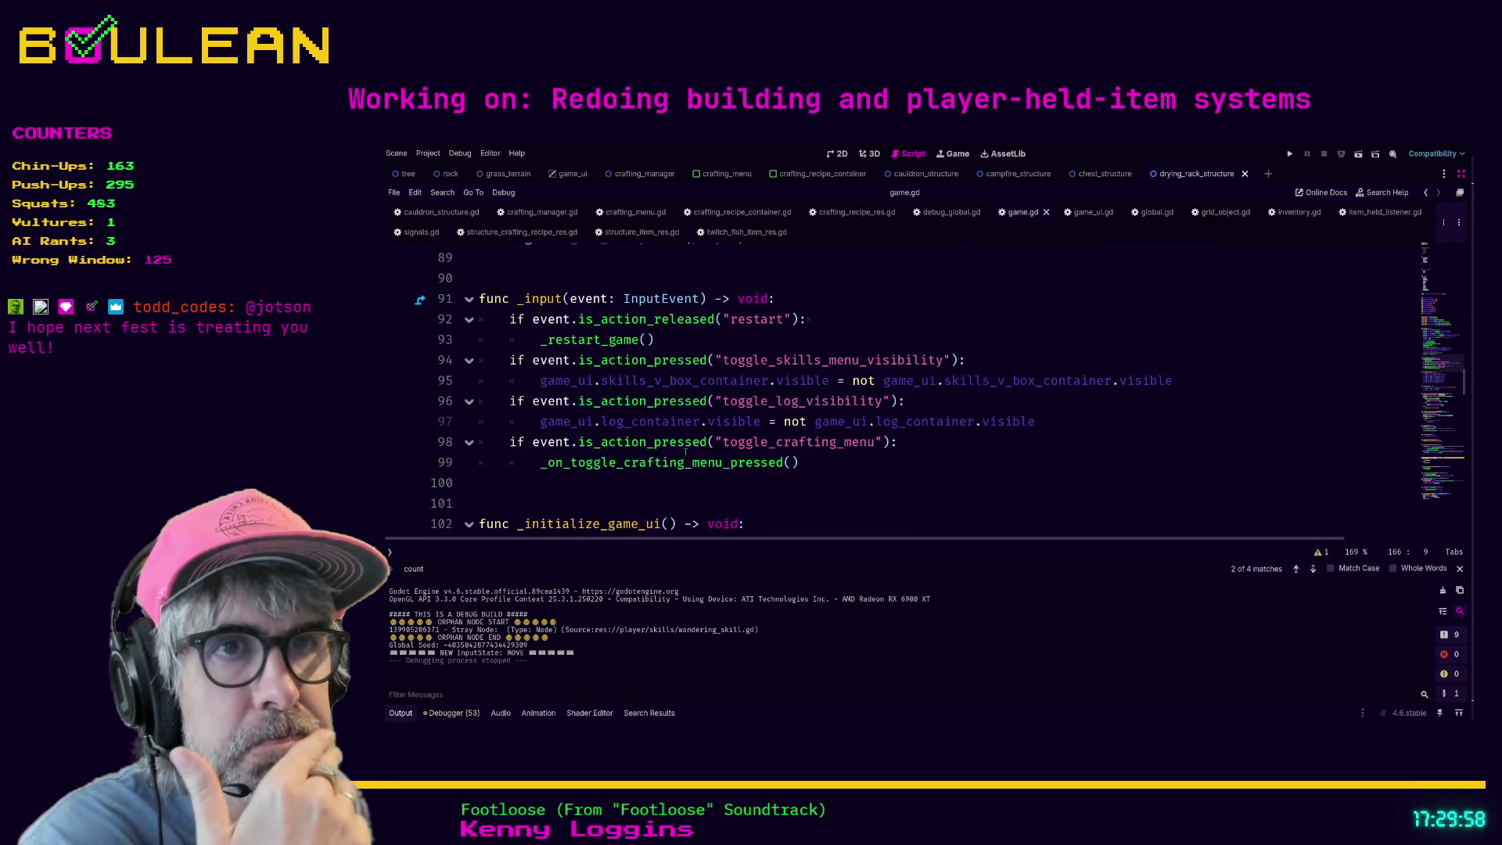
left_click_drag(622, 463, 616, 442)
scroll(622, 463, "up", 1)
left_click(623, 481, "ctrl")
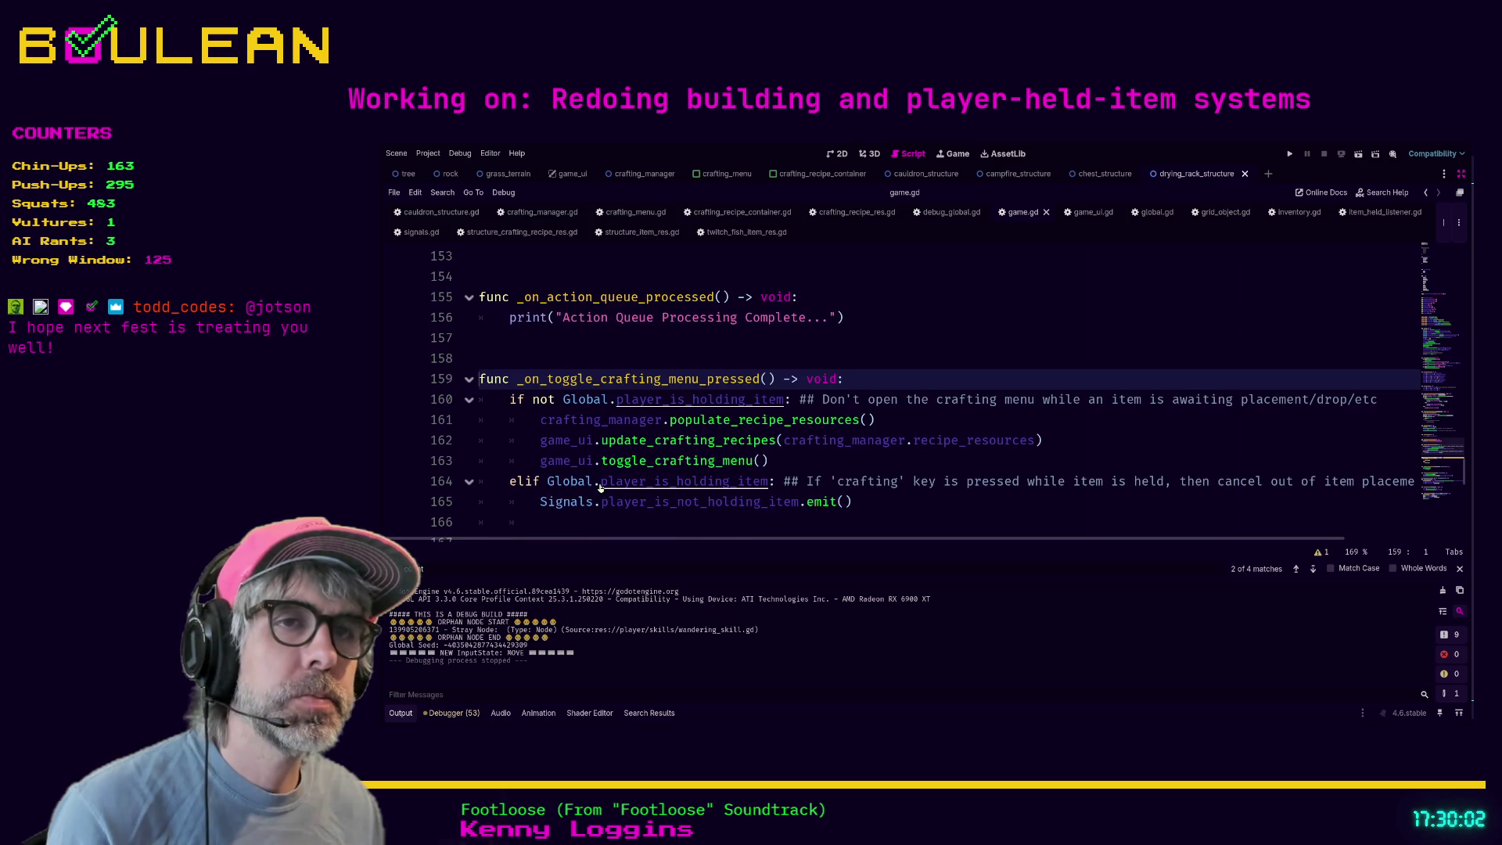
- Follow the populate_recipe_resources call on line 161 into its crafting_manager.gd definition
left_click(977, 415)
scroll(946, 411, "down", 1)
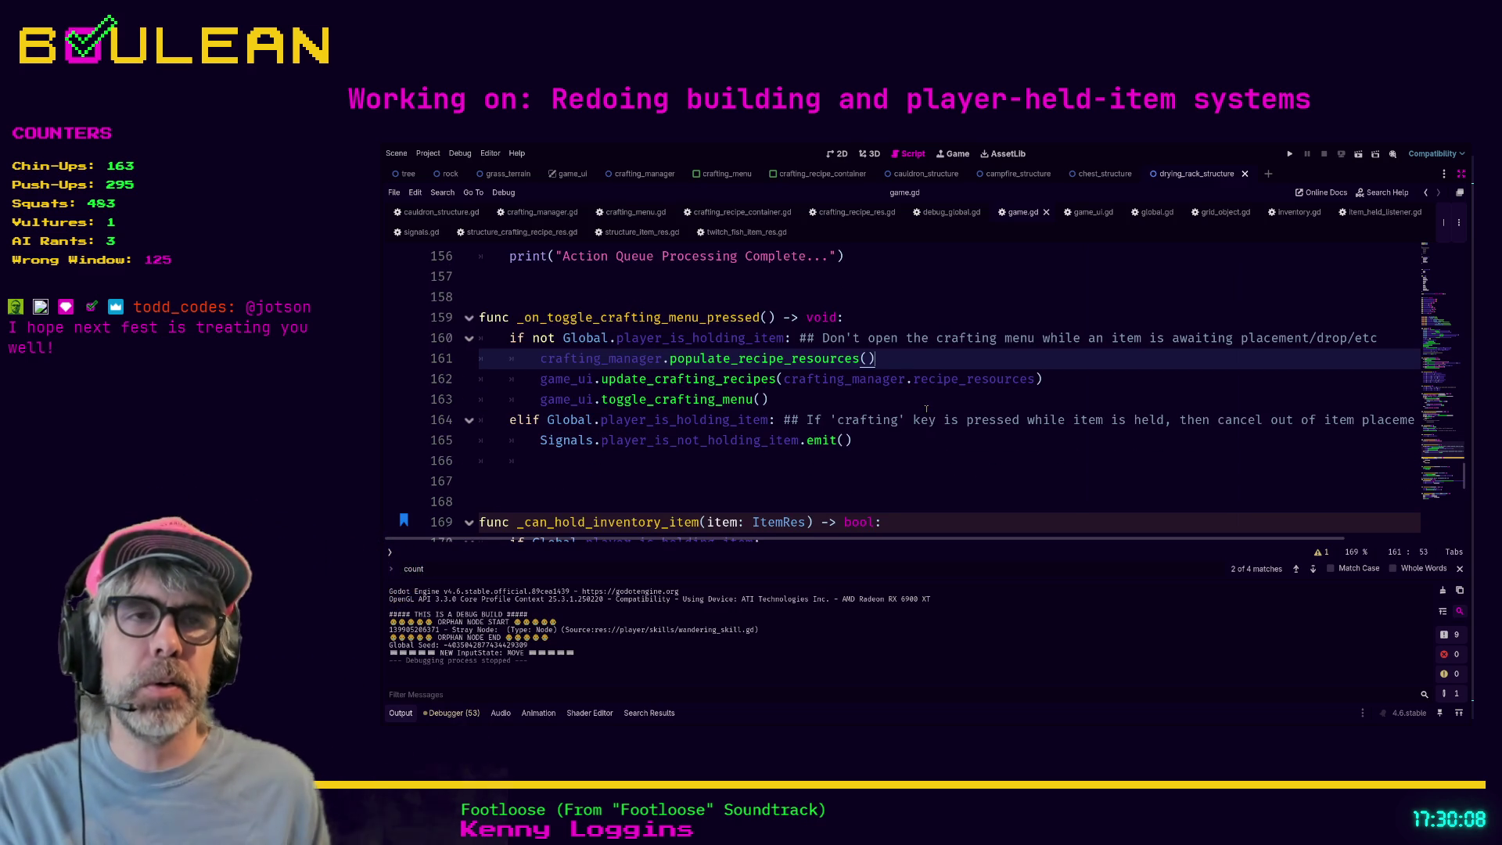
key("Down")
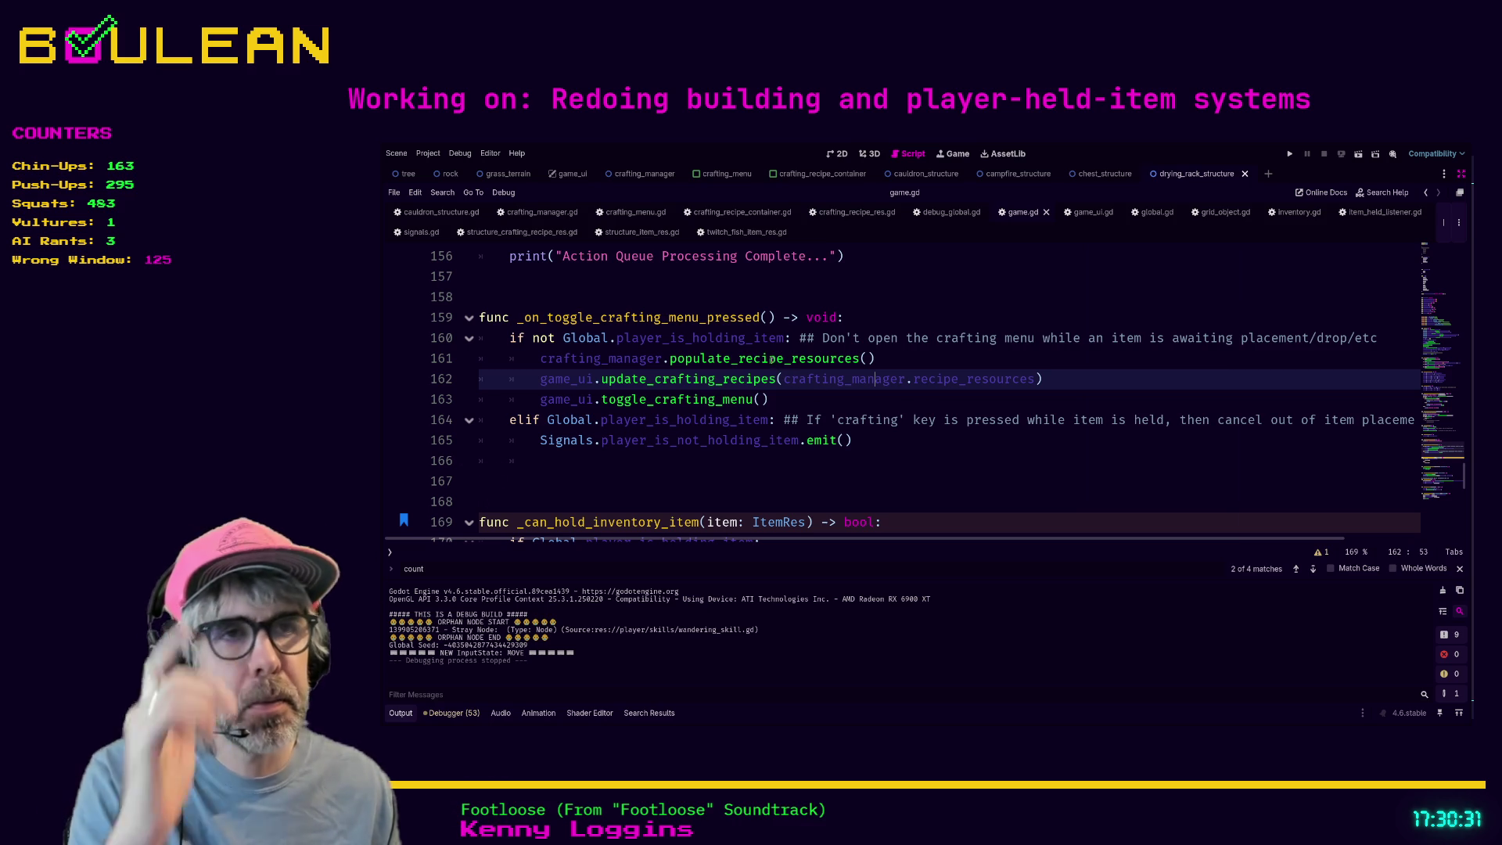
left_click(753, 360, "ctrl")
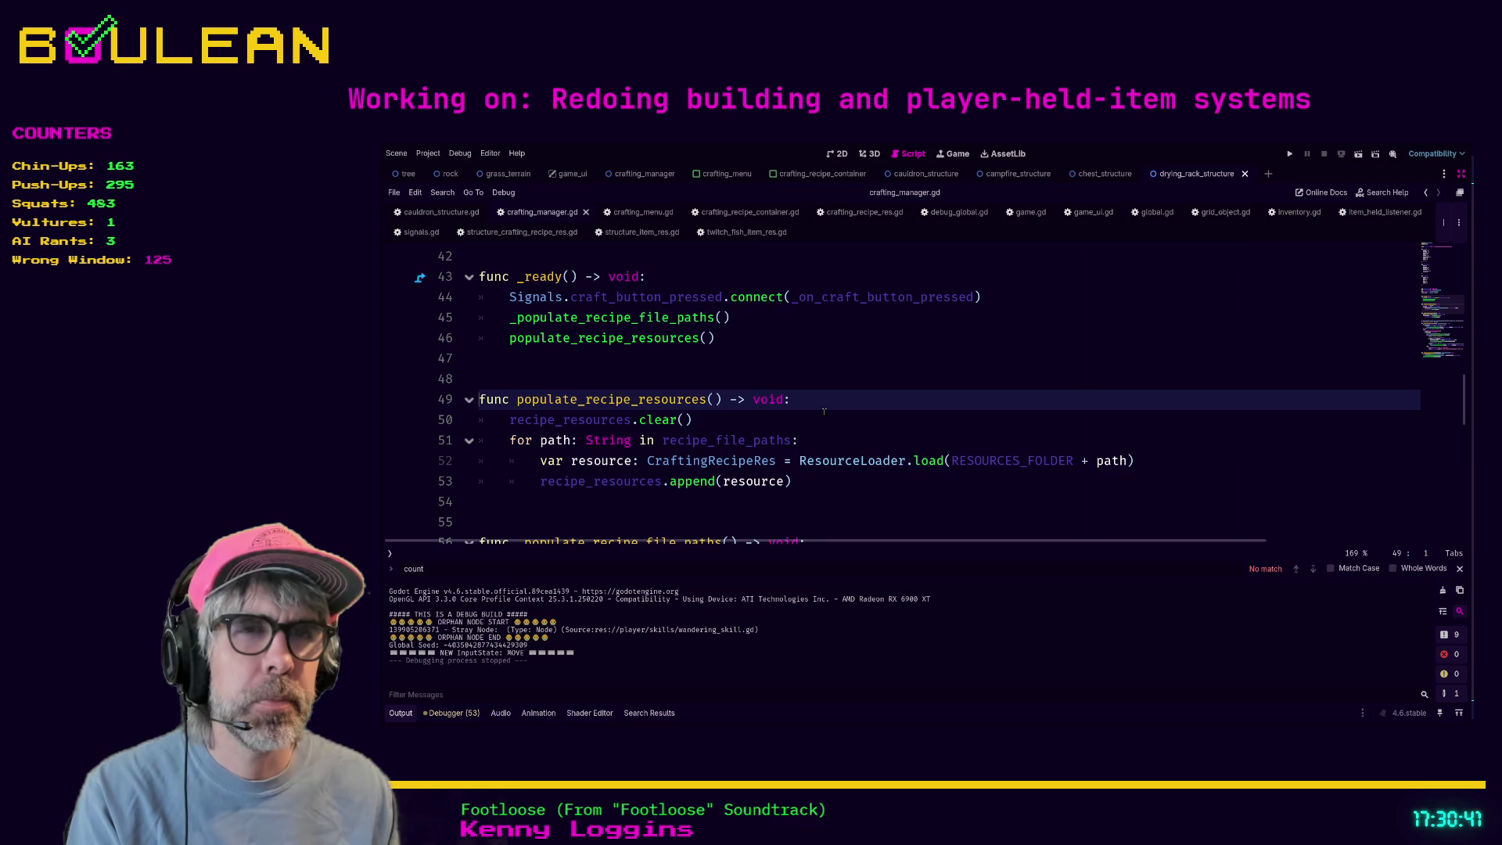
- Review populate_recipe_resources, then inspect the crafting toggle code around line 163 in game.gd
scroll(824, 412, "down", 10)
scroll(824, 412, "up", 7)
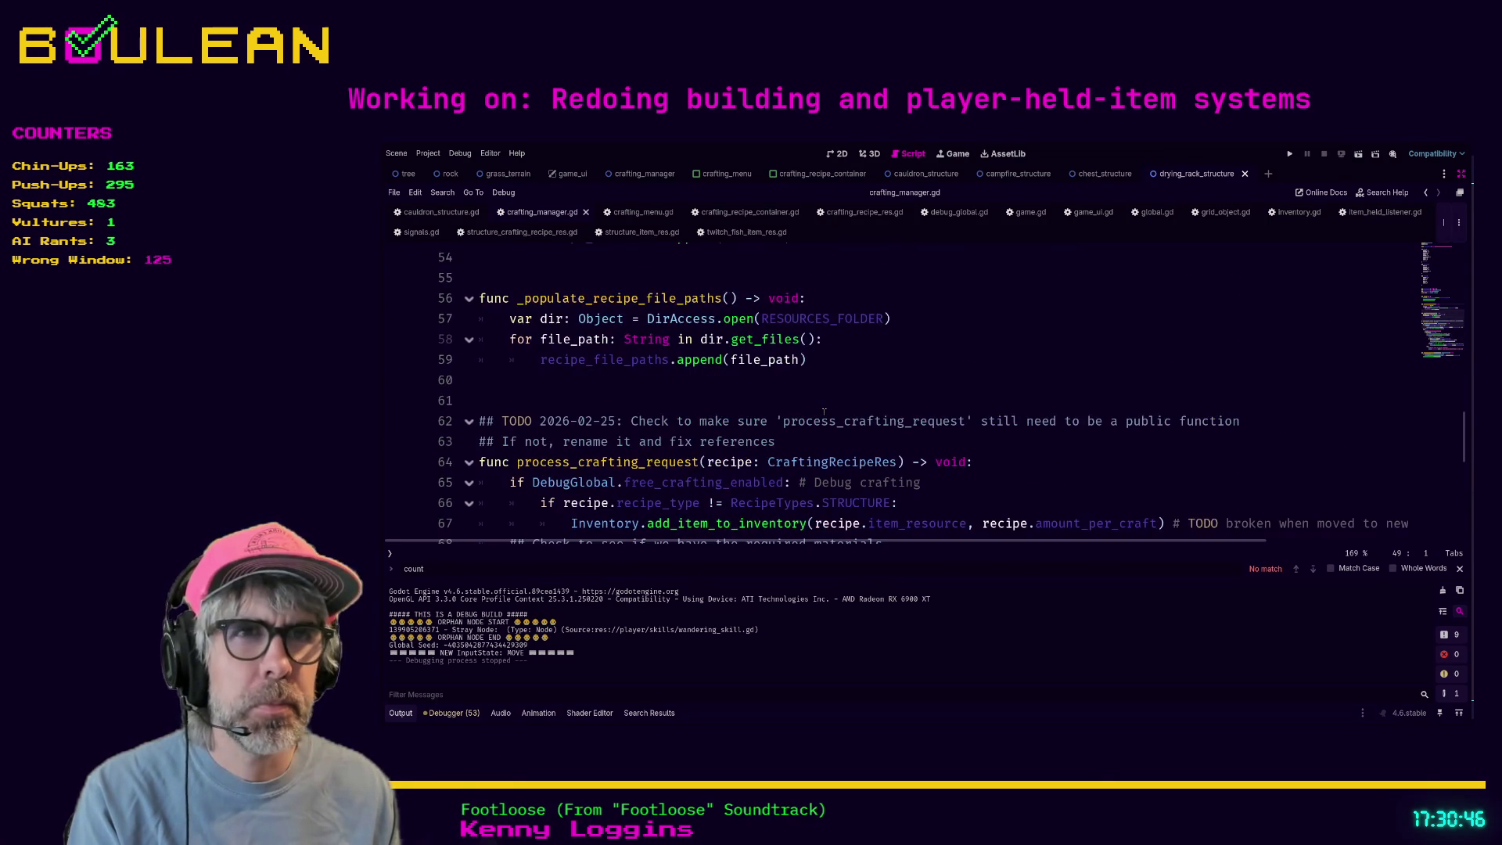
scroll(824, 412, "up", 4)
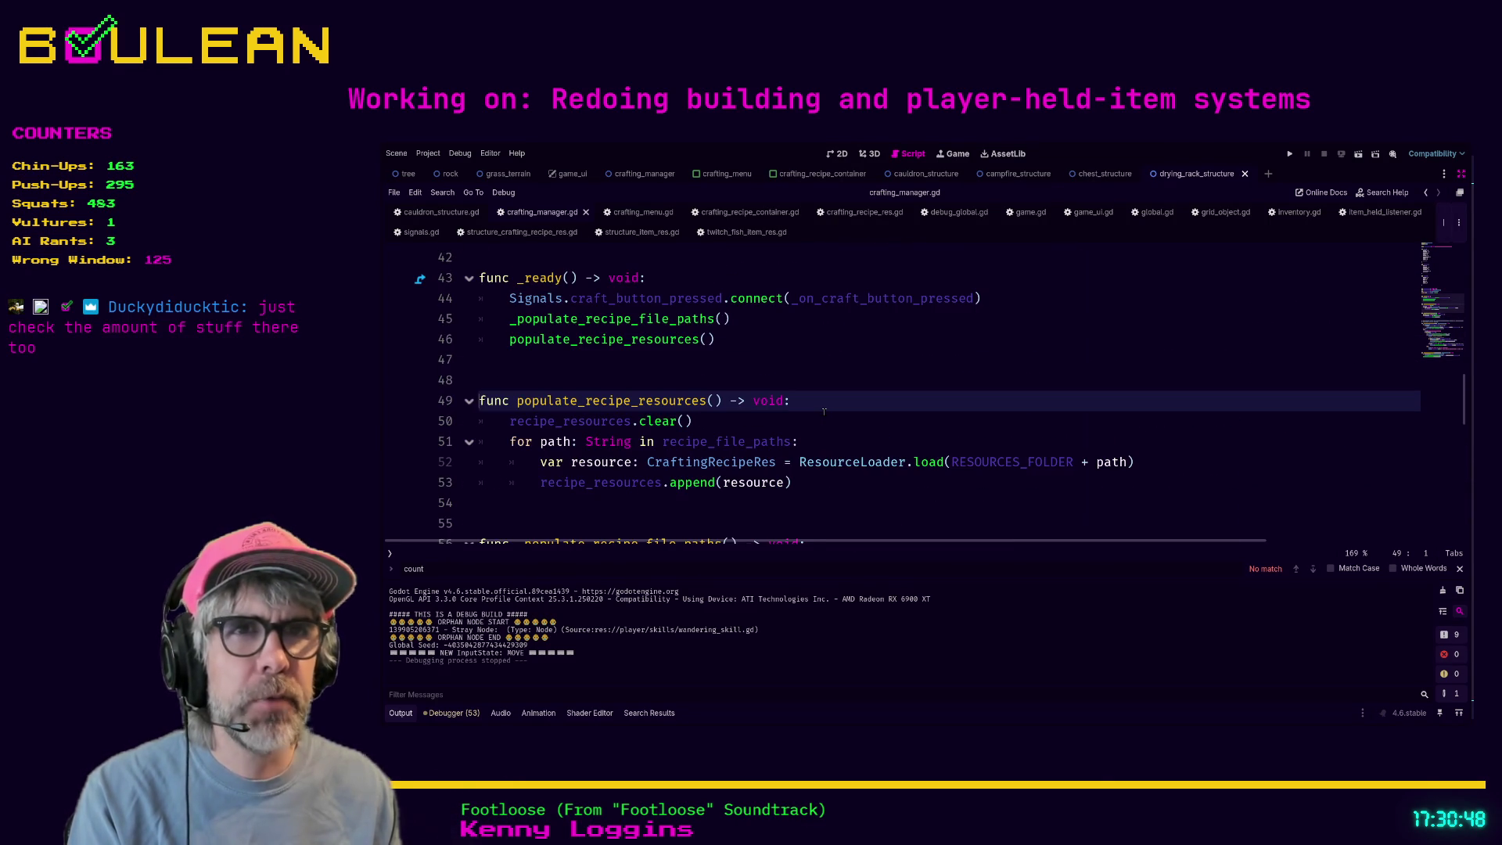
scroll(817, 408, "up", 3)
scroll(817, 408, "down", 7)
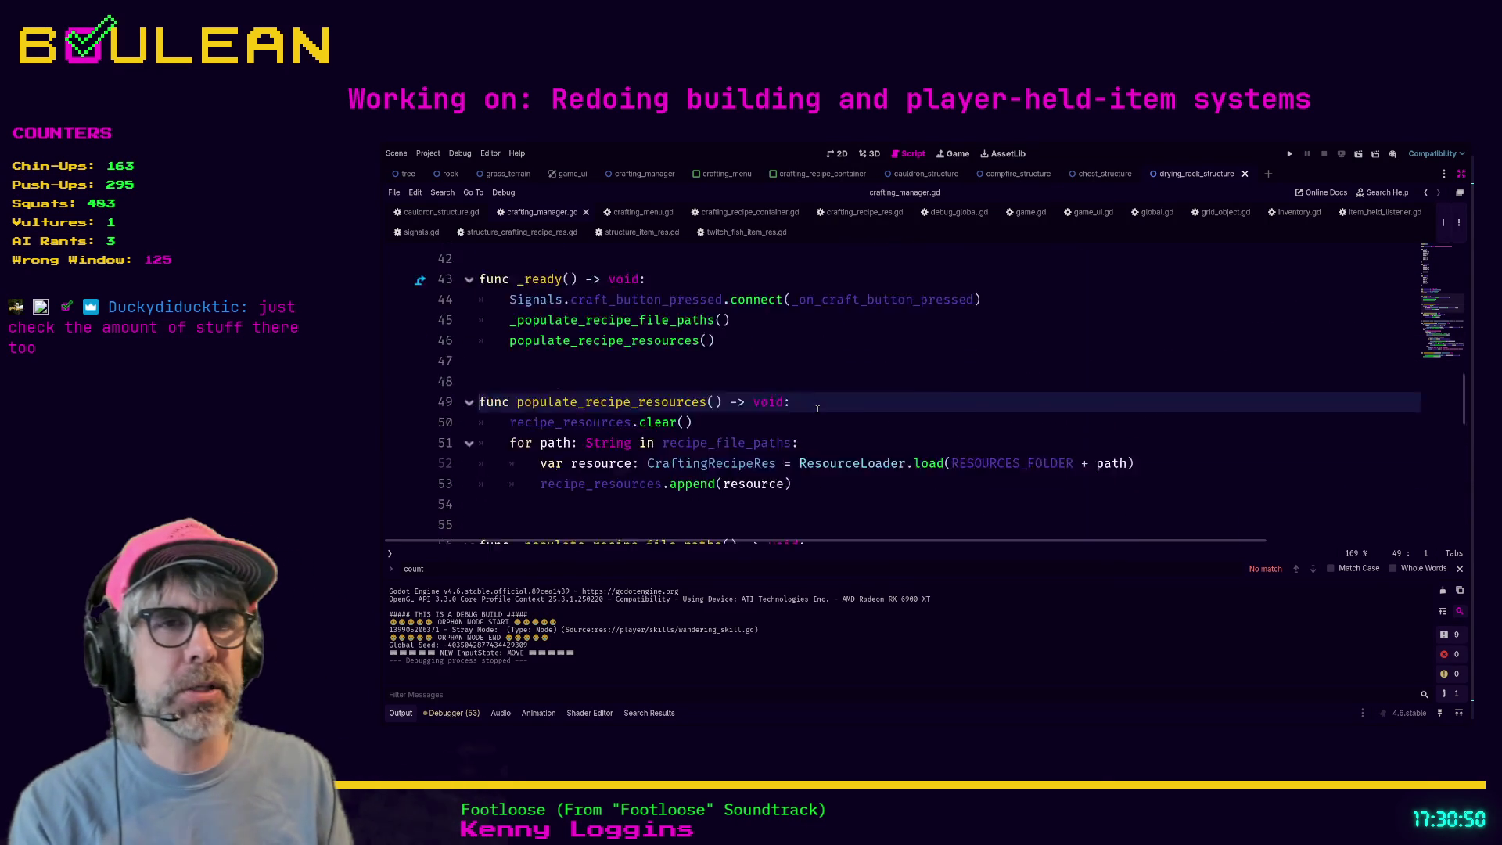
scroll(818, 407, "down", 4)
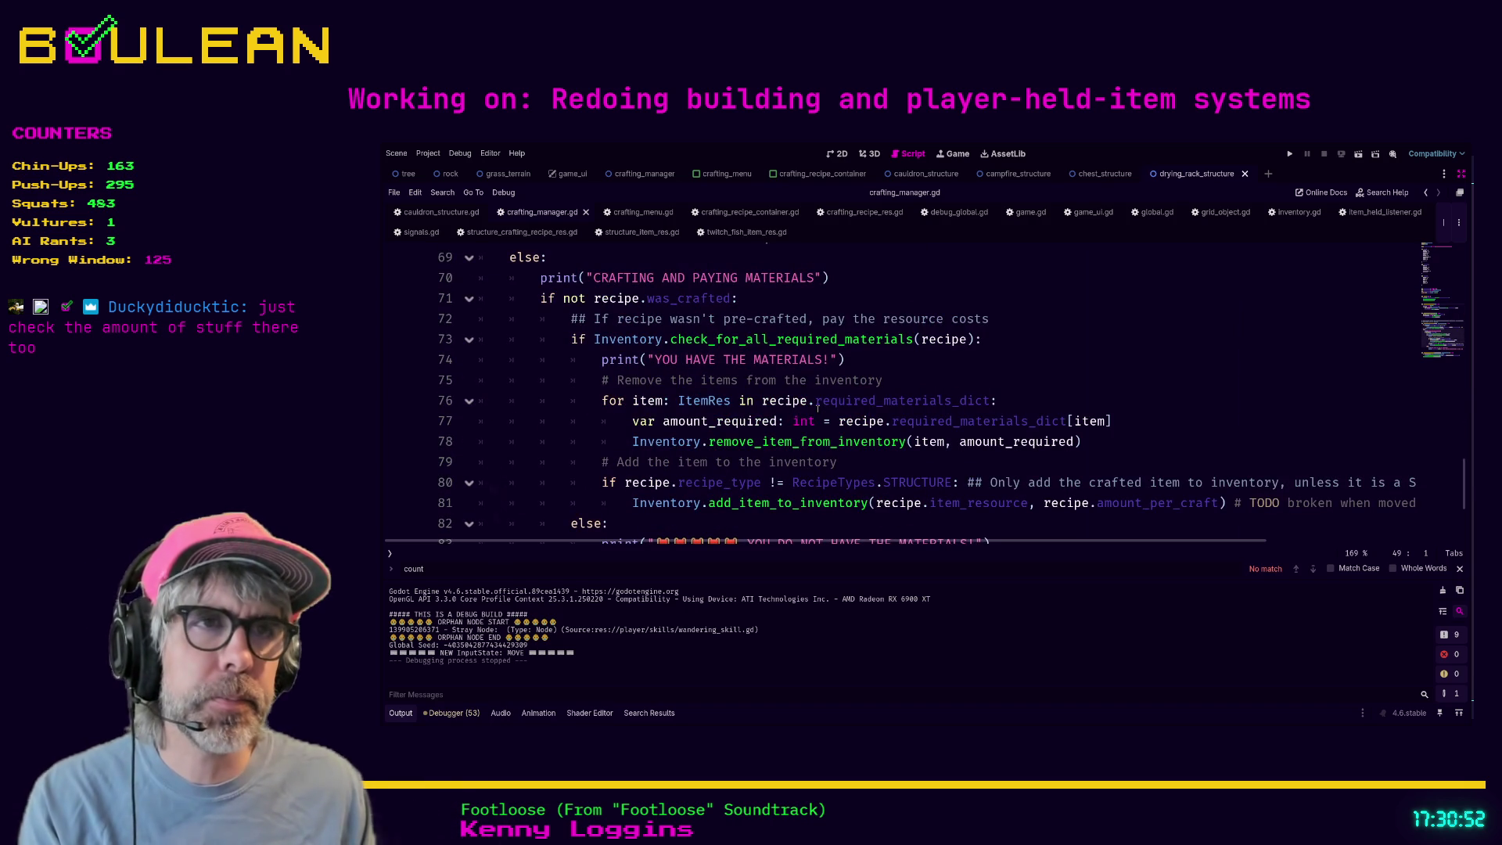
scroll(863, 402, "up", 6)
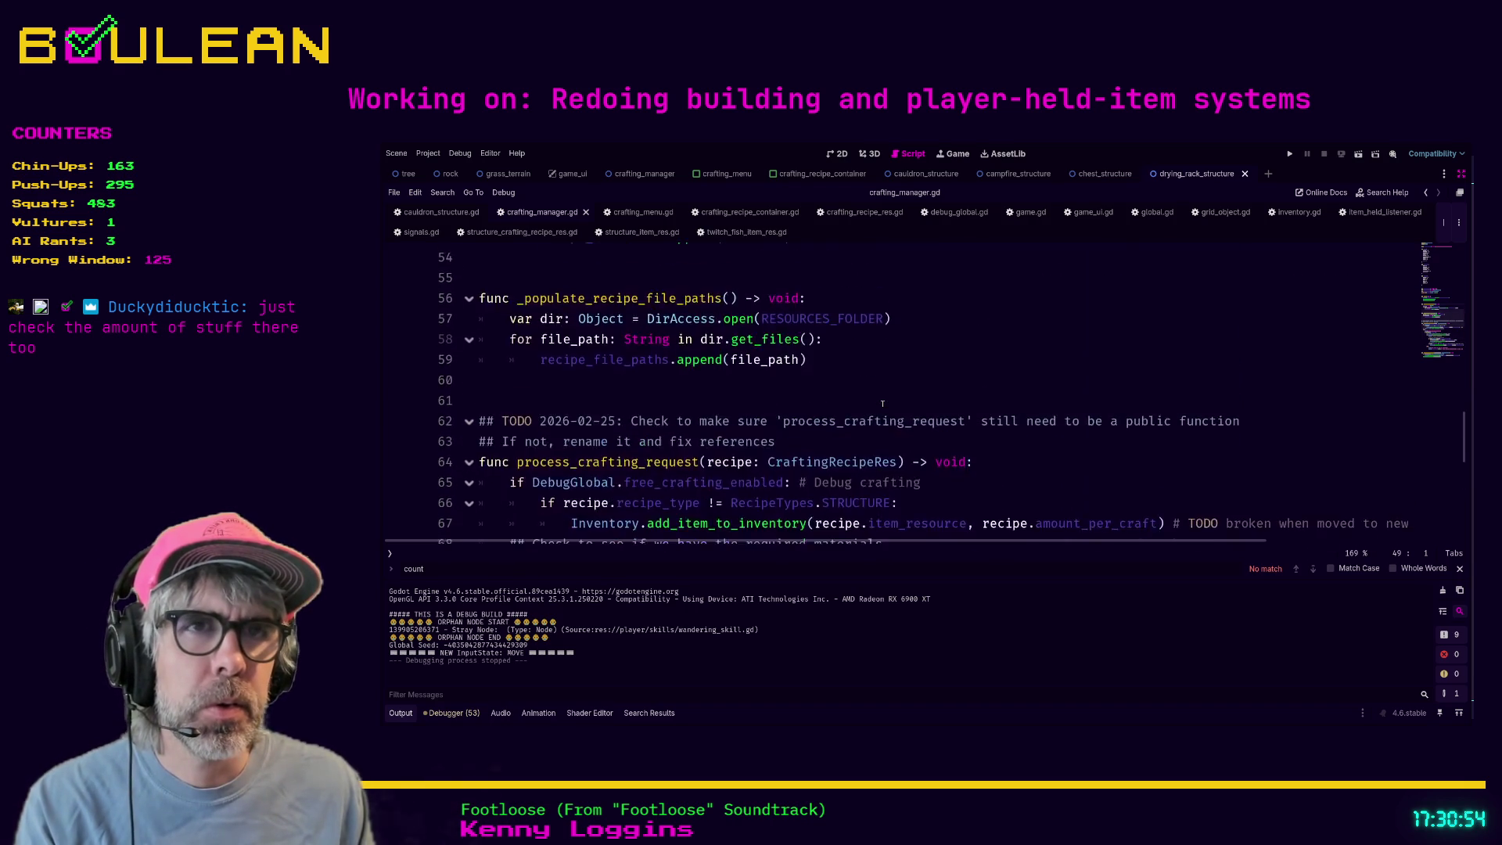
scroll(883, 401, "up", 6)
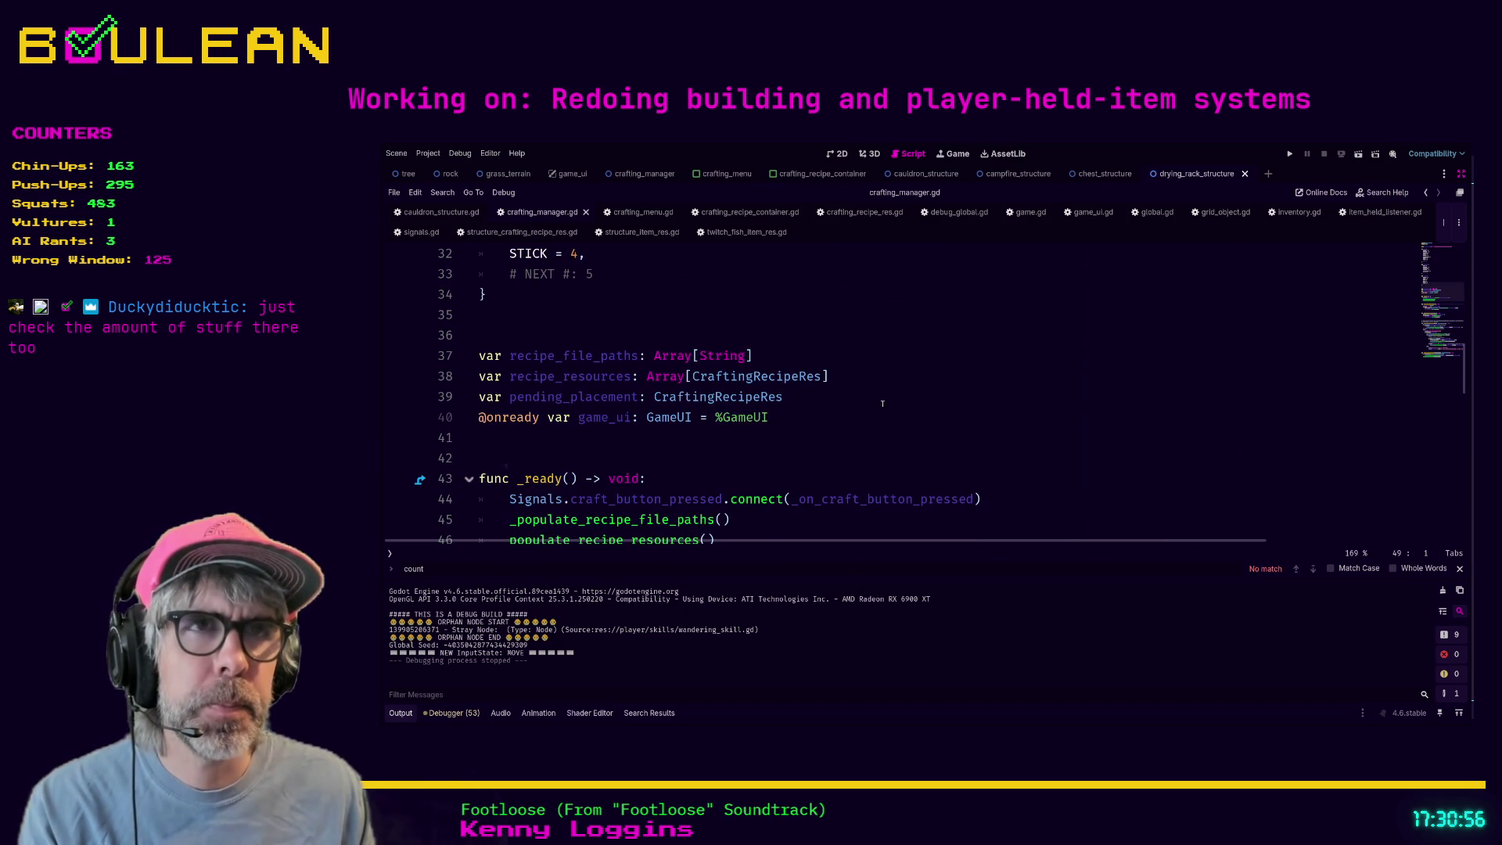
left_click(1023, 212)
left_click(865, 405)
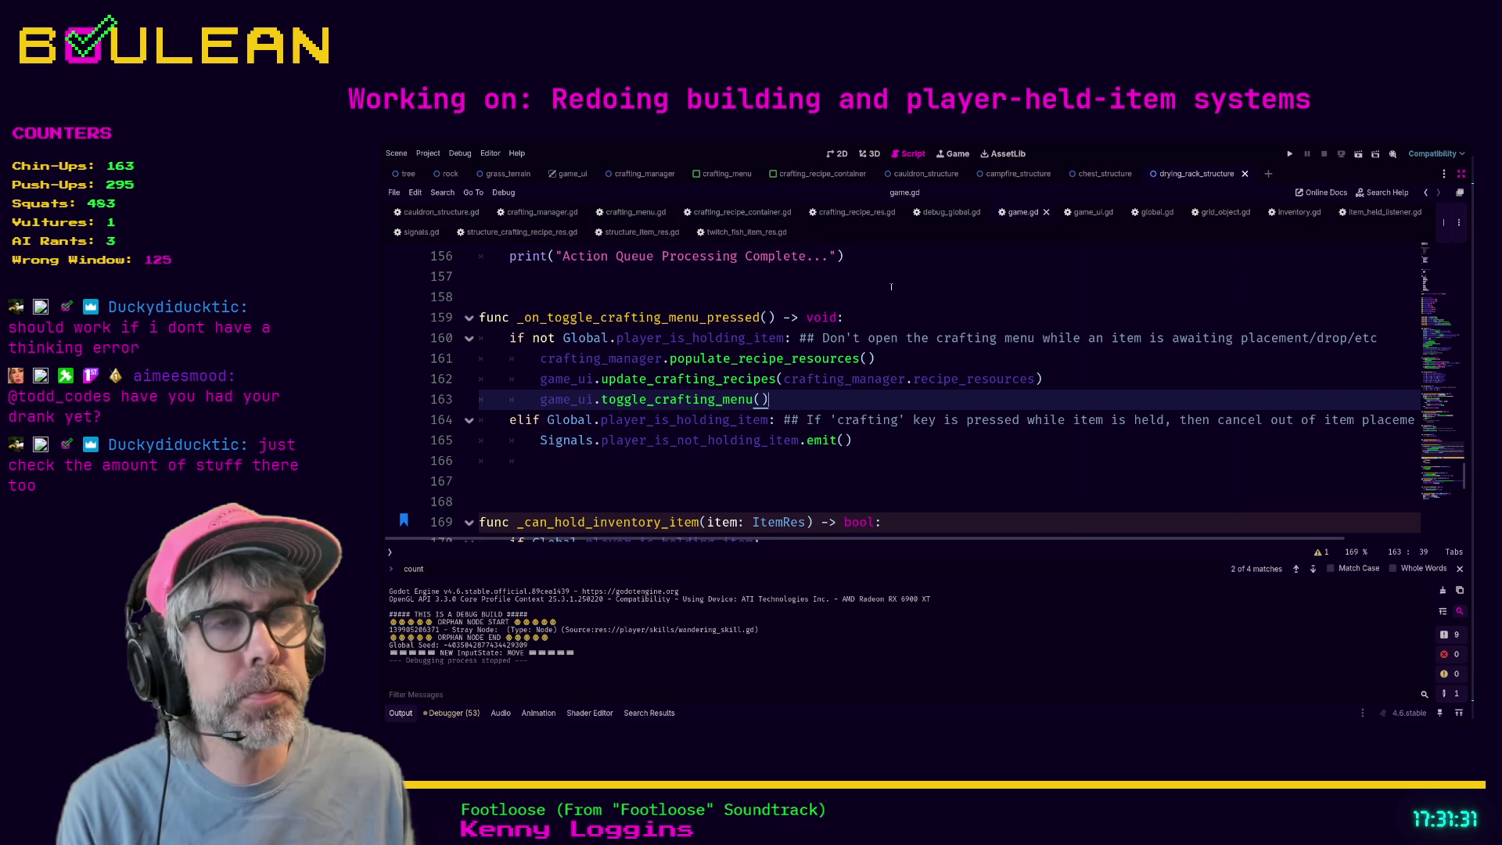
left_click(637, 217)
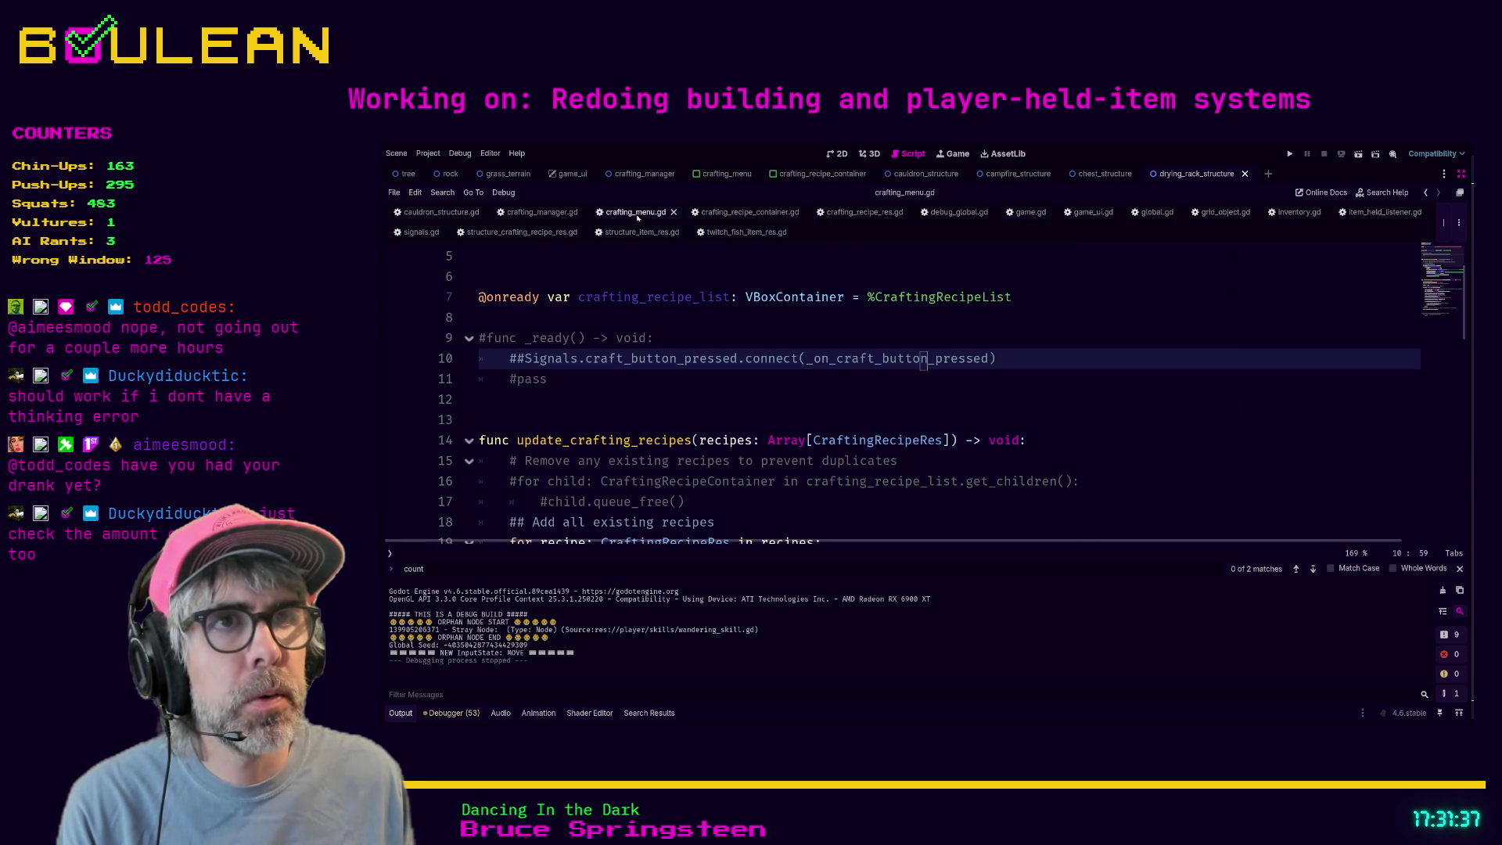
- Find on_craft across the project and follow _on_craft_button_pressed to process_crafting_request
left_click(698, 387)
key("ctrl+k")
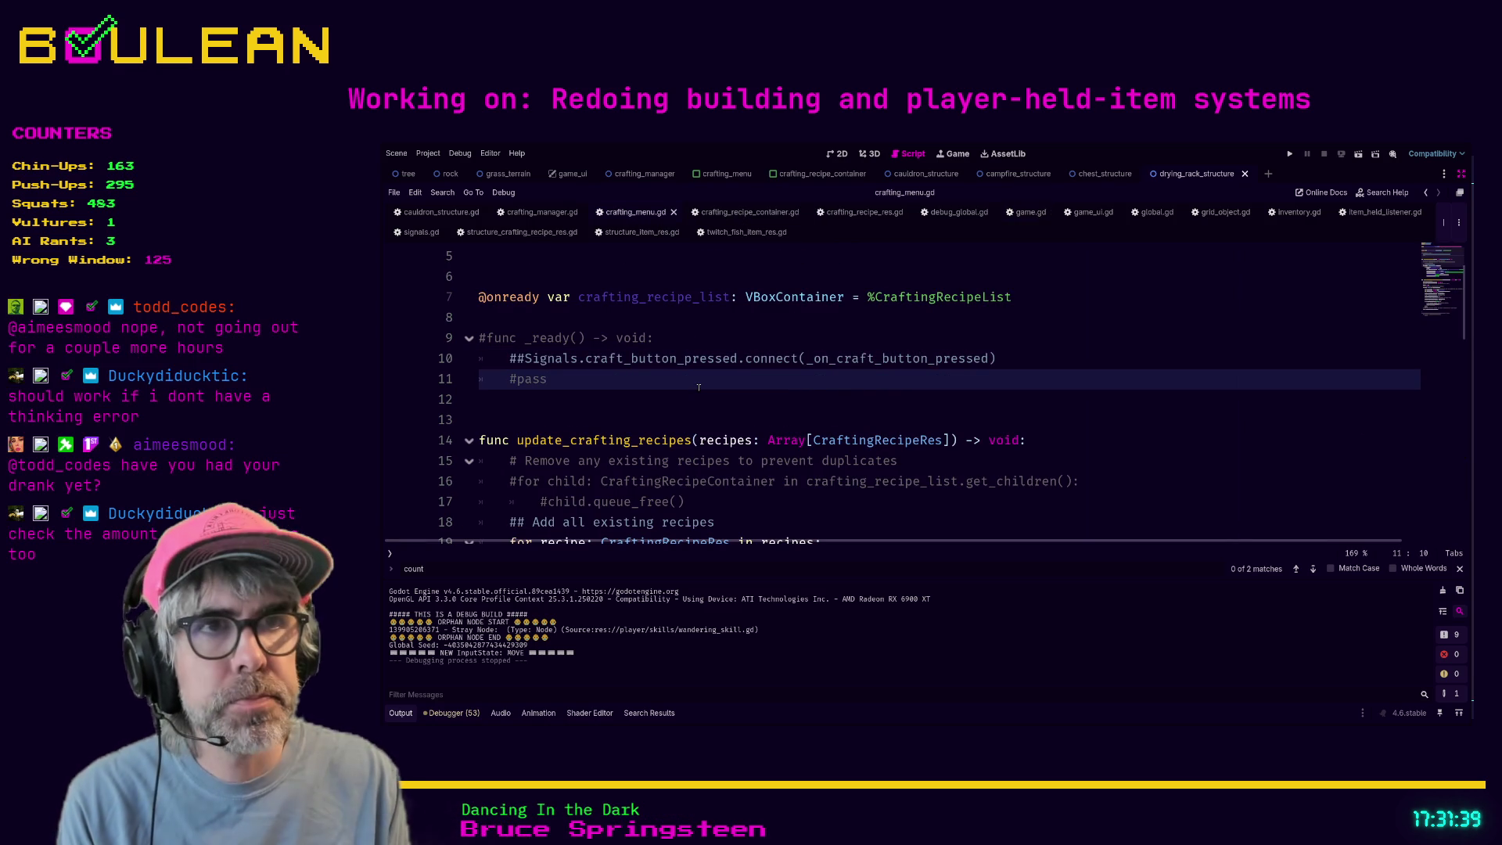
key("ctrl+shift+f")
key("Return")
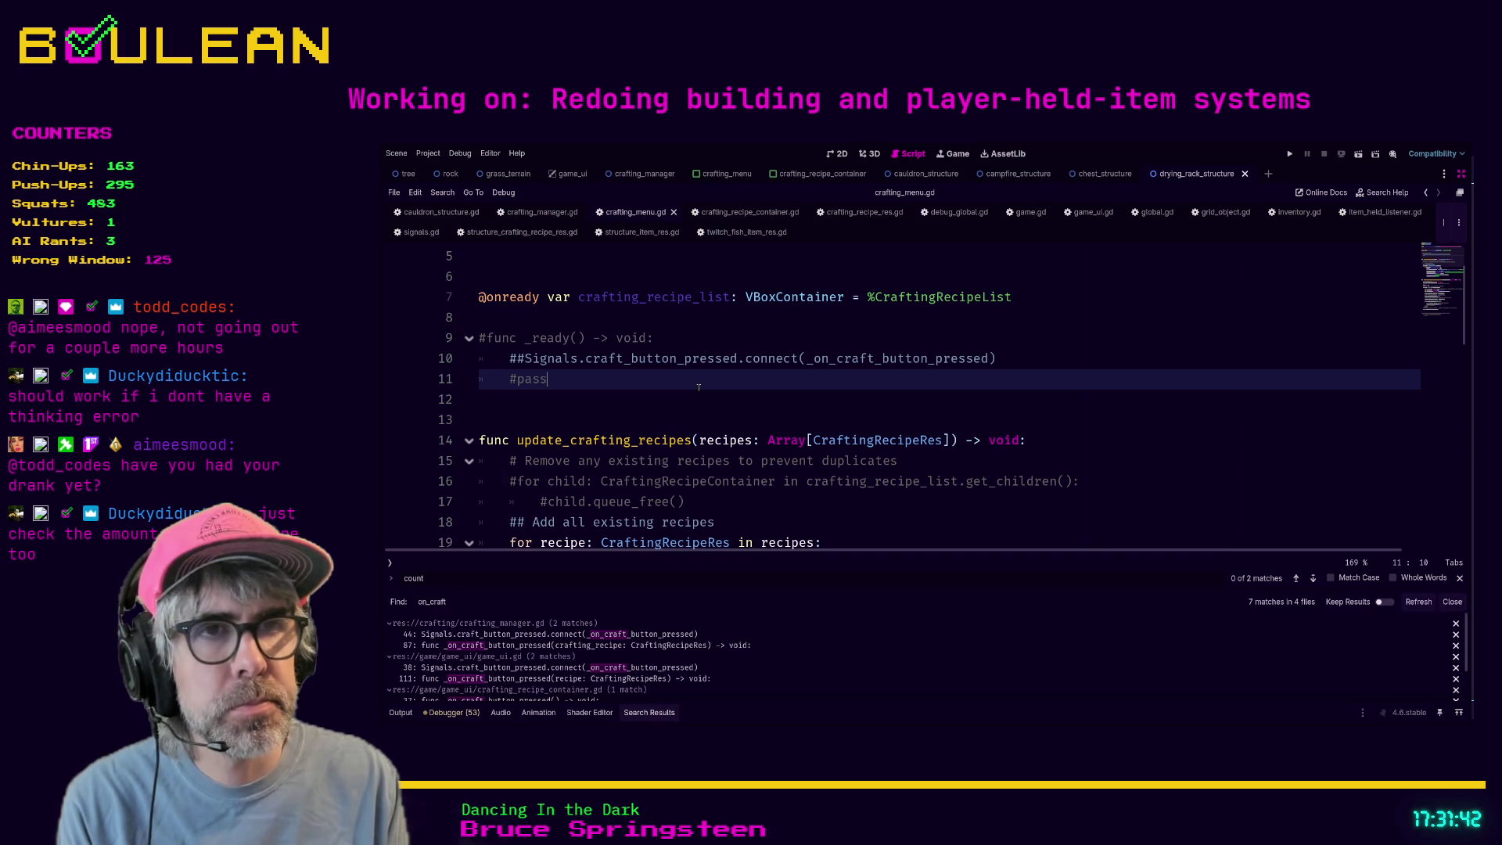
key("Down")
key("Down")
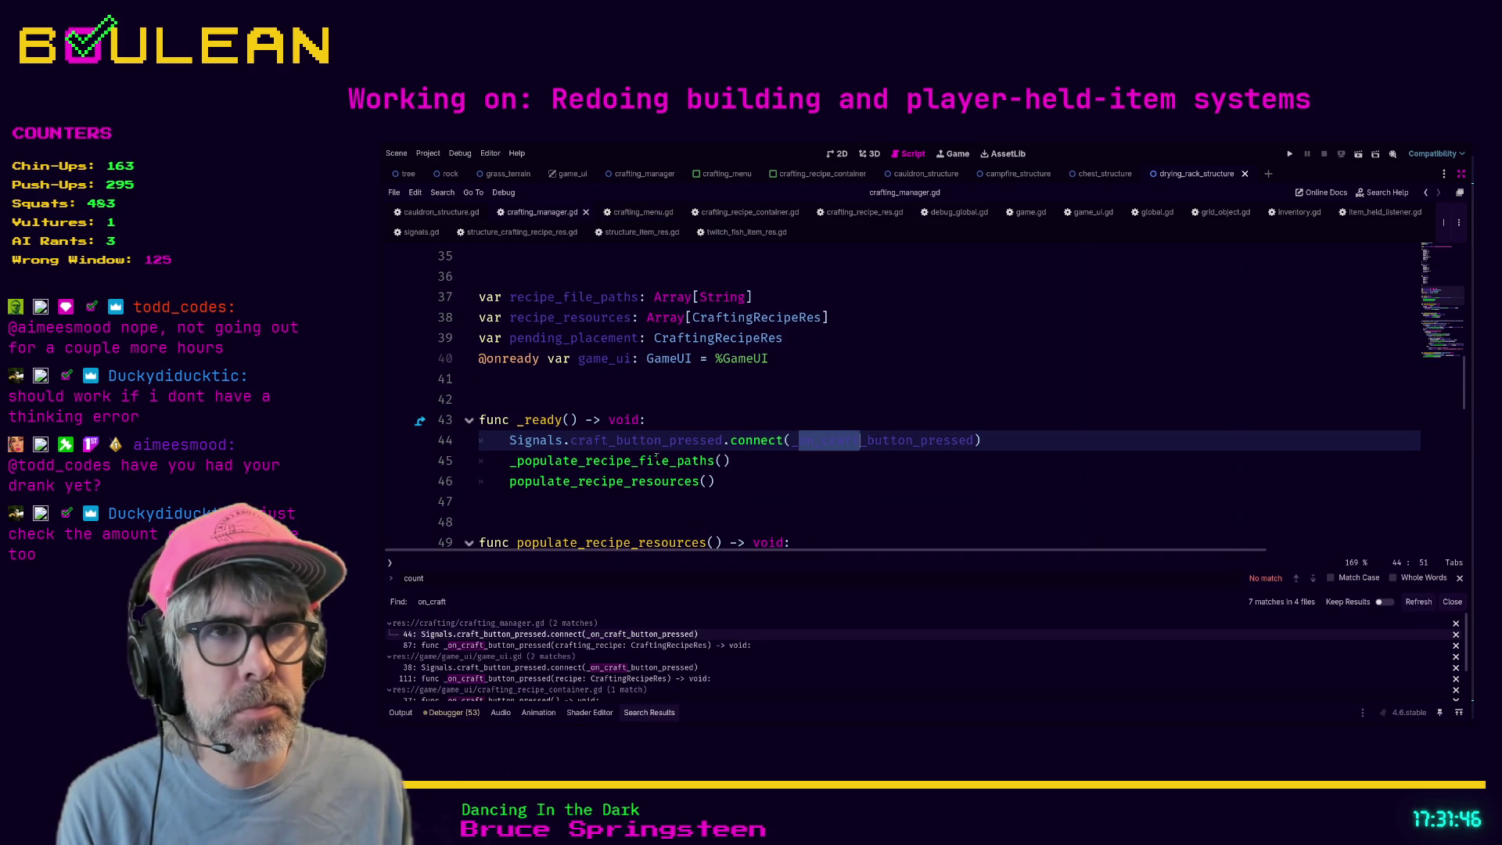
left_click(819, 487)
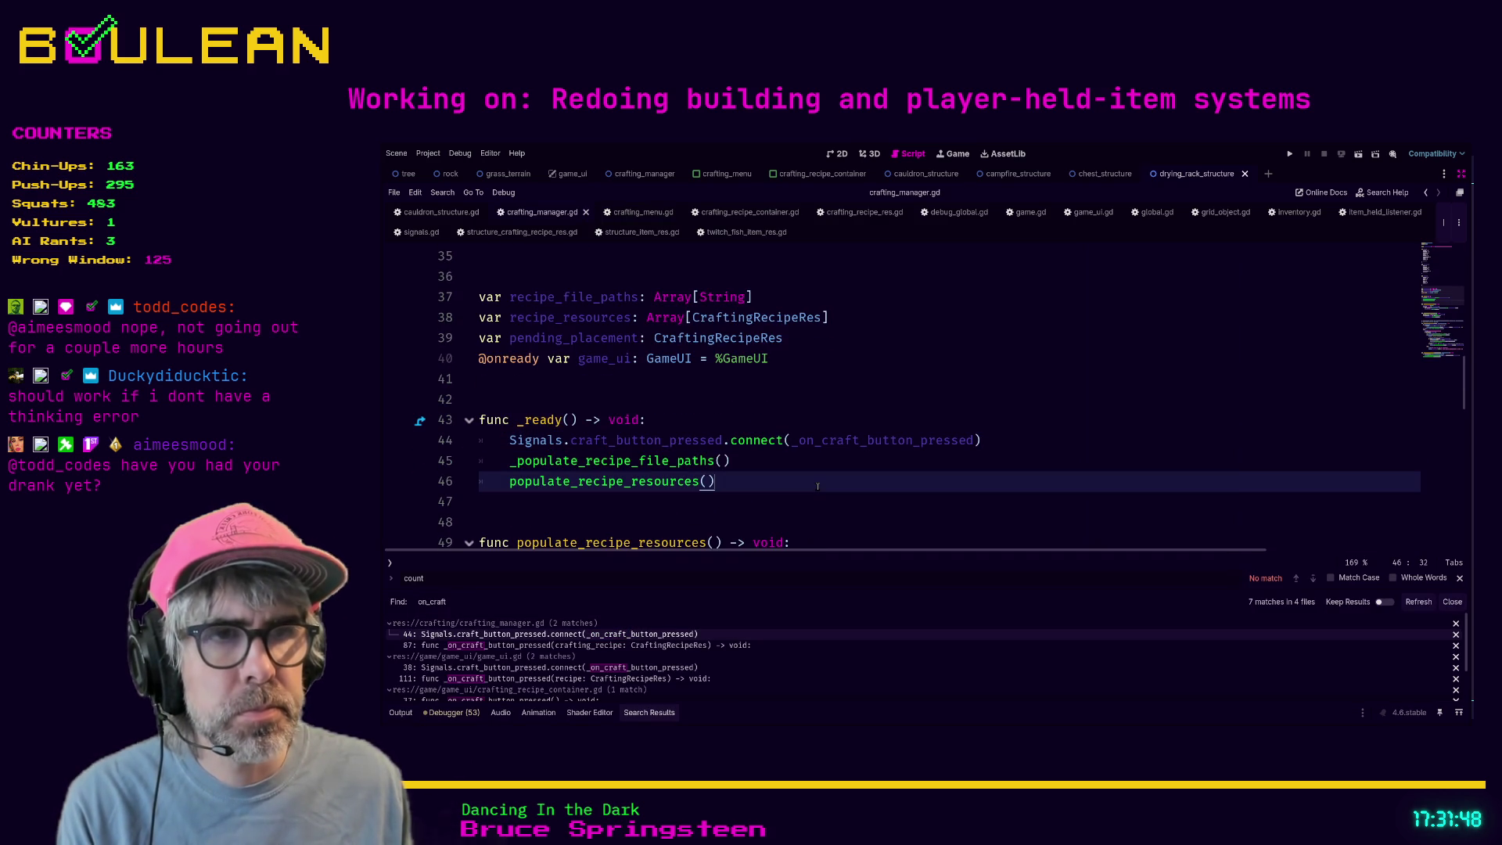
left_click(859, 441, "ctrl")
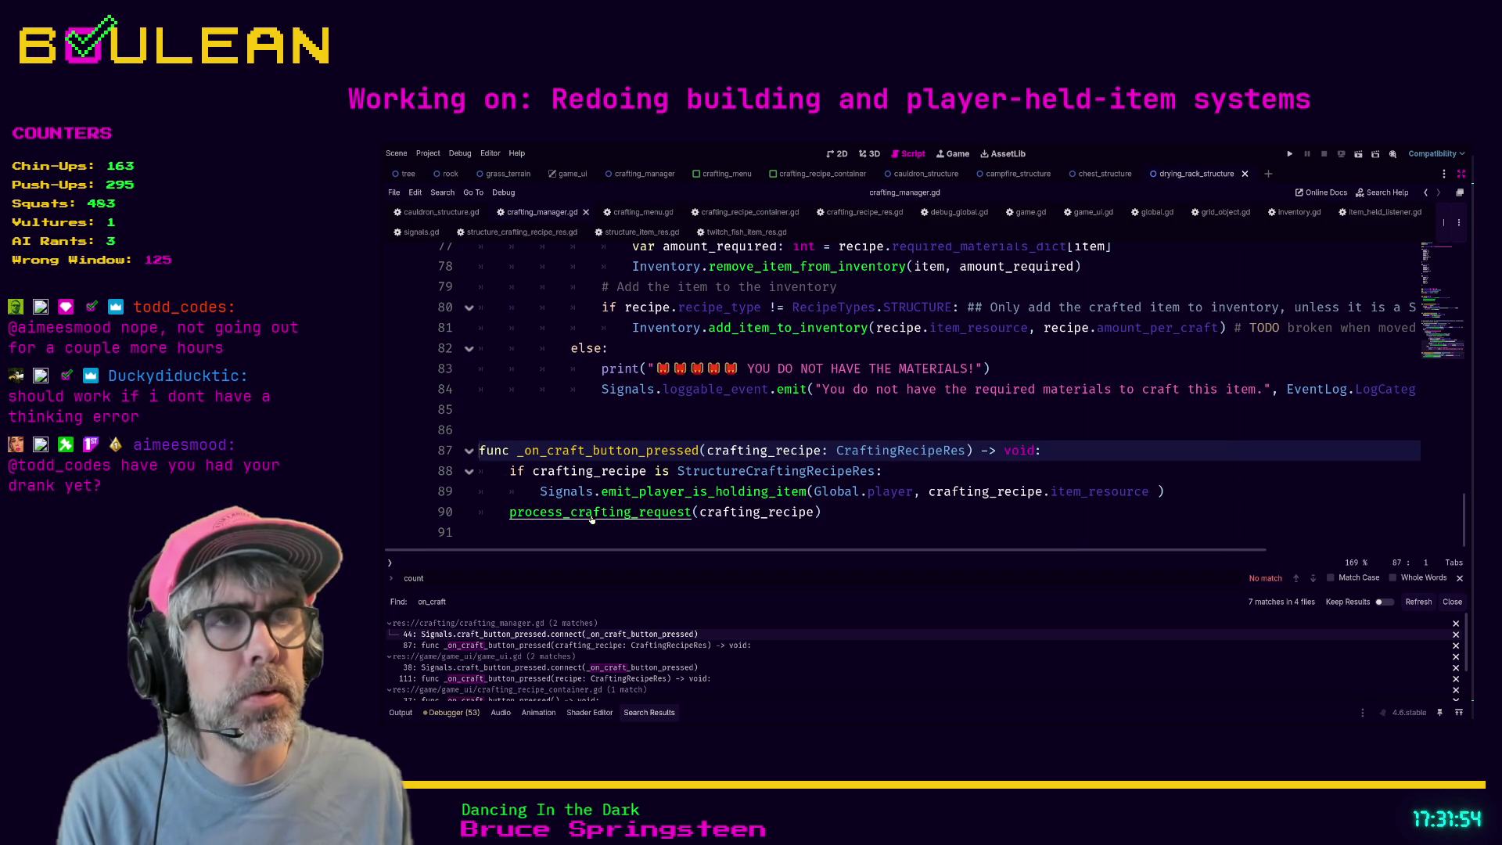
left_click(592, 519, "ctrl")
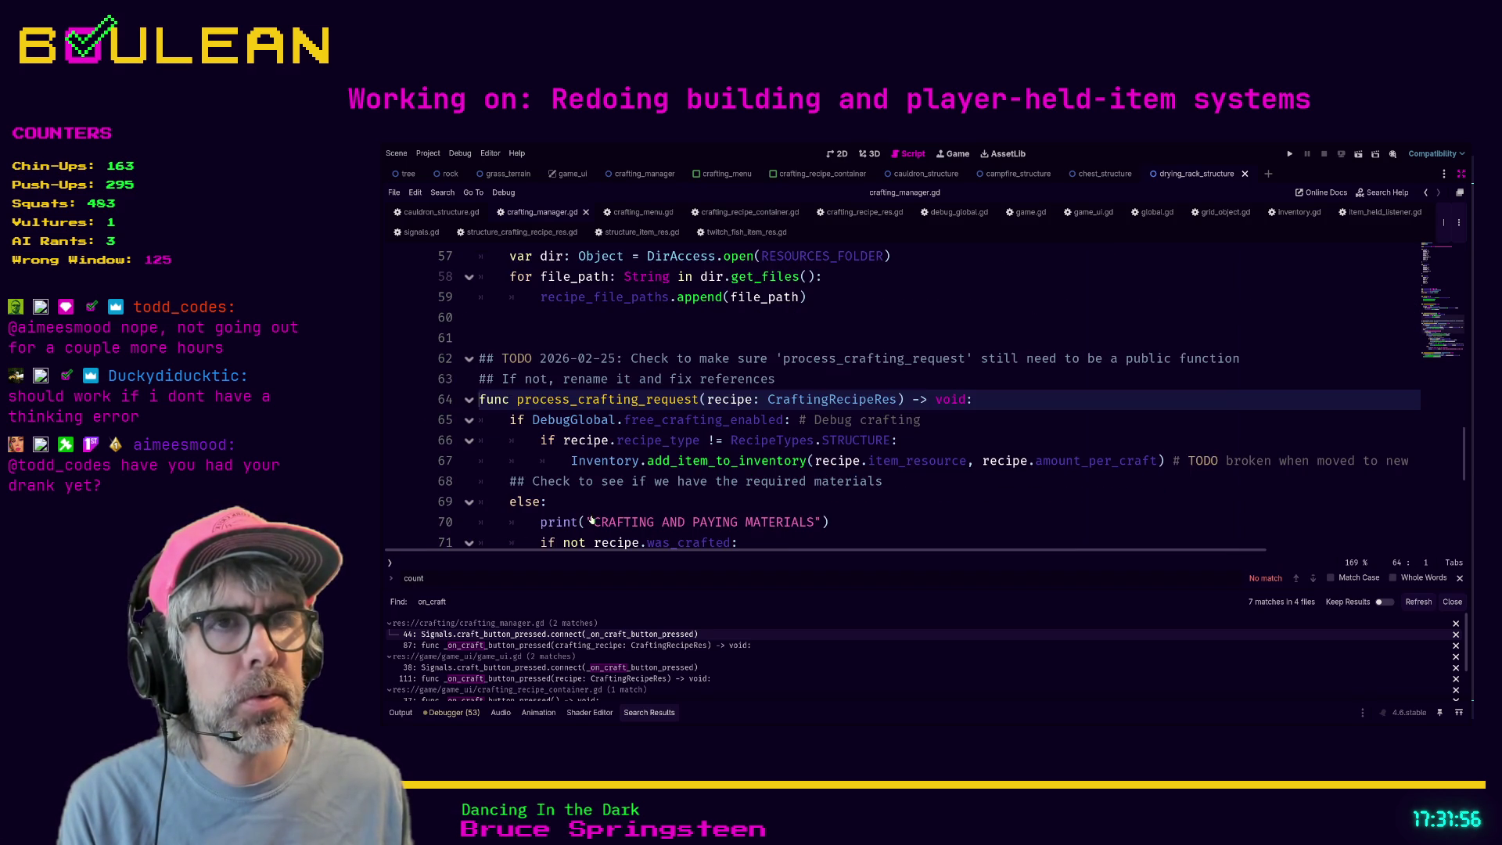
- Read process_crafting_request's branches down to the material check on line 73
left_click(933, 503)
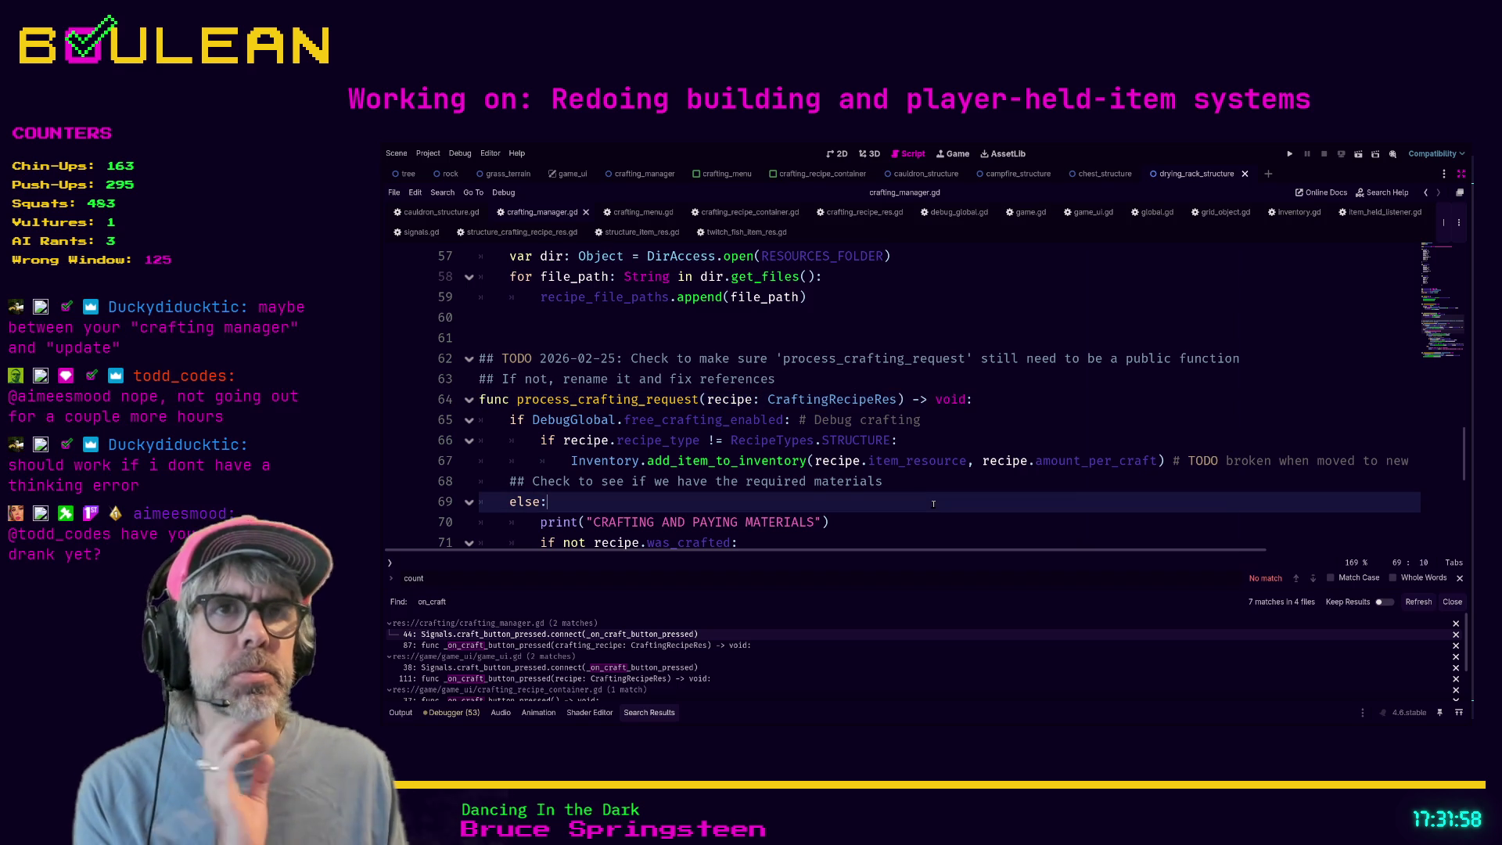
scroll(930, 505, "down", 2)
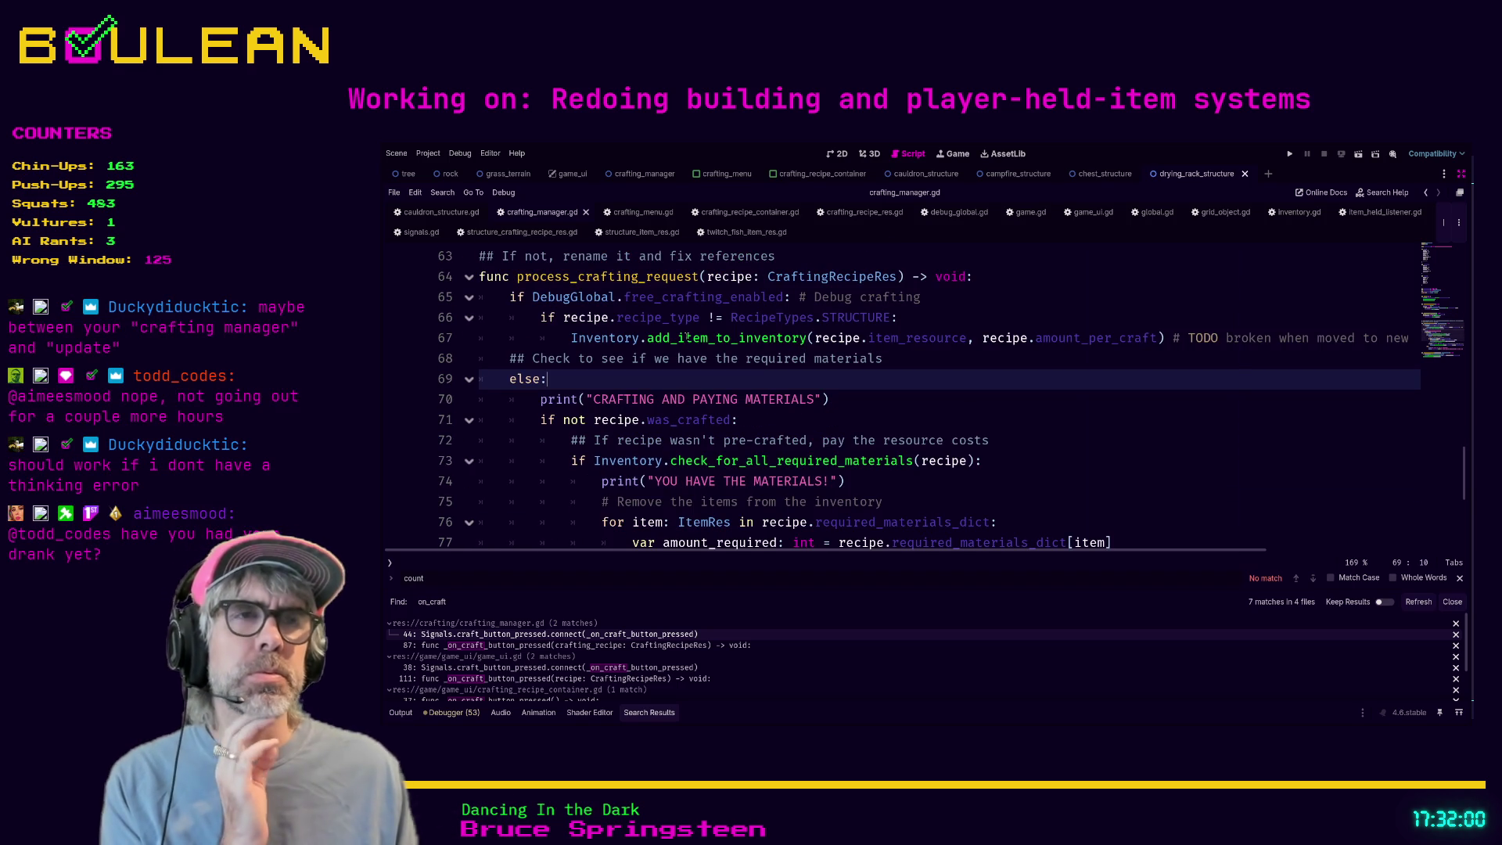
scroll(638, 381, "down", 1)
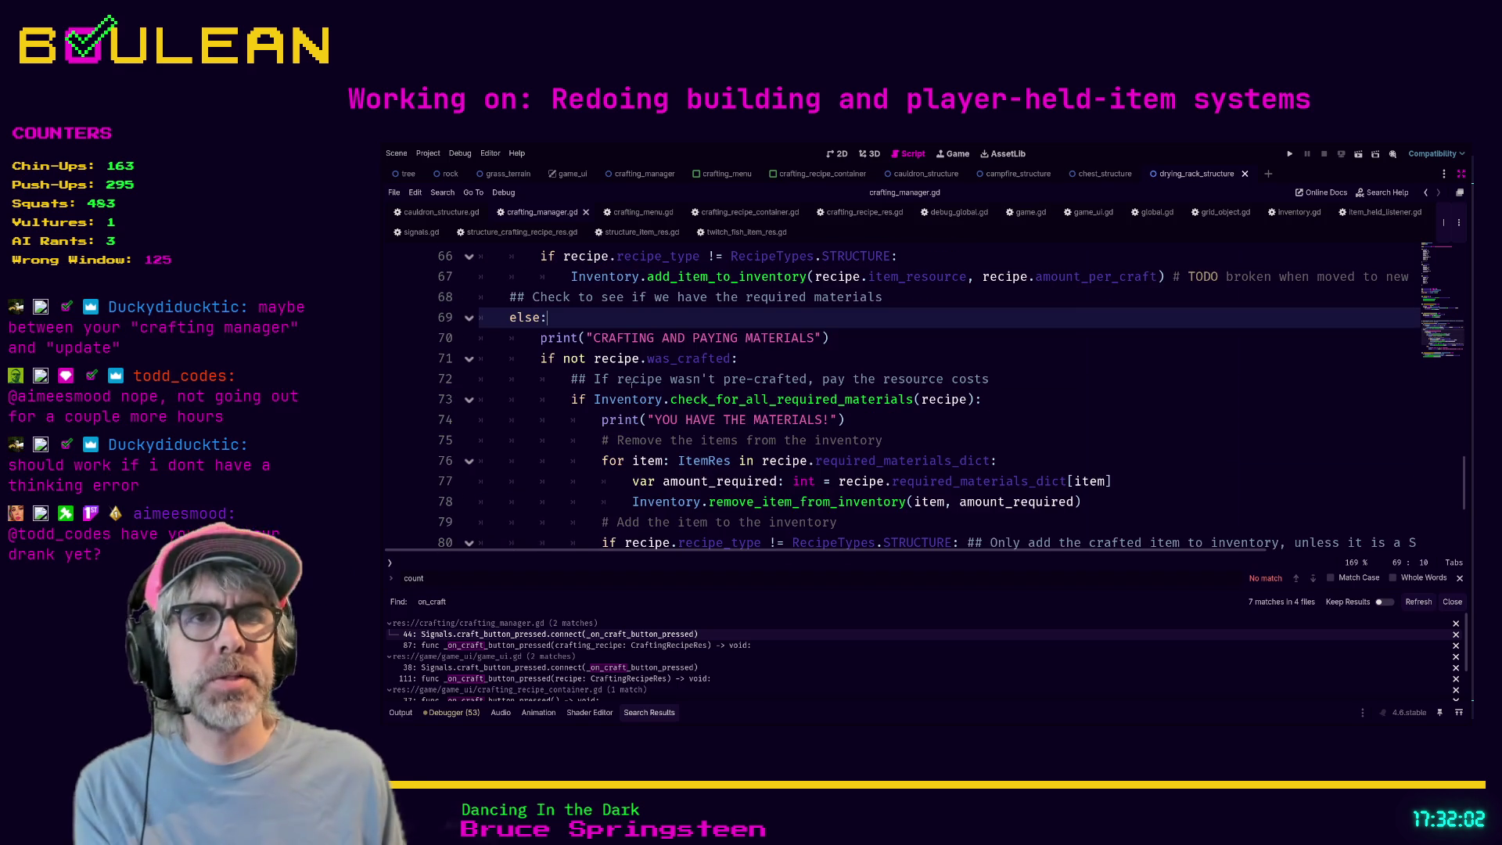
left_click(810, 357)
scroll(720, 376, "down", 1)
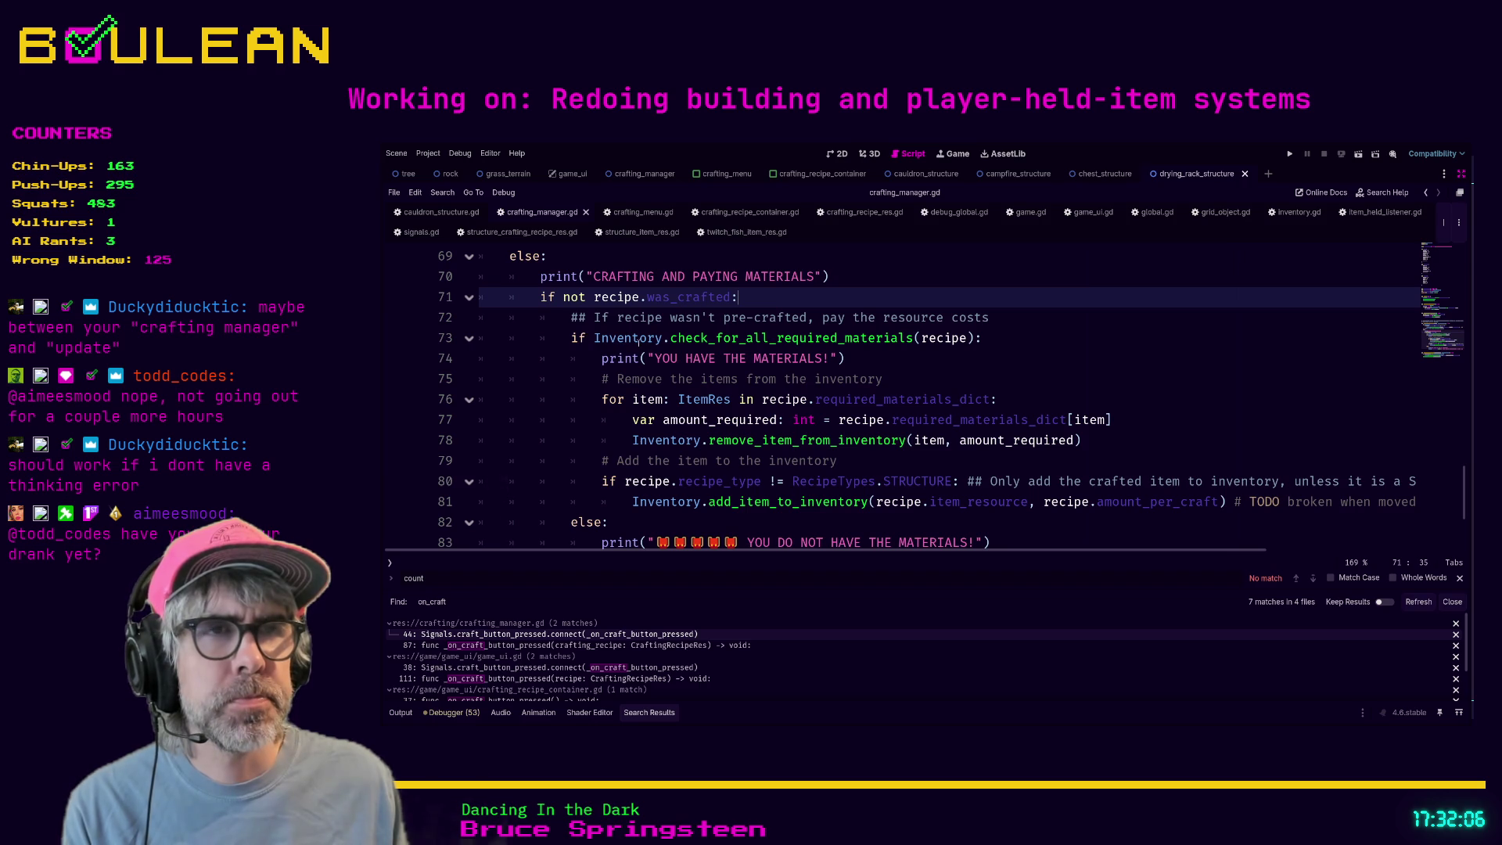
left_click_drag(571, 338, 1015, 343)
left_click(1016, 343)
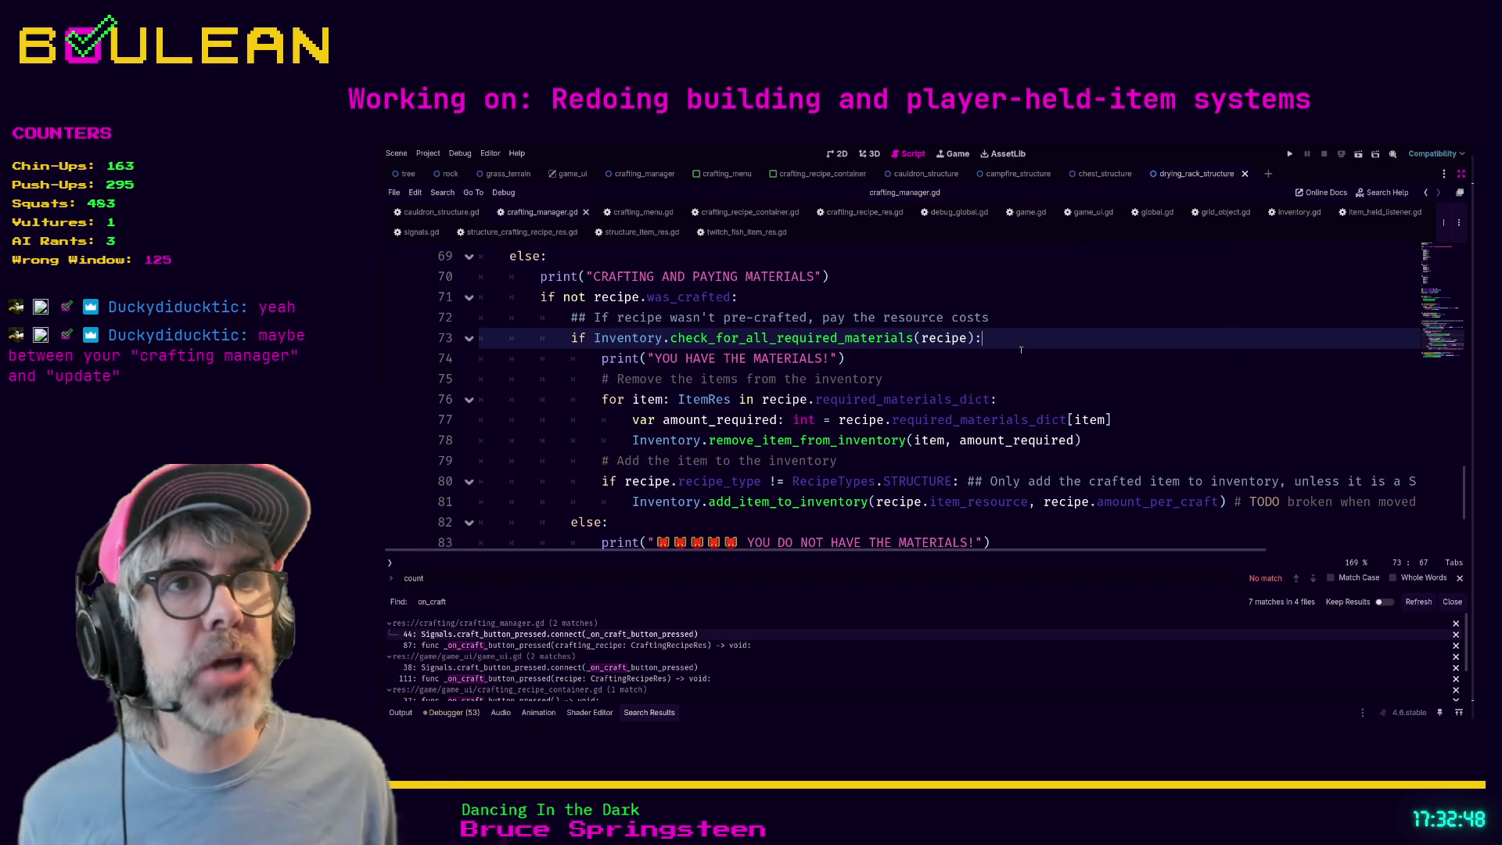
- Copy the material check line 73 from process_crafting_request
mouse_move(1019, 342)
left_mouse_down()
mouse_move(822, 361)
mouse_move(498, 342)
left_mouse_up()
mouse_move(632, 440)
left_mouse_down()
mouse_move(1095, 423)
mouse_move(1141, 446)
left_mouse_up()
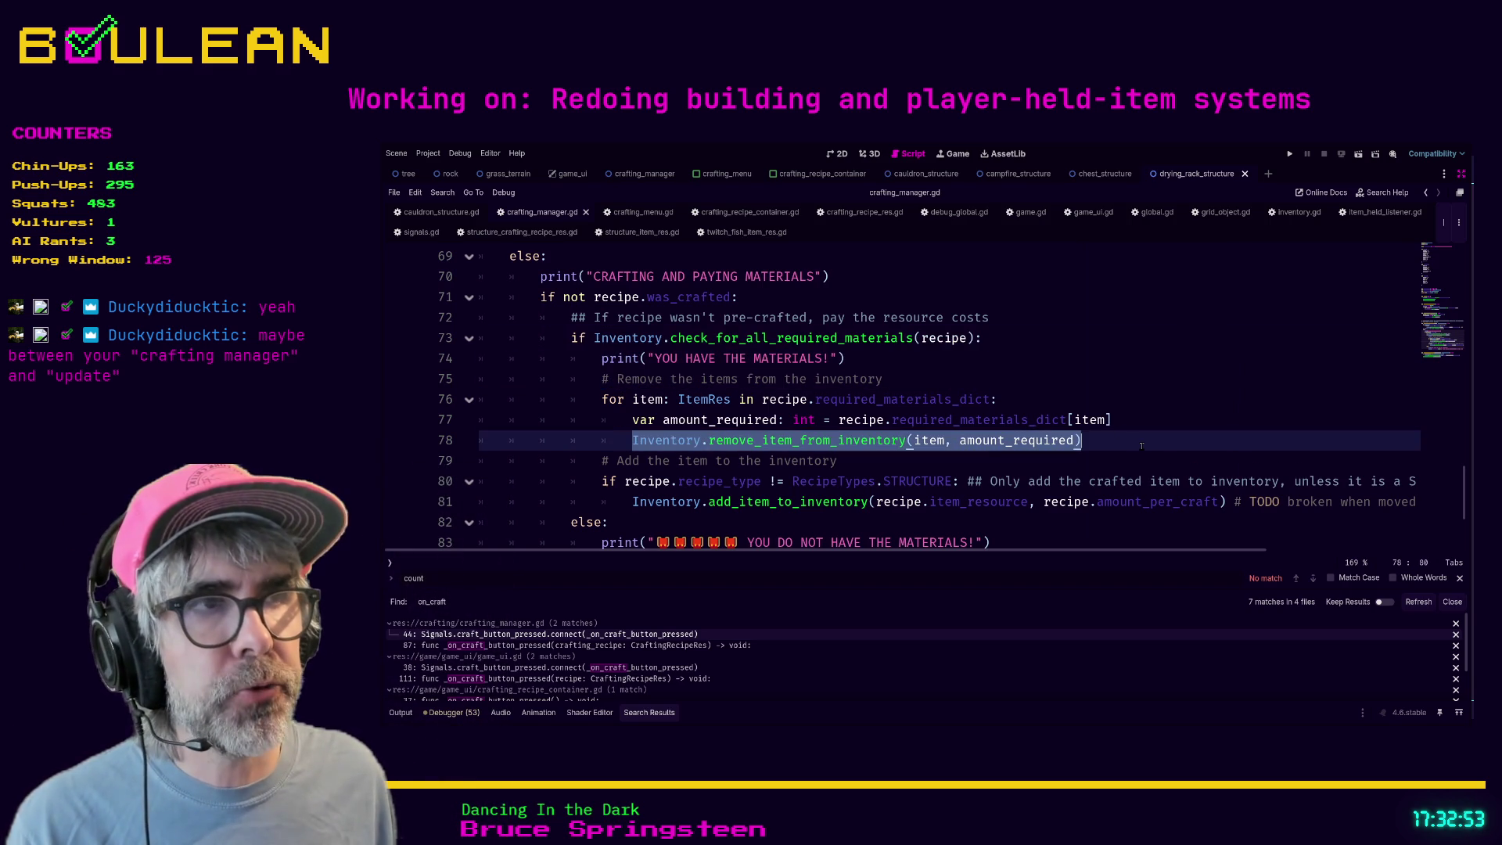
left_click(885, 514)
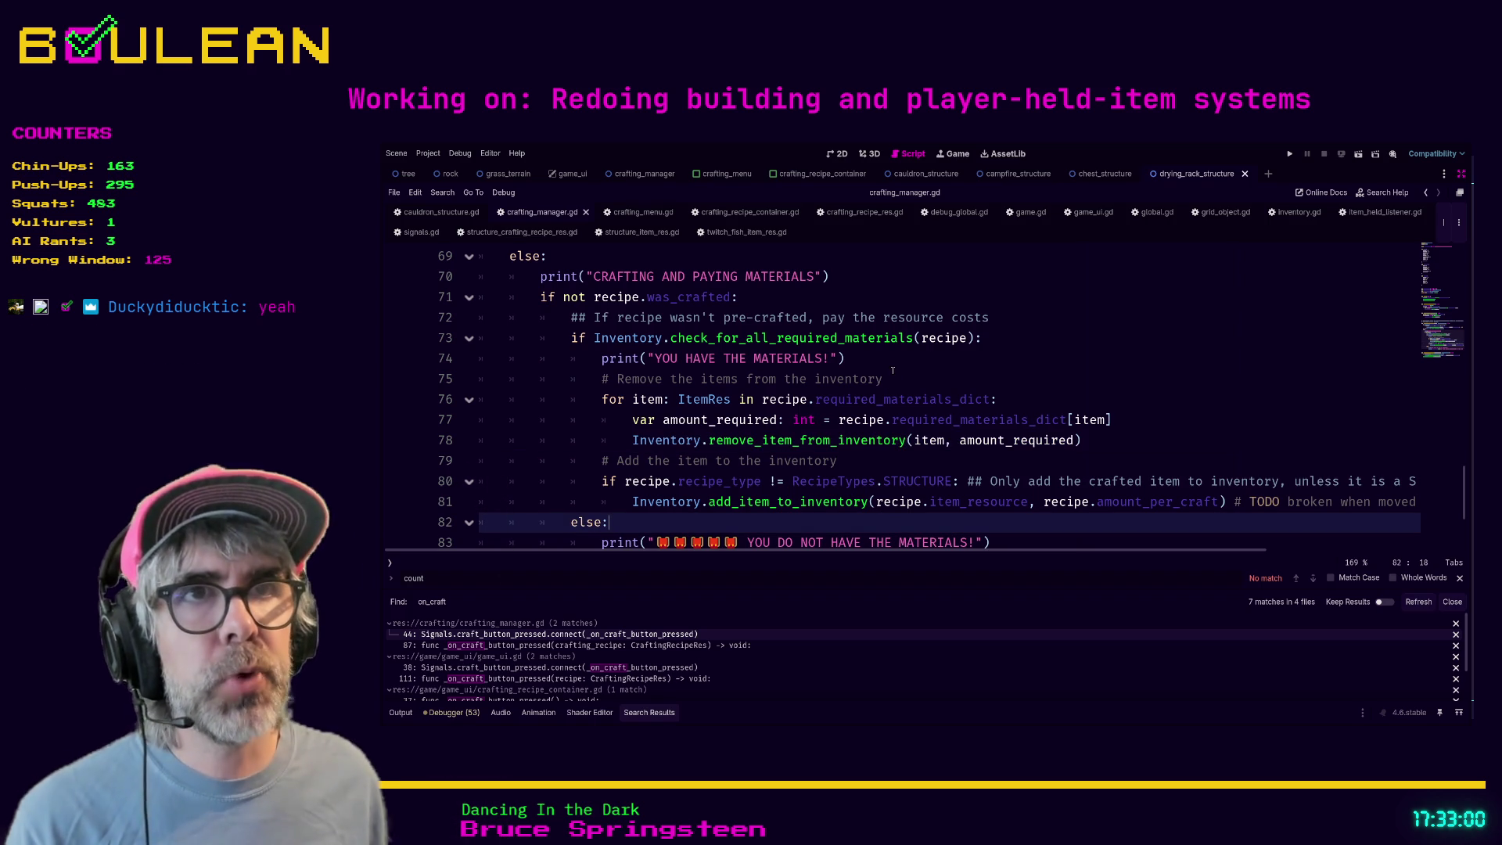
left_click_drag(998, 339, 463, 339)
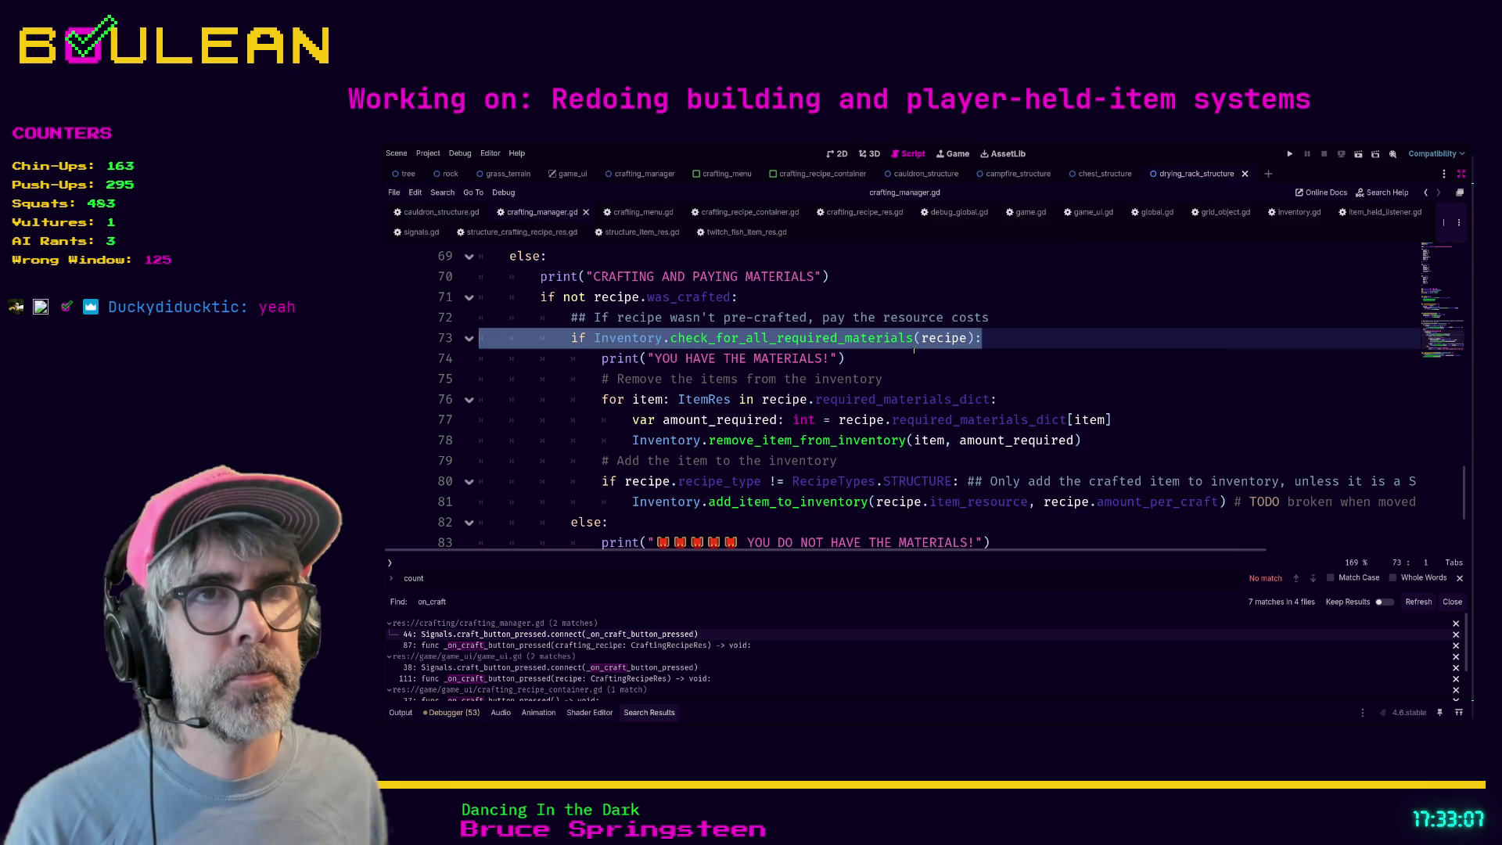
key("ctrl")
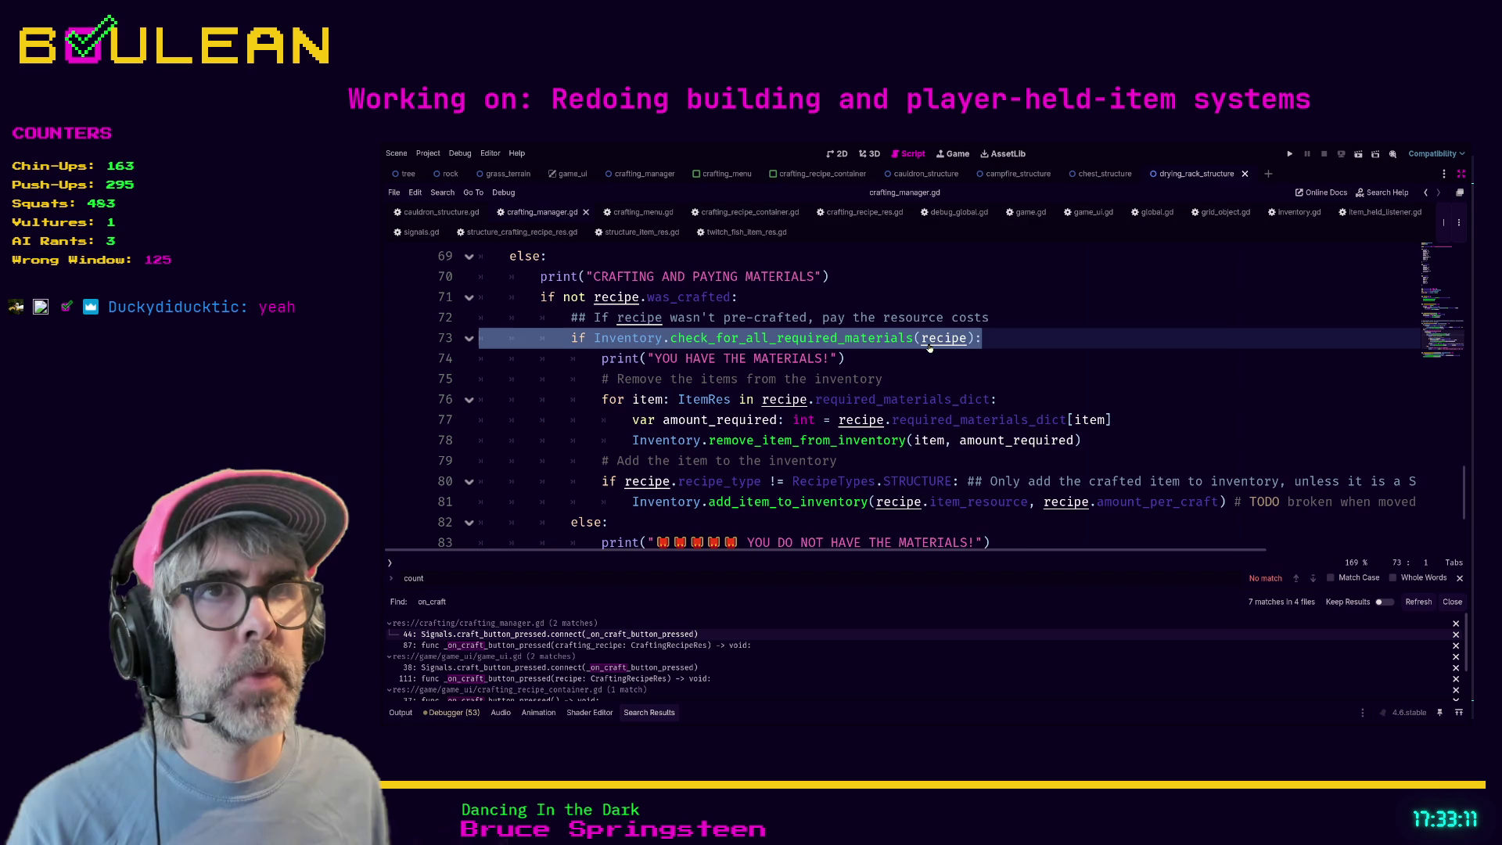
scroll(929, 347, "up", 5)
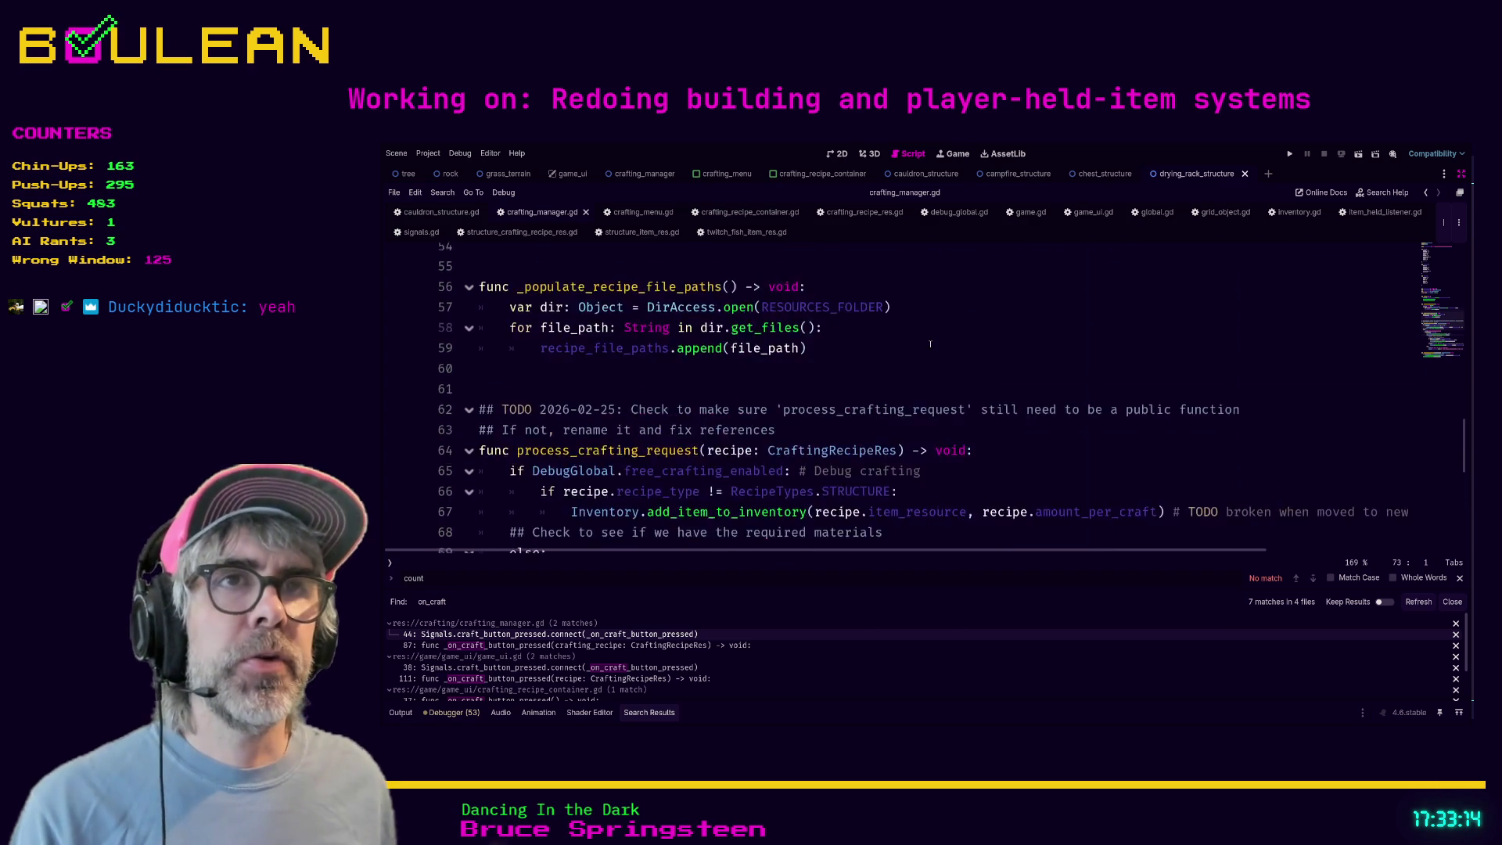
scroll(930, 344, "up", 4)
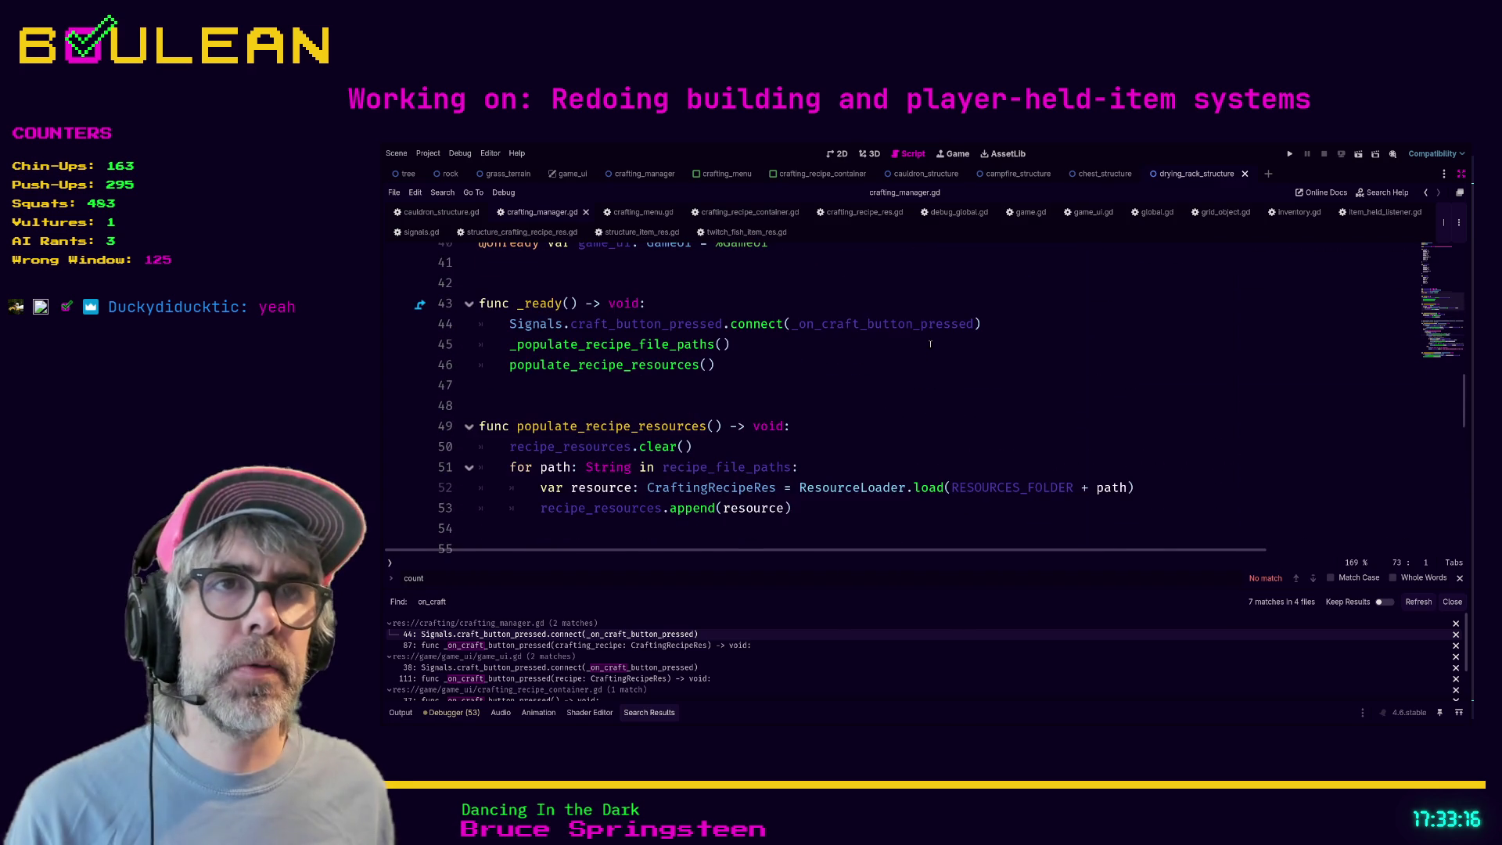
scroll(930, 345, "up", 6)
scroll(923, 343, "down", 10)
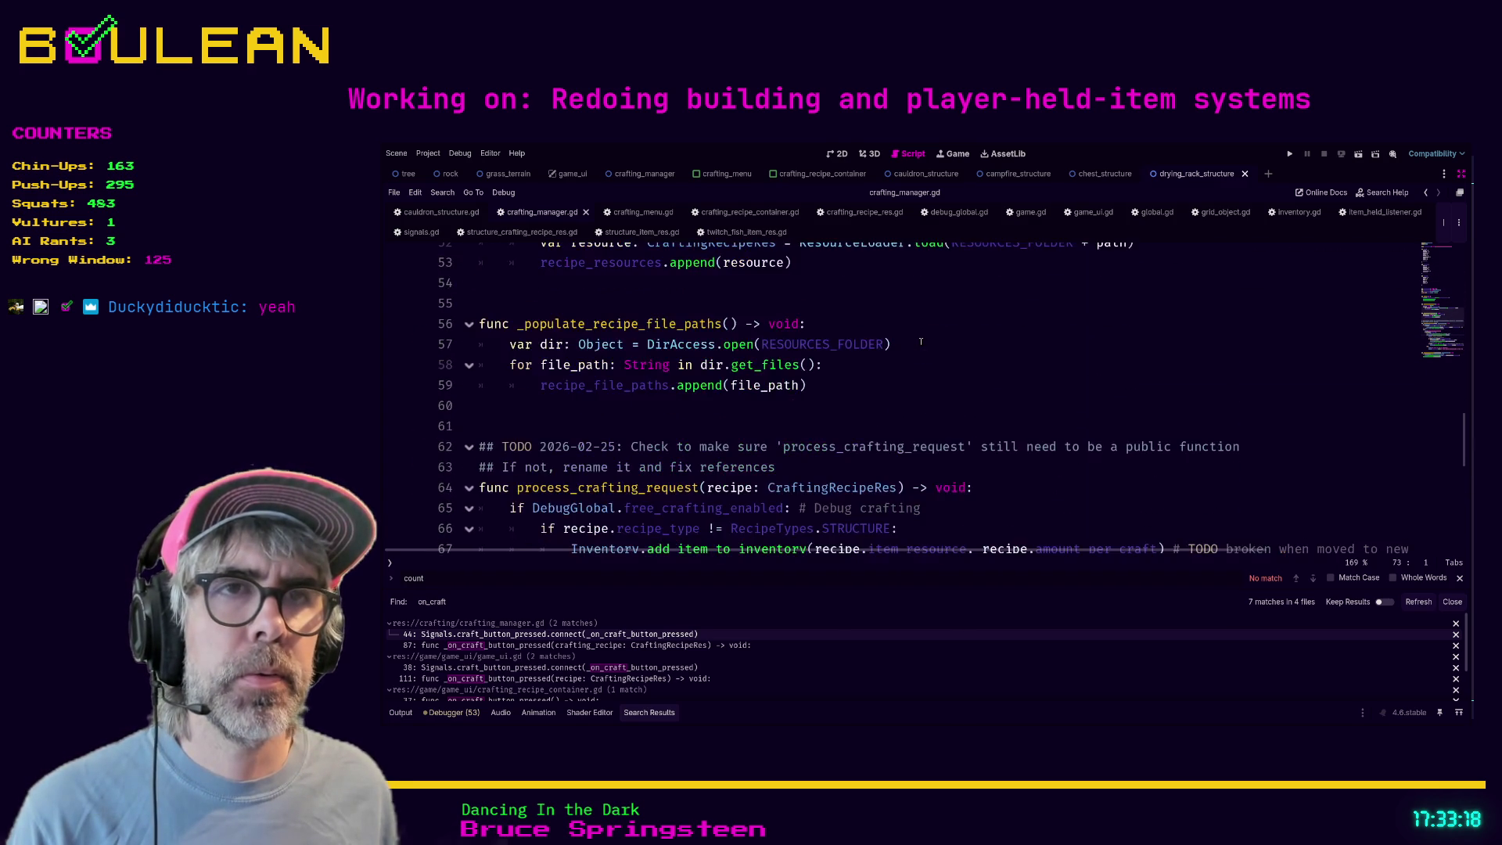
left_click(921, 342)
- Search crafting_manager.gd for 'update'
key("ctrl+f")
type("update")
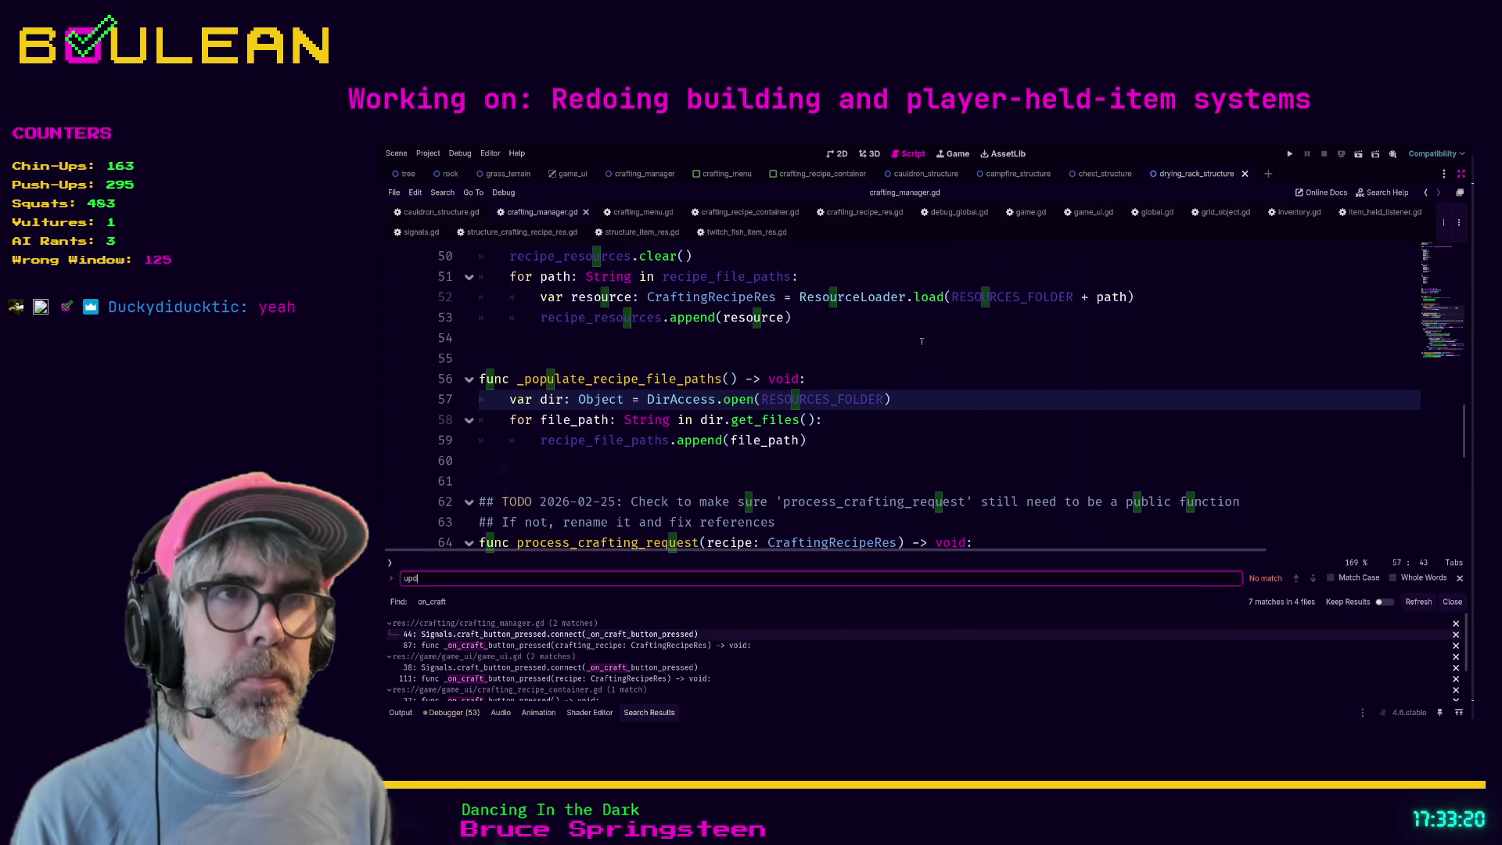
left_click(973, 401)
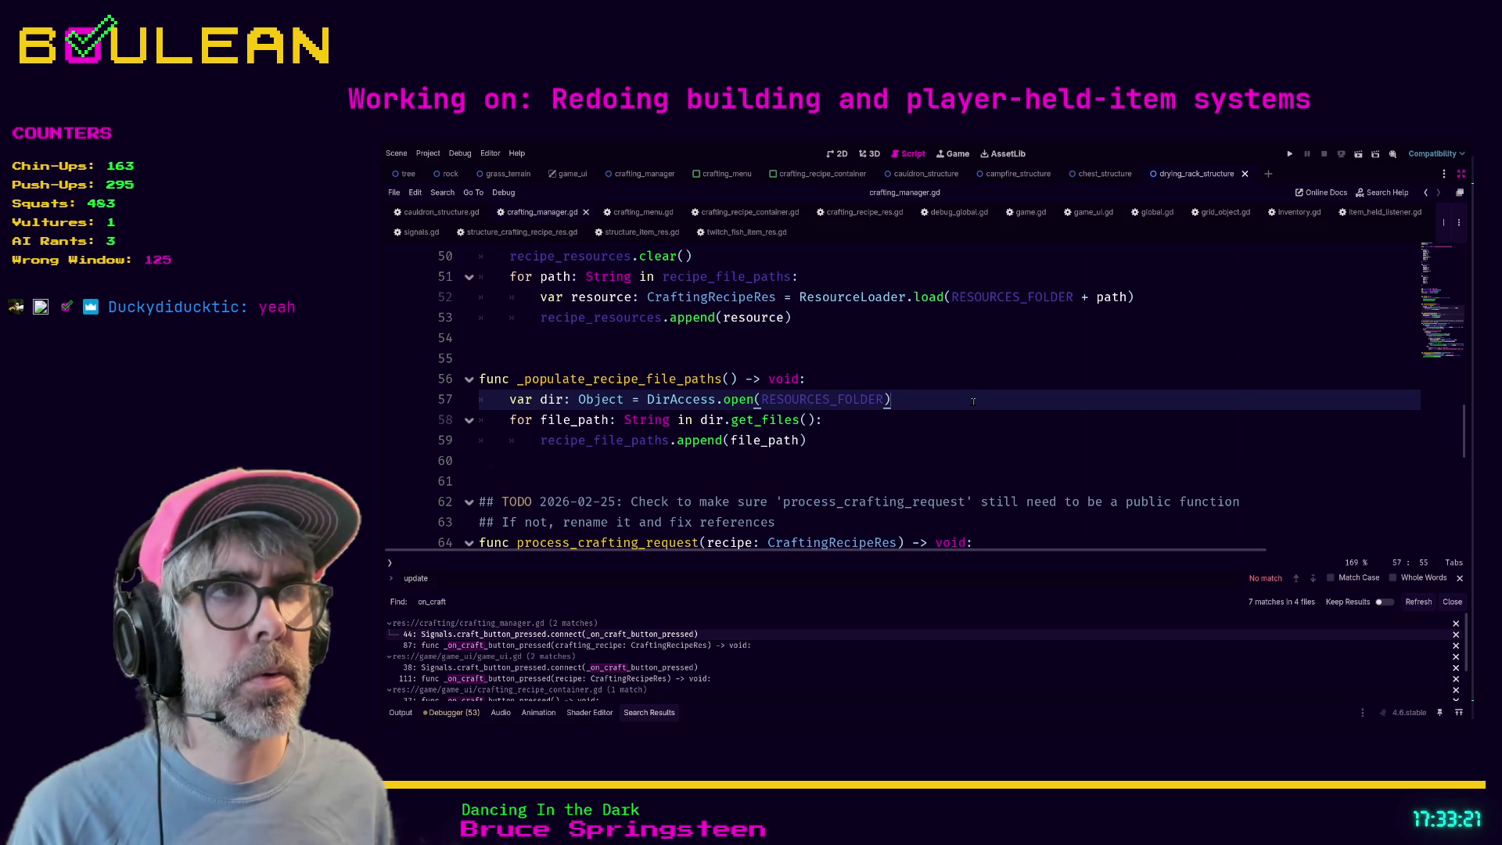
left_click(1094, 467)
key("ctrl+f")
type("update")
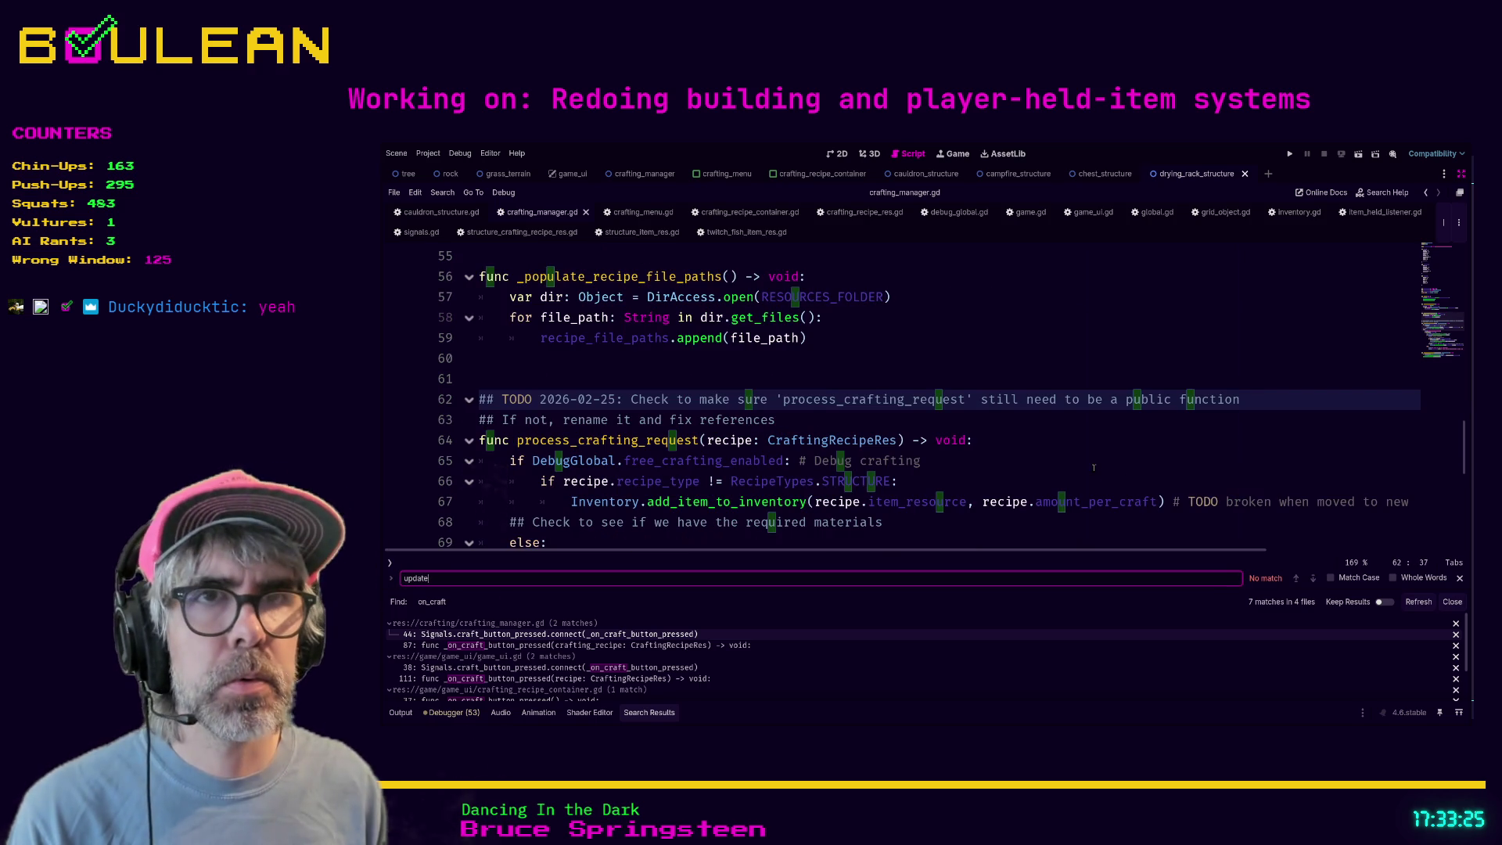
- Paste the material check after line 18 of crafting_menu.gd, then delete the leftover if line
left_click(649, 222)
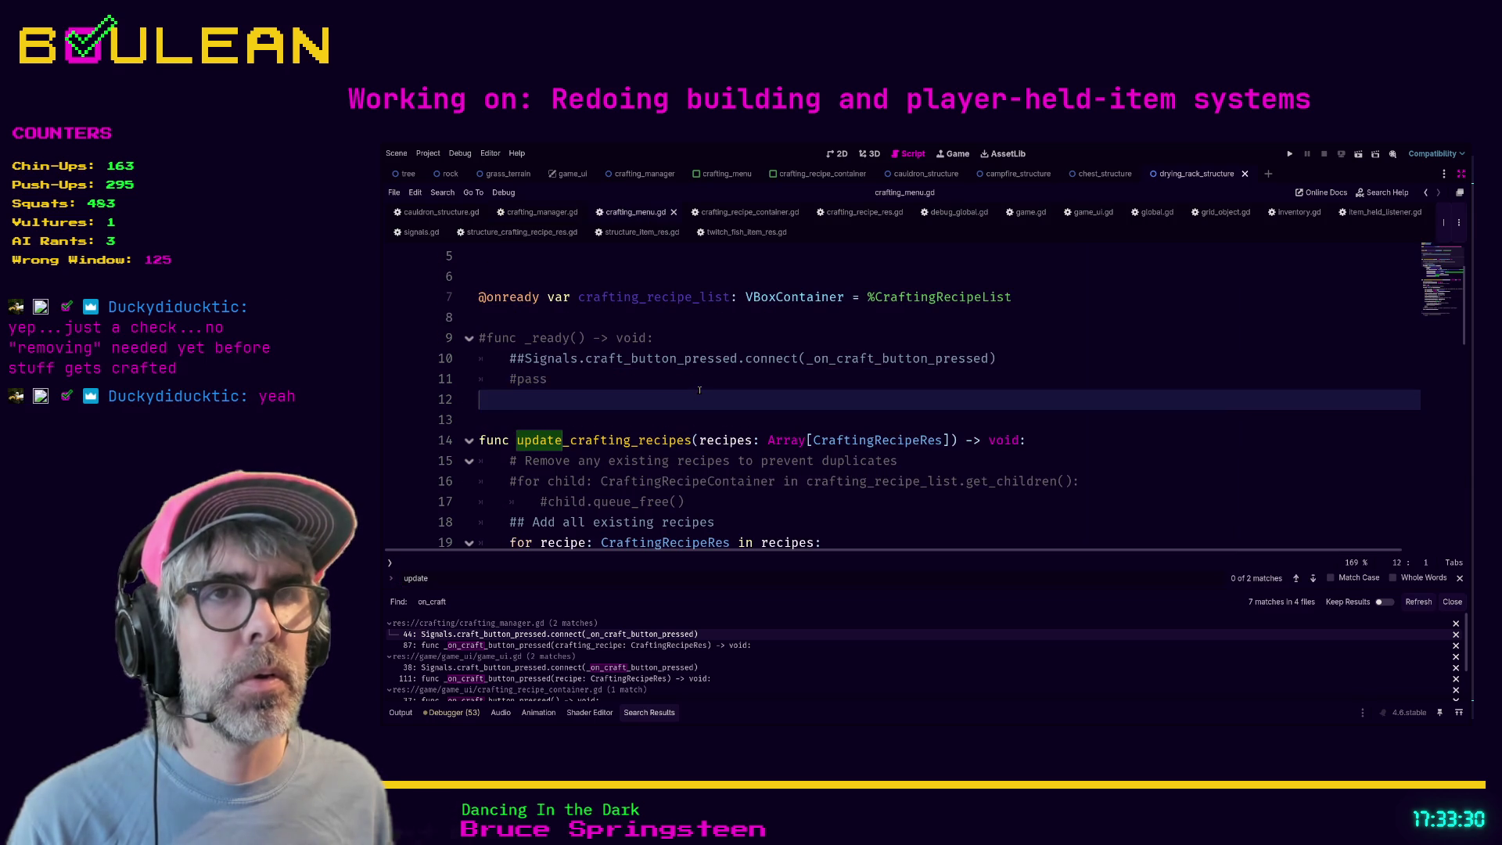
scroll(725, 381, "down", 2)
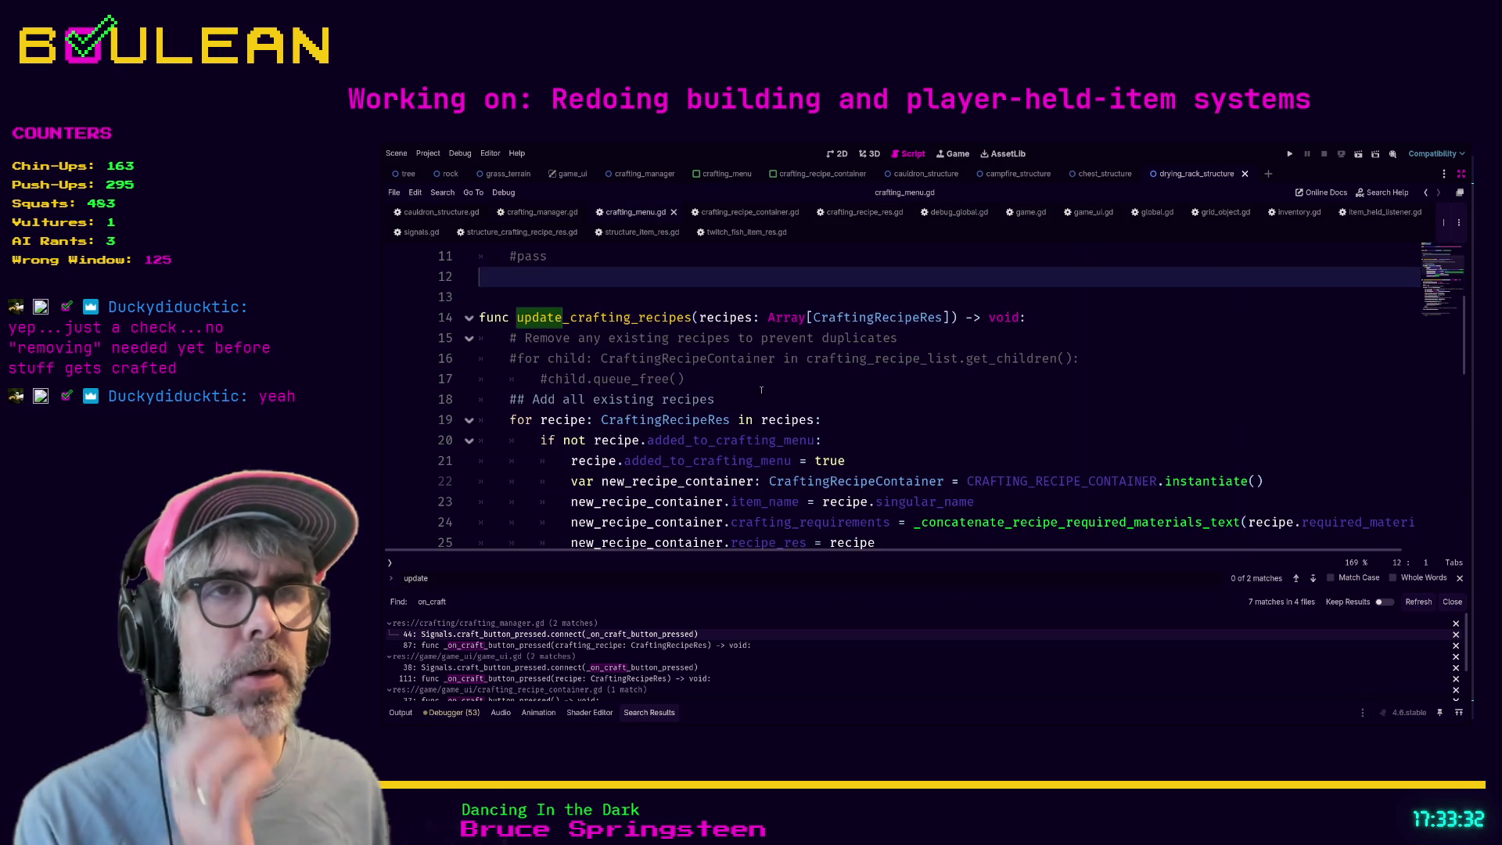
left_click(822, 403)
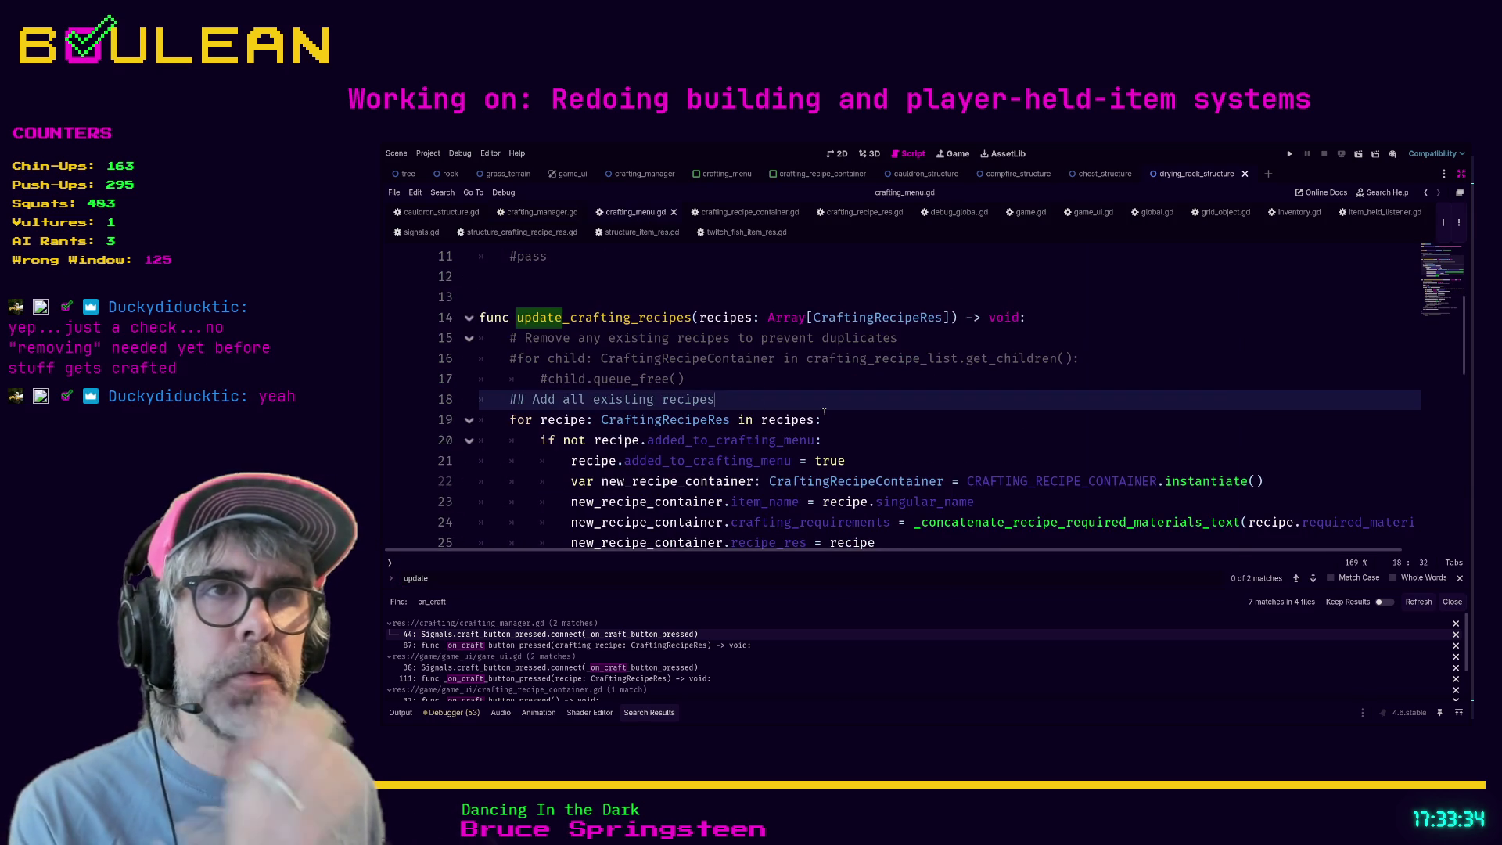
key("Return")
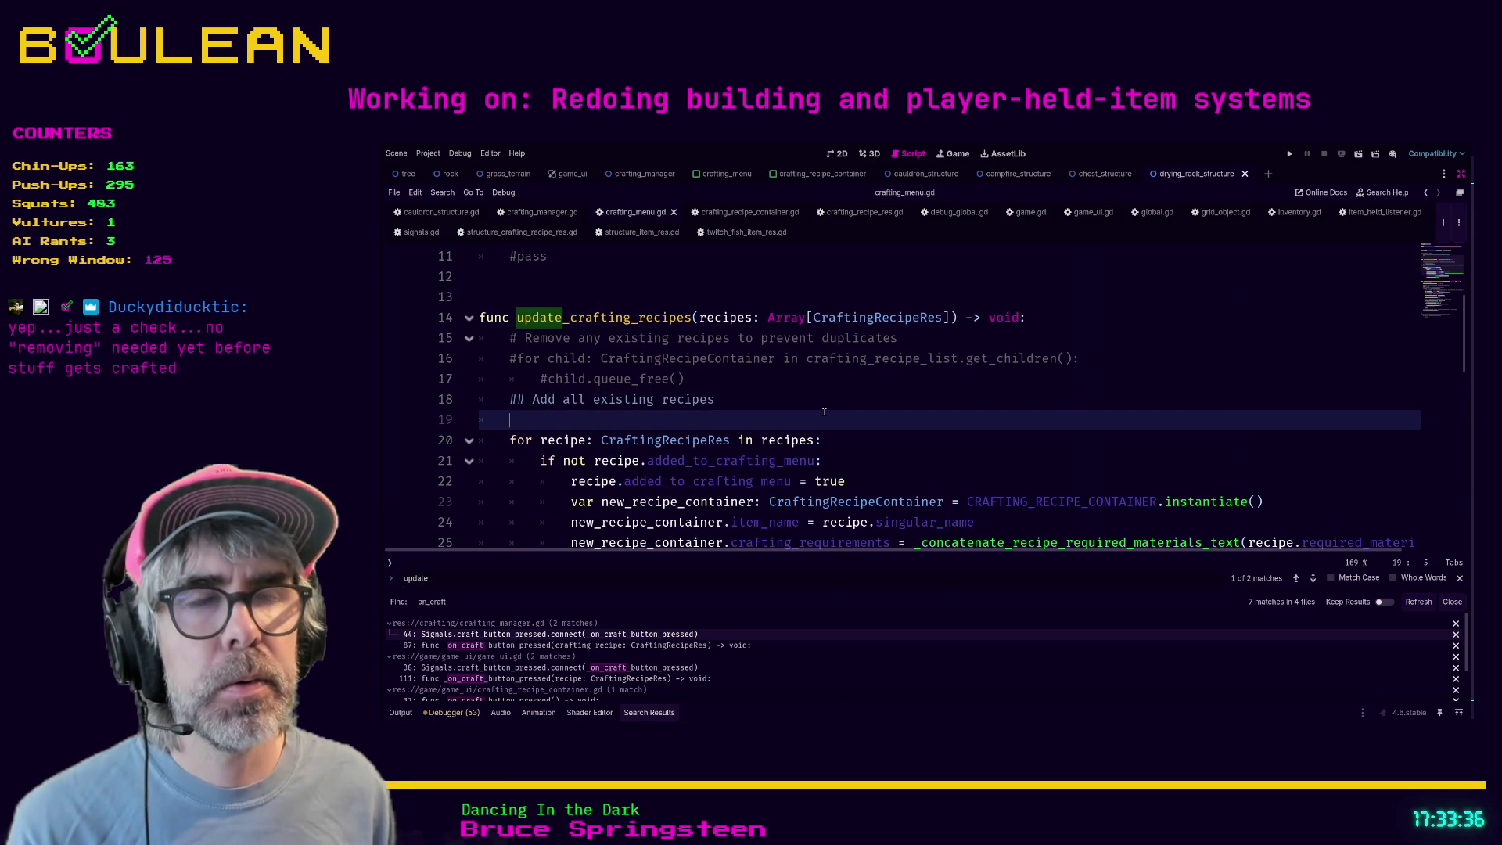
type("if Inventory.check_for_all_required_materials(recipe):")
key("shift+Tab")
key("shift+Tab")
key("shift+Tab")
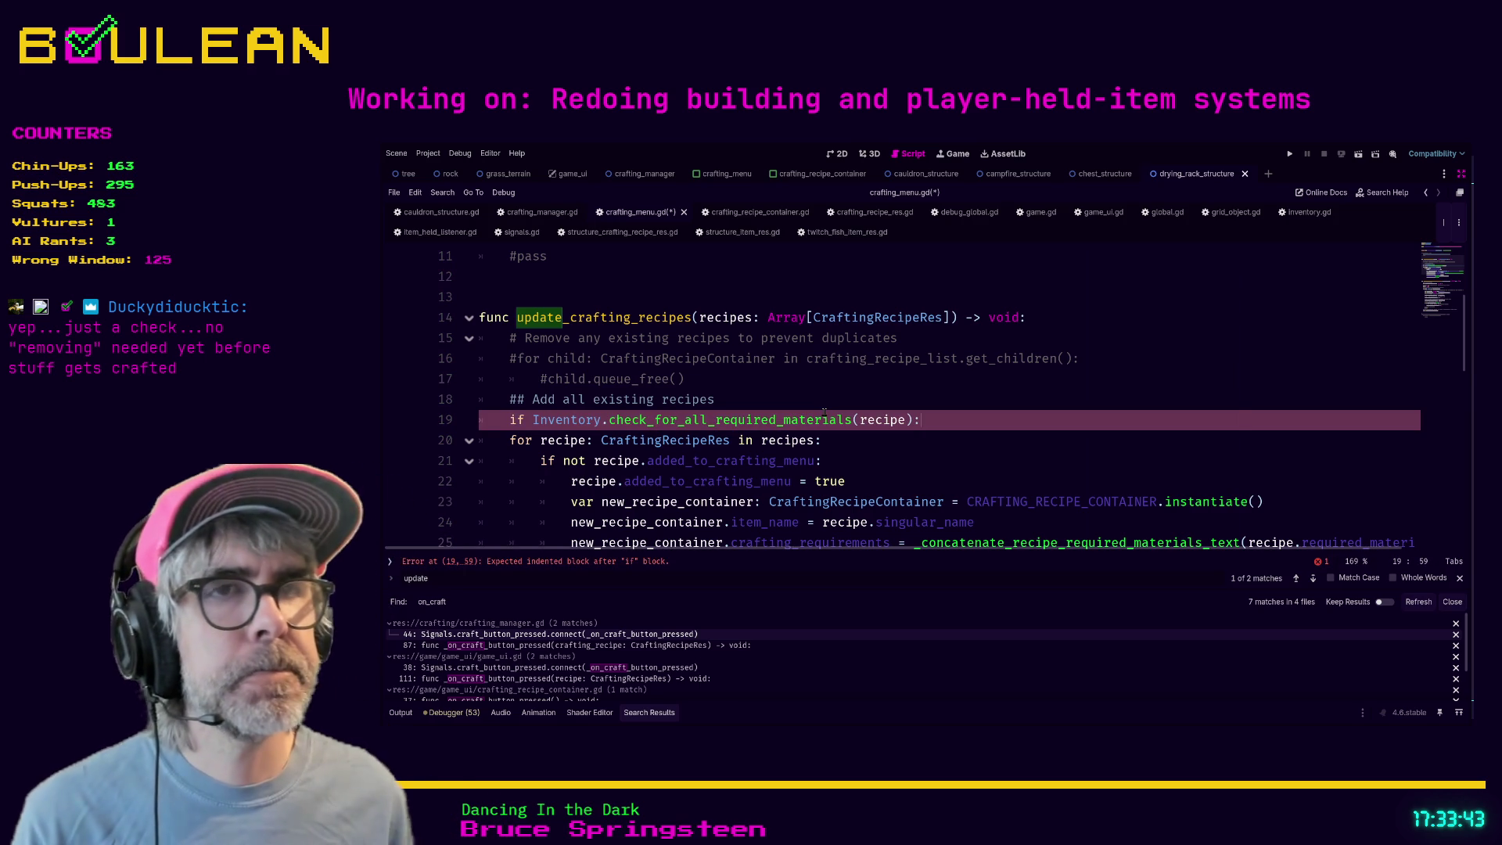
key("shift+Home")
key("shift+Home")
key("ctrl+c")
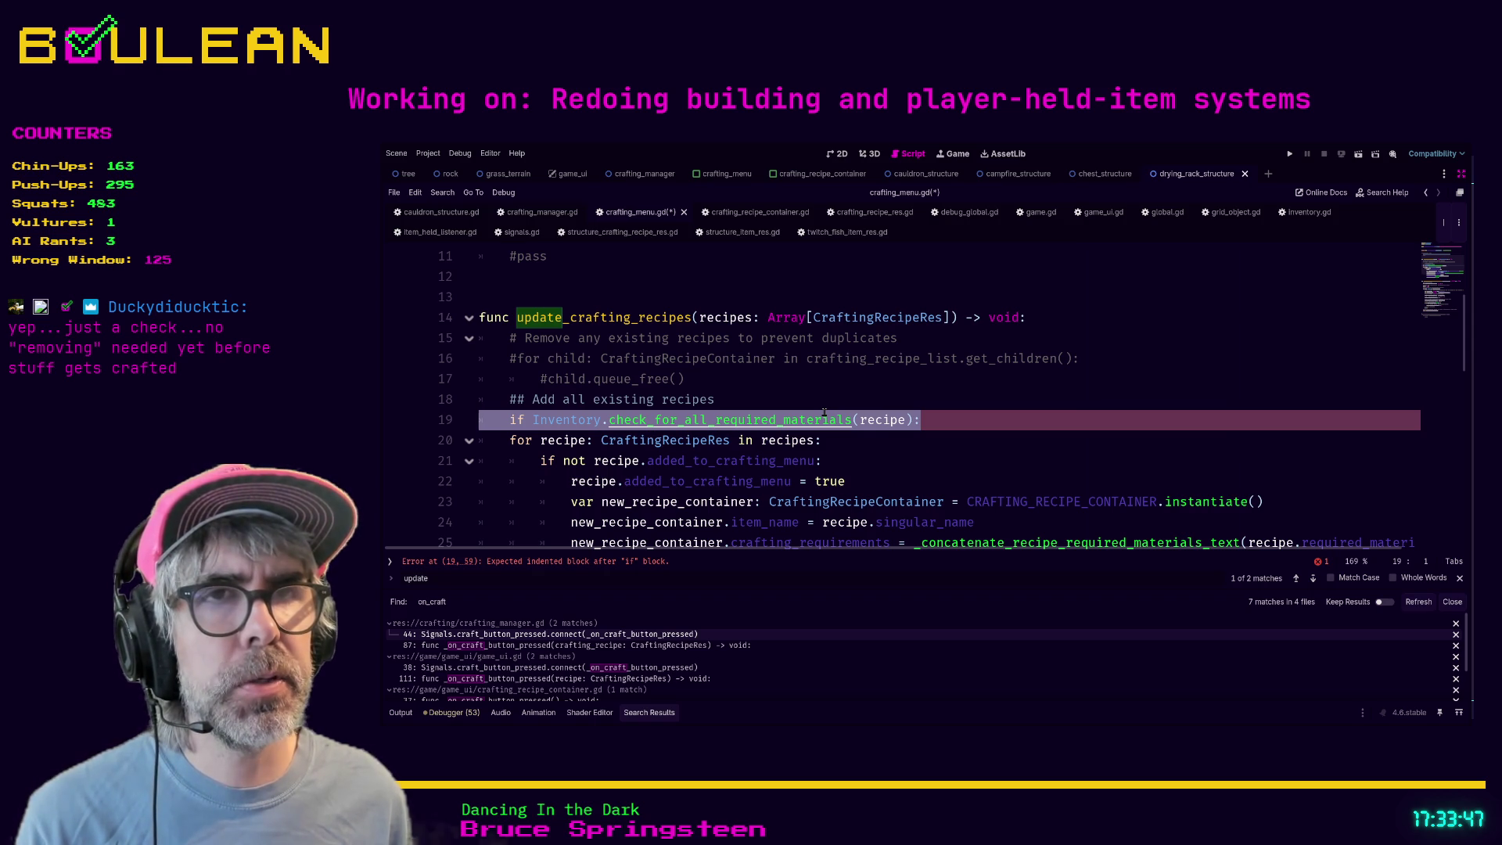
key("BackSpace")
key("Delete")
key("Left")
- Start a 'var enabled: bool' line inside the not-yet-added recipe branch
key("Down")
key("Down")
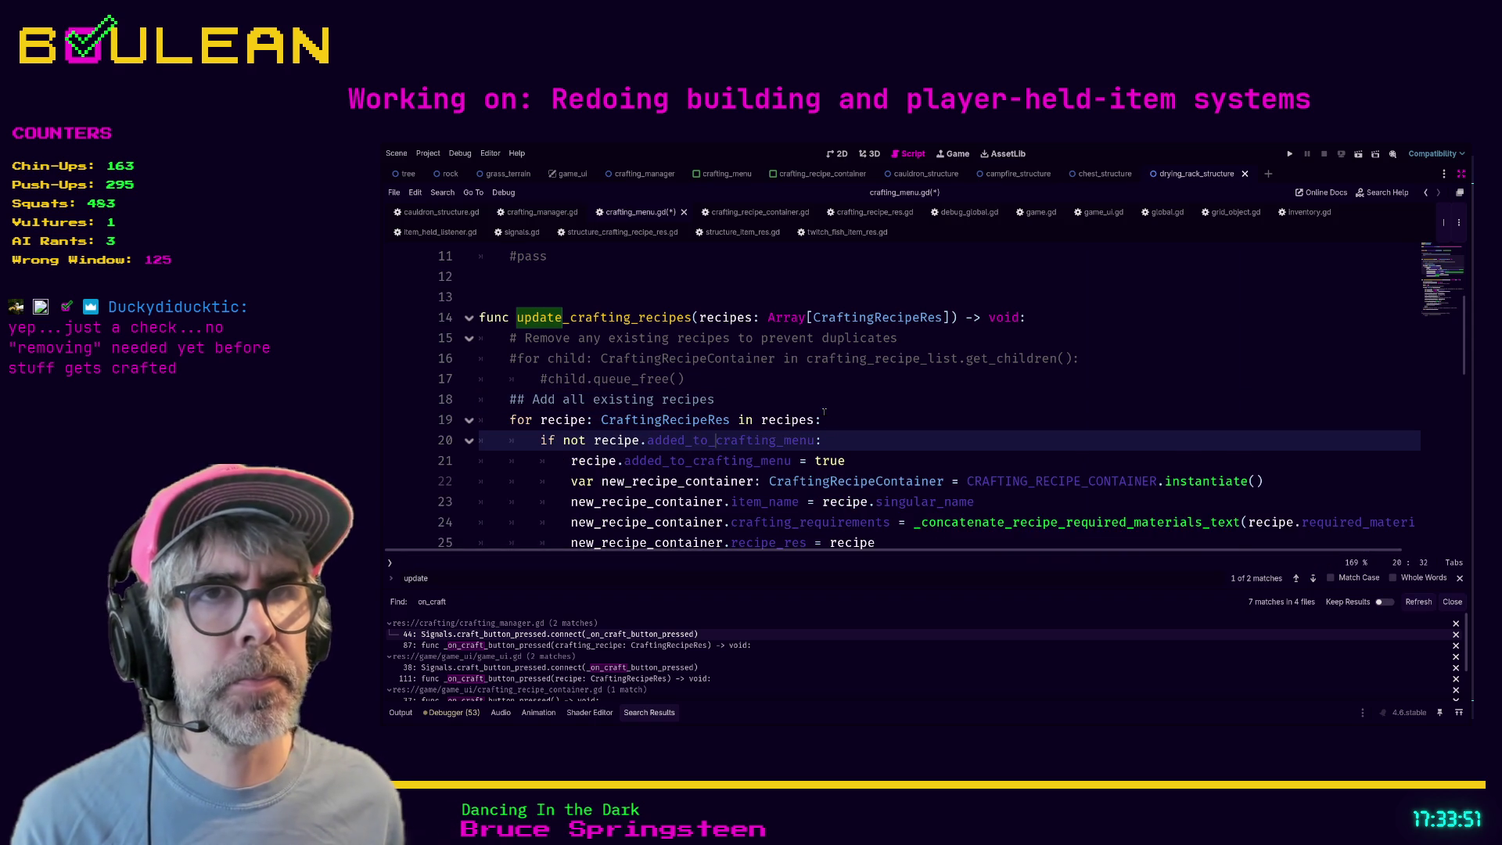
scroll(895, 354, "down", 2)
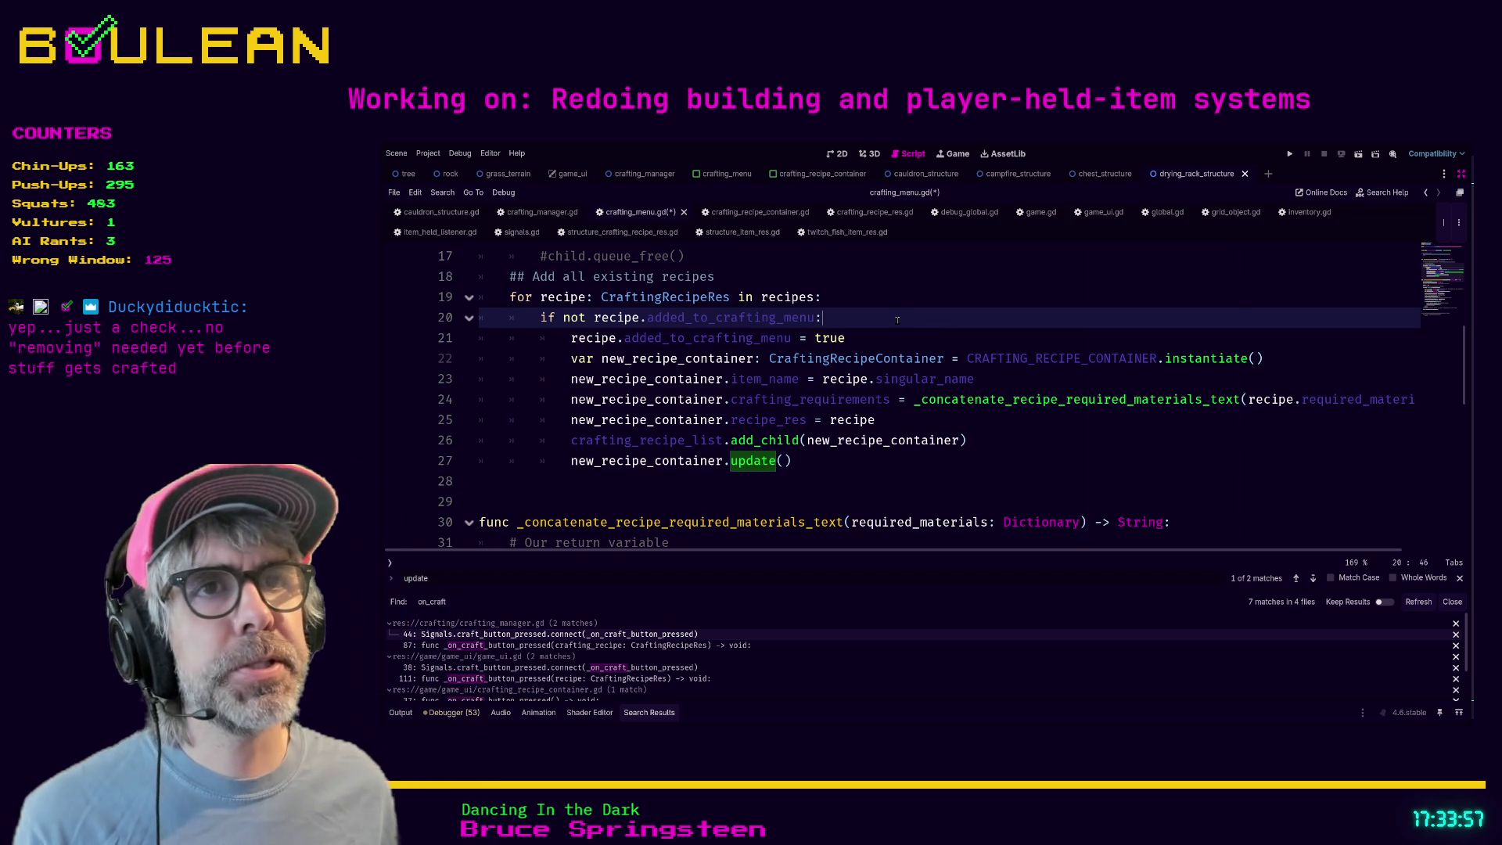
key("Return")
type("var enabled:")
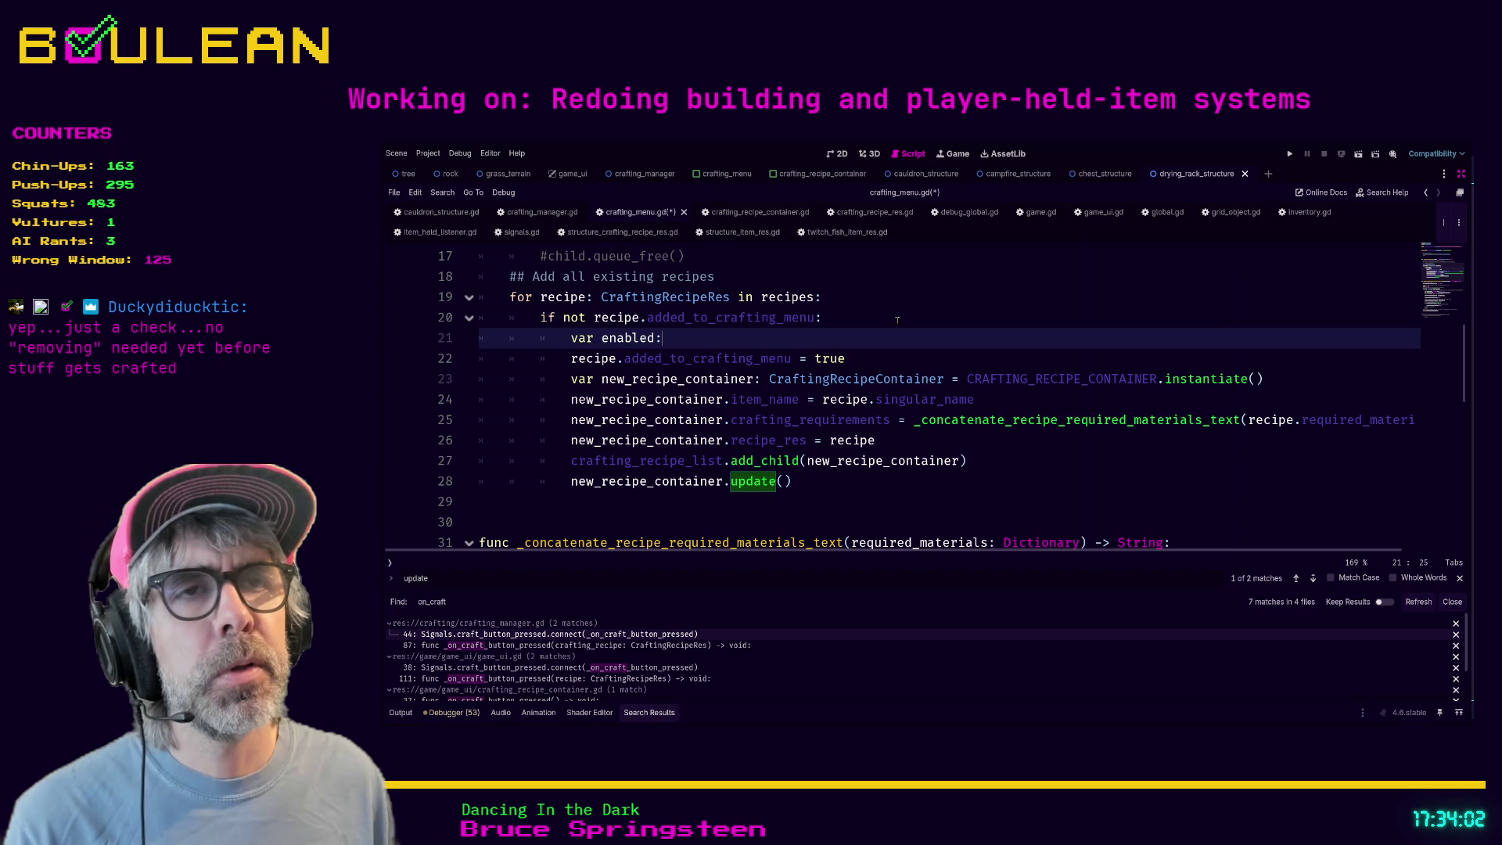
type(" bool")
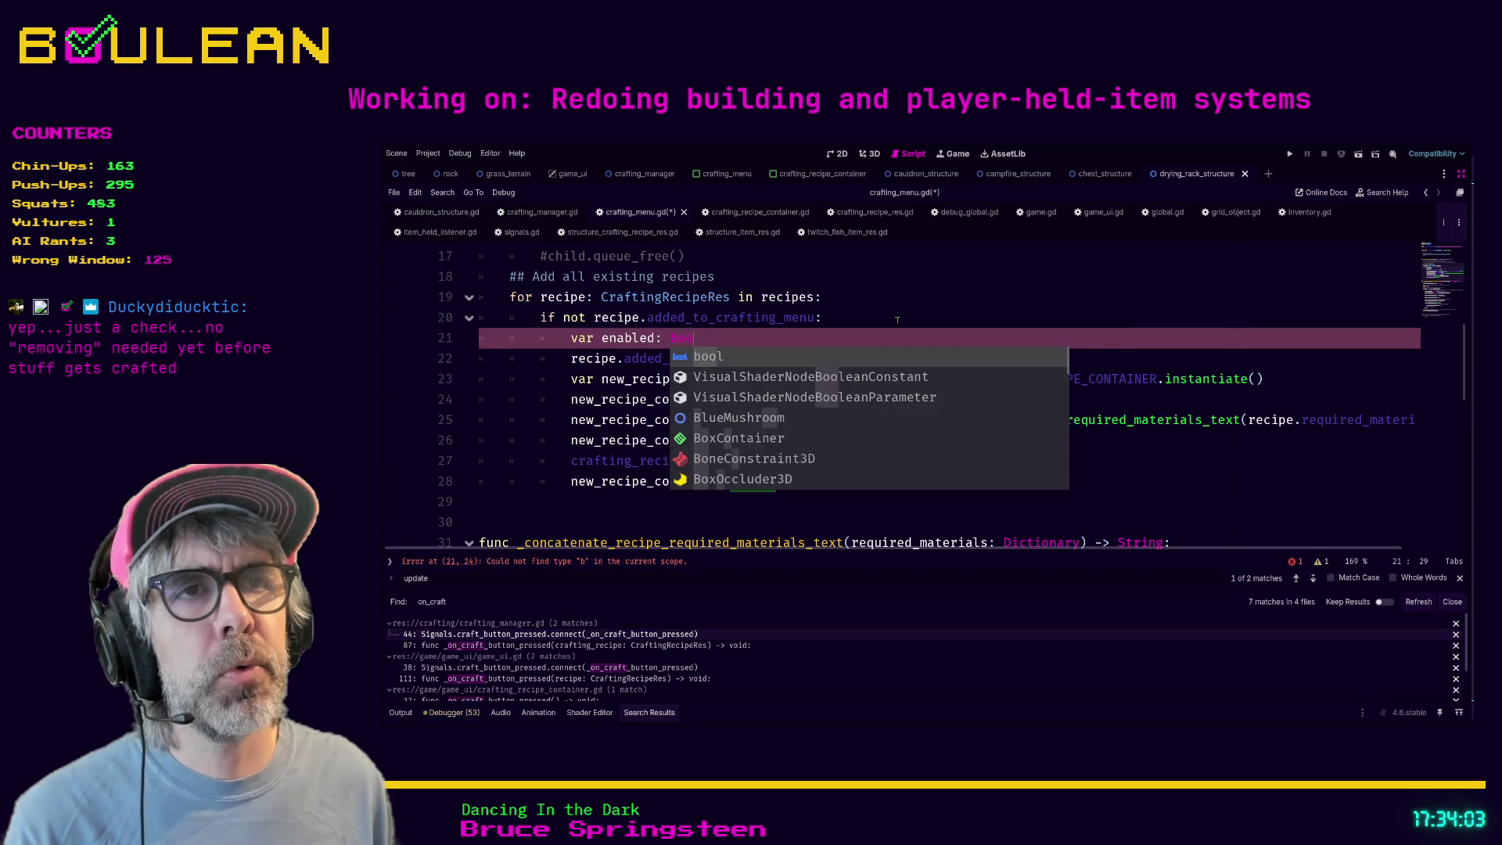
- Complete line 21 as 'var enabled: bool = Inventory.check_for_all_required_materials(recipe)' and open its definition
key("ctrl+v")
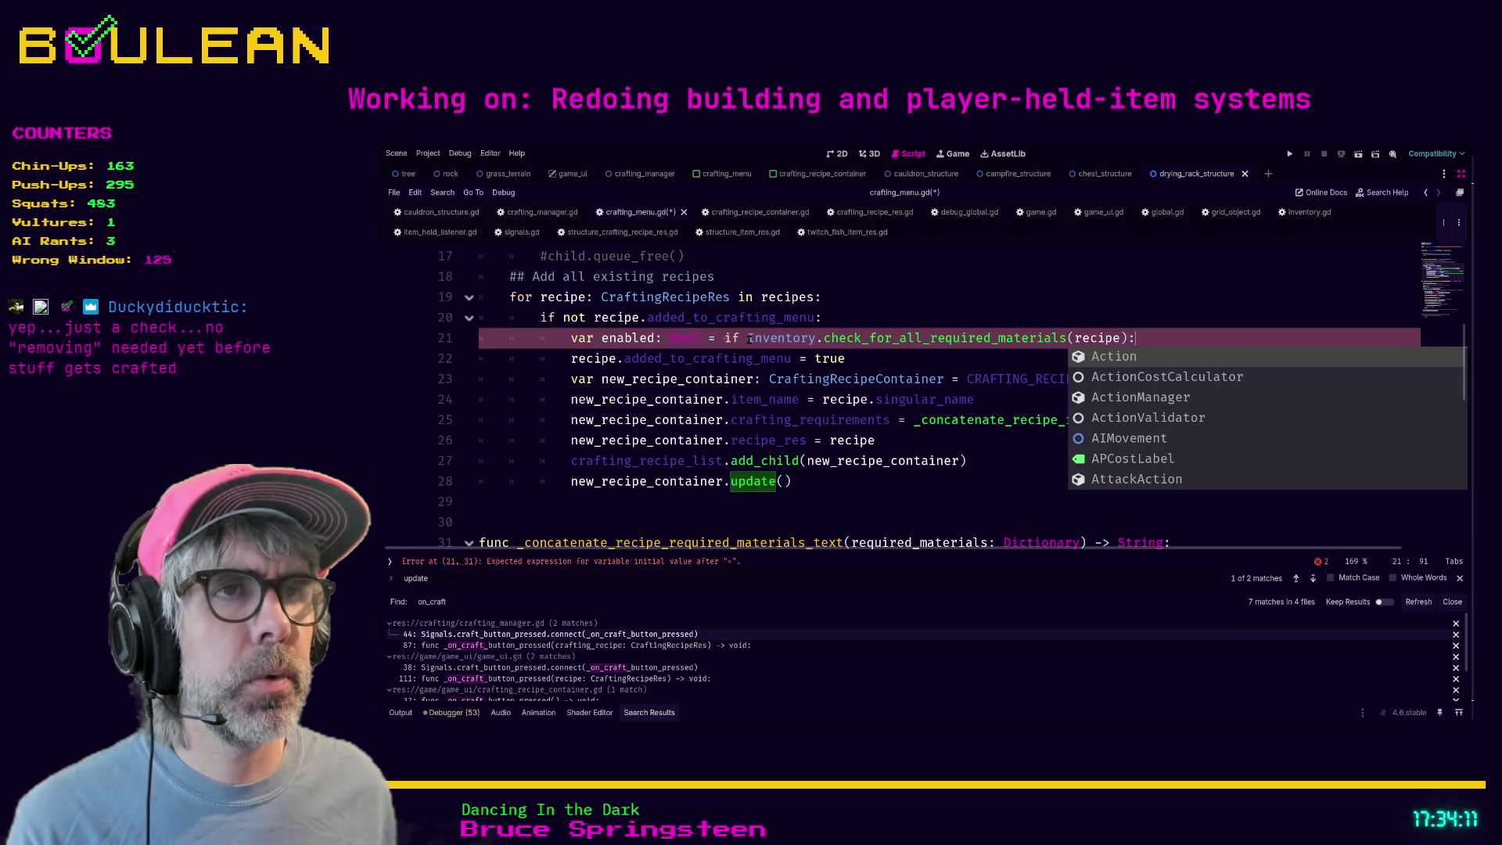
left_click(750, 338)
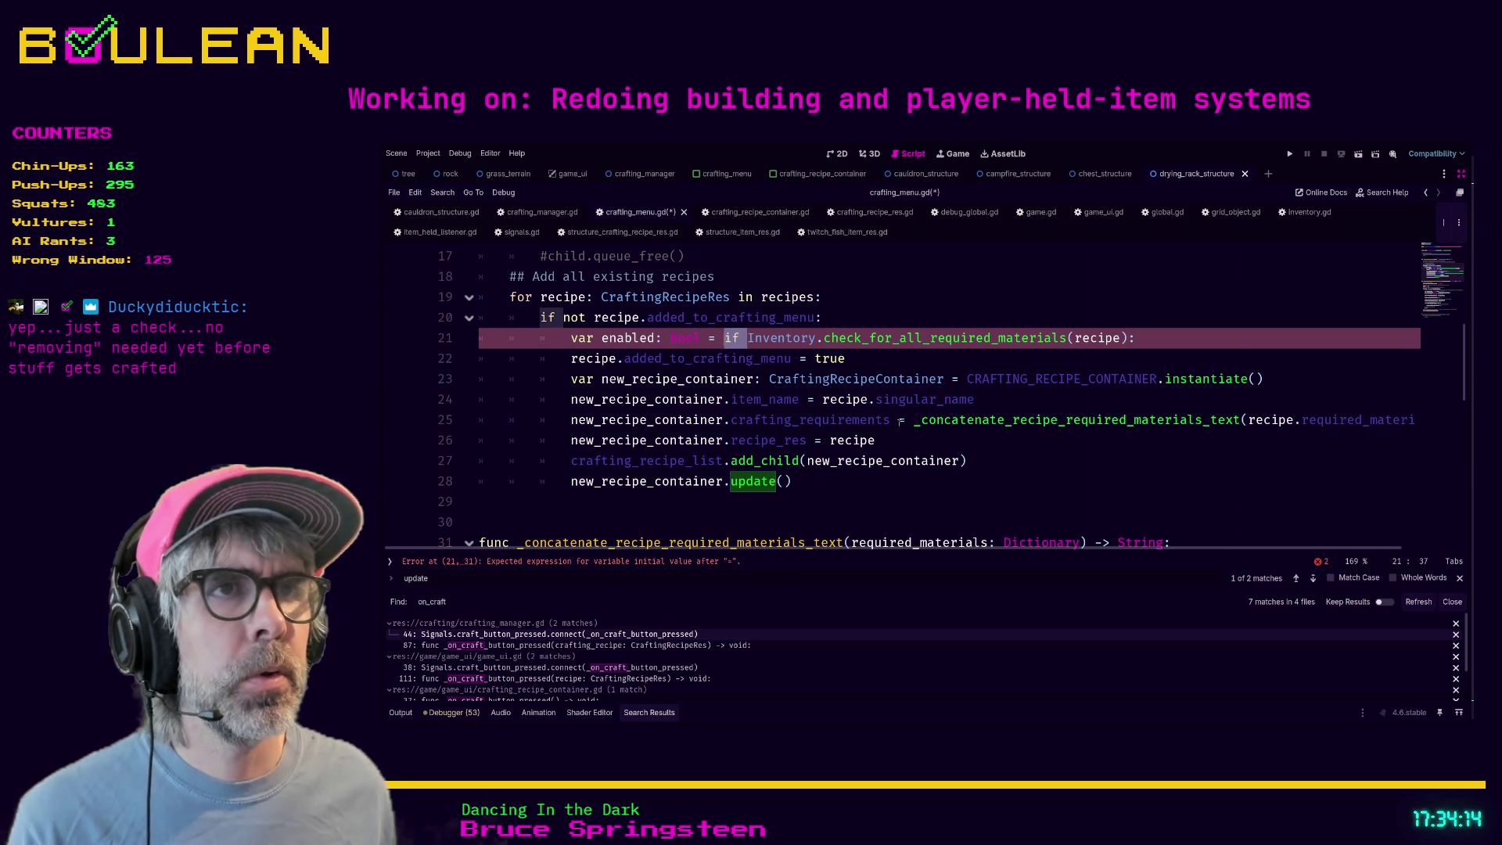
key("BackSpace")
key("BackSpace")
key("BackSpace")
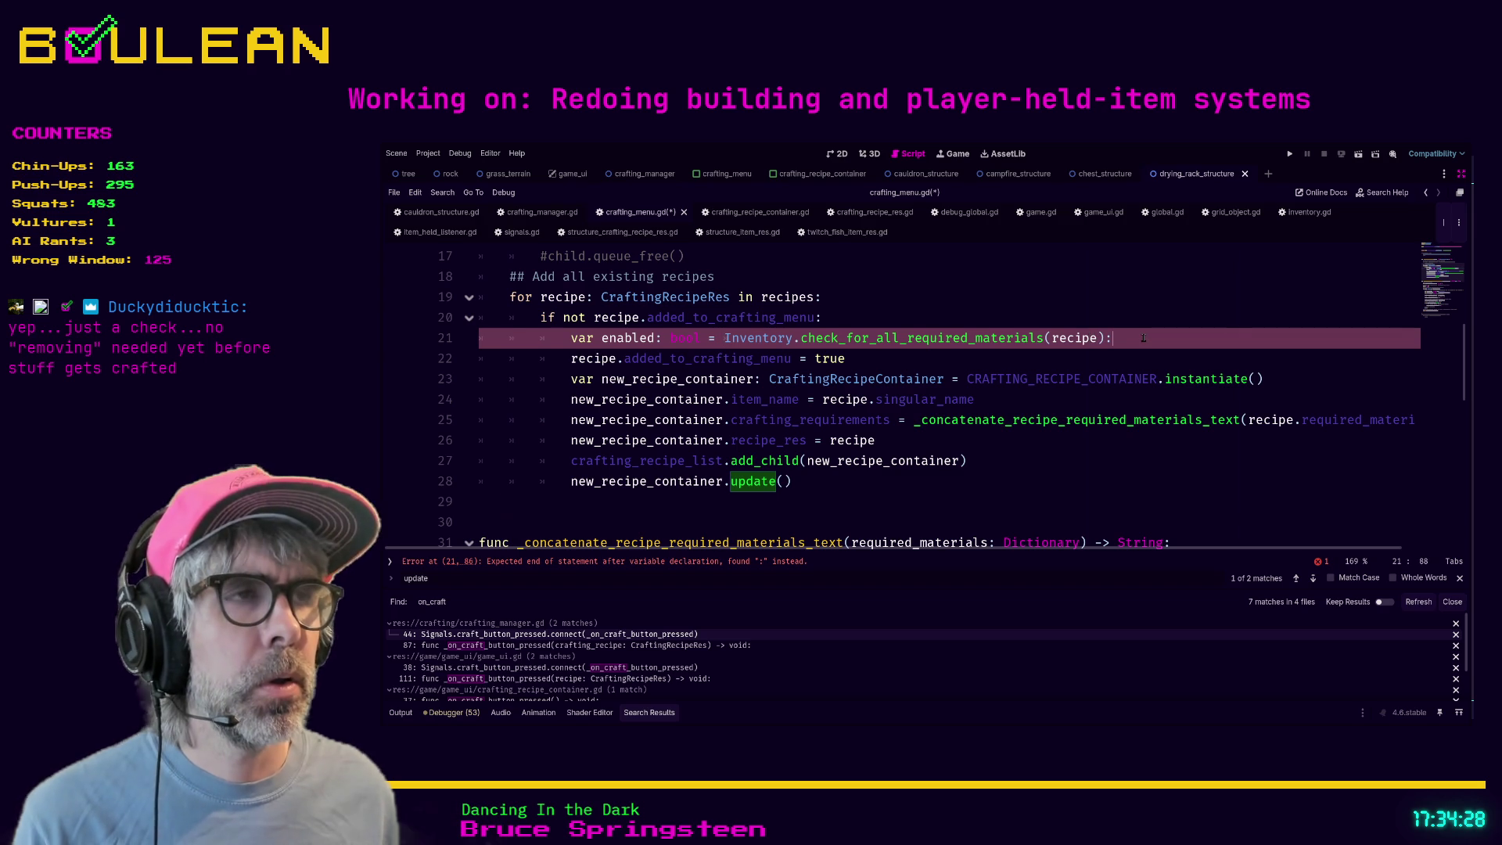
left_click(956, 338, "ctrl")
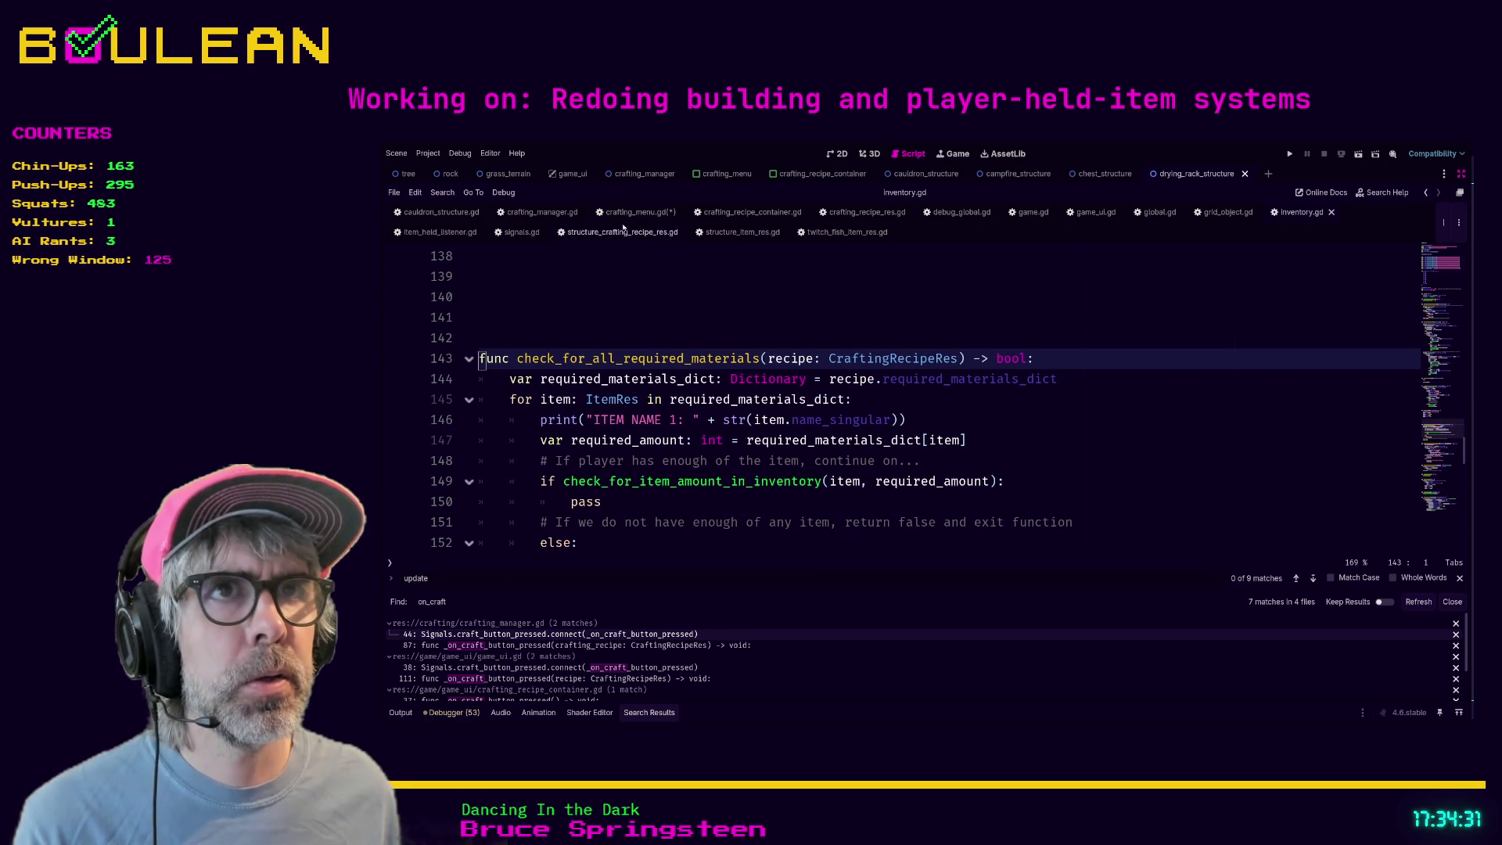
- Add an `if enabled:` check on line 29, below the update() call in crafting_menu.gd
key("alt+Left")
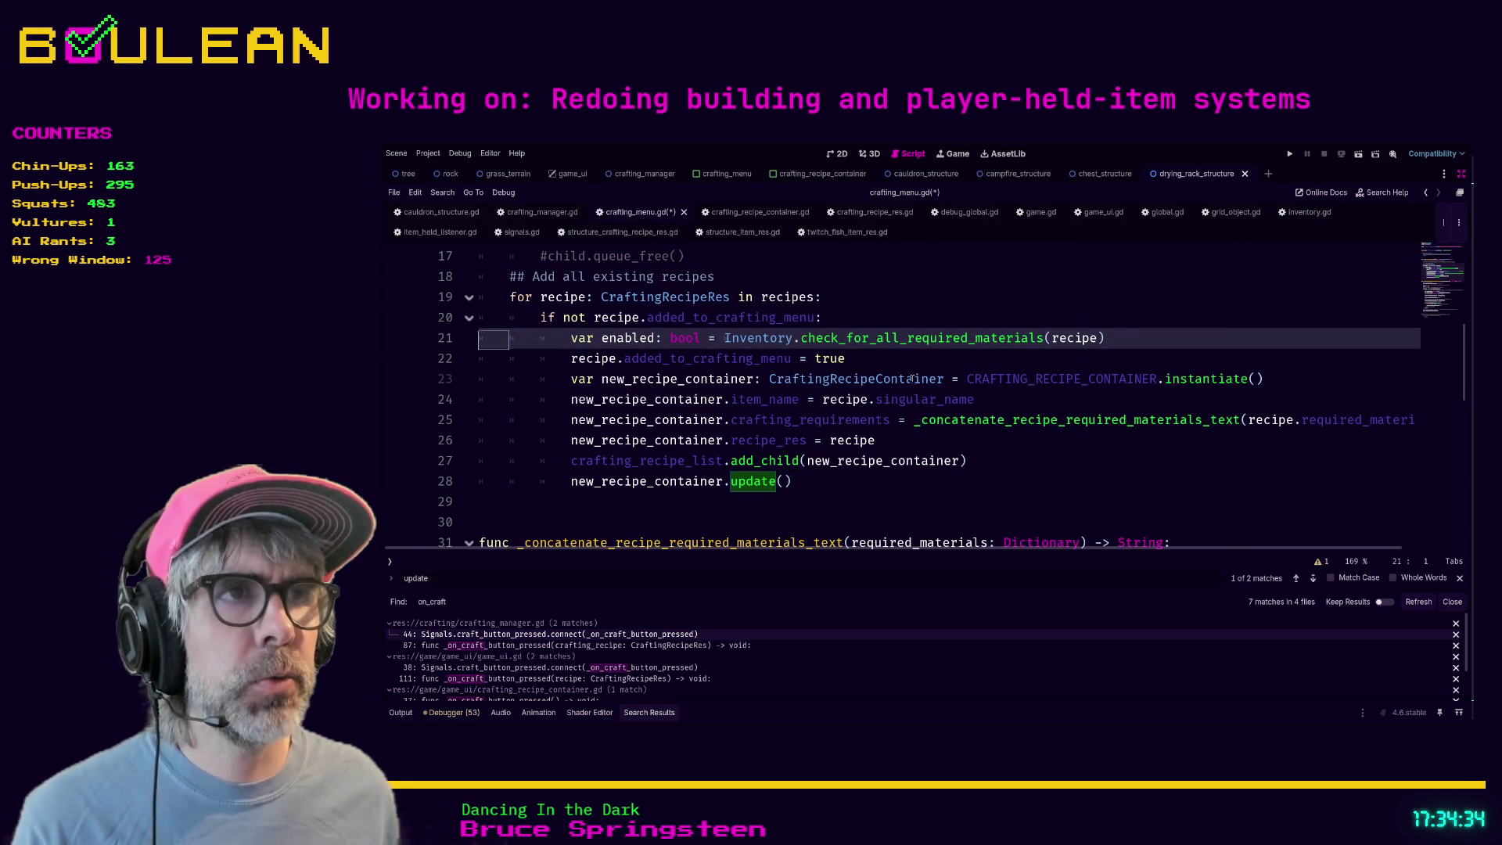
left_click(917, 362)
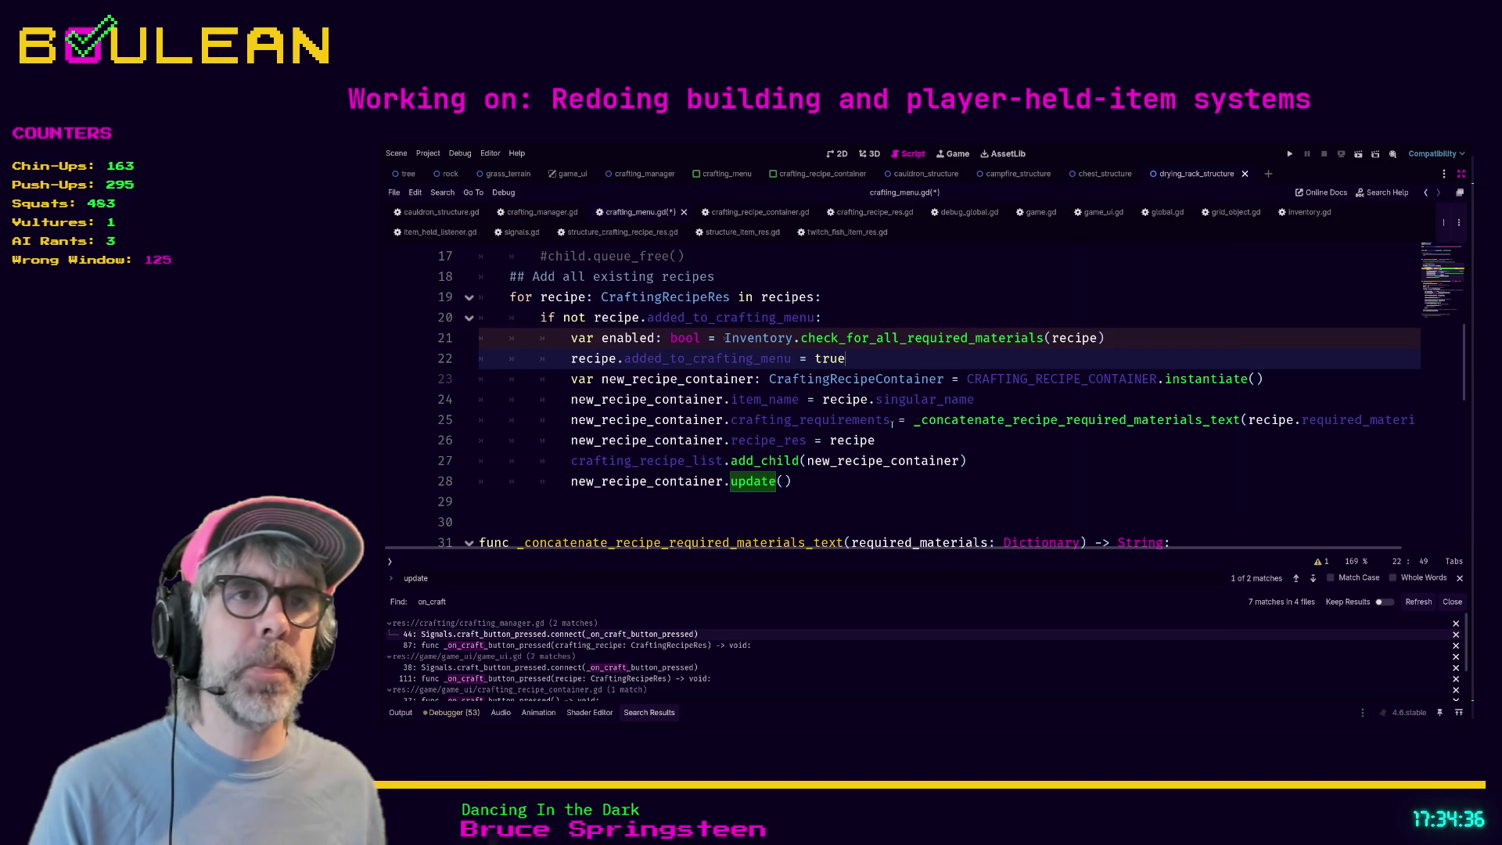
left_click(939, 481)
key("Return")
type("i")
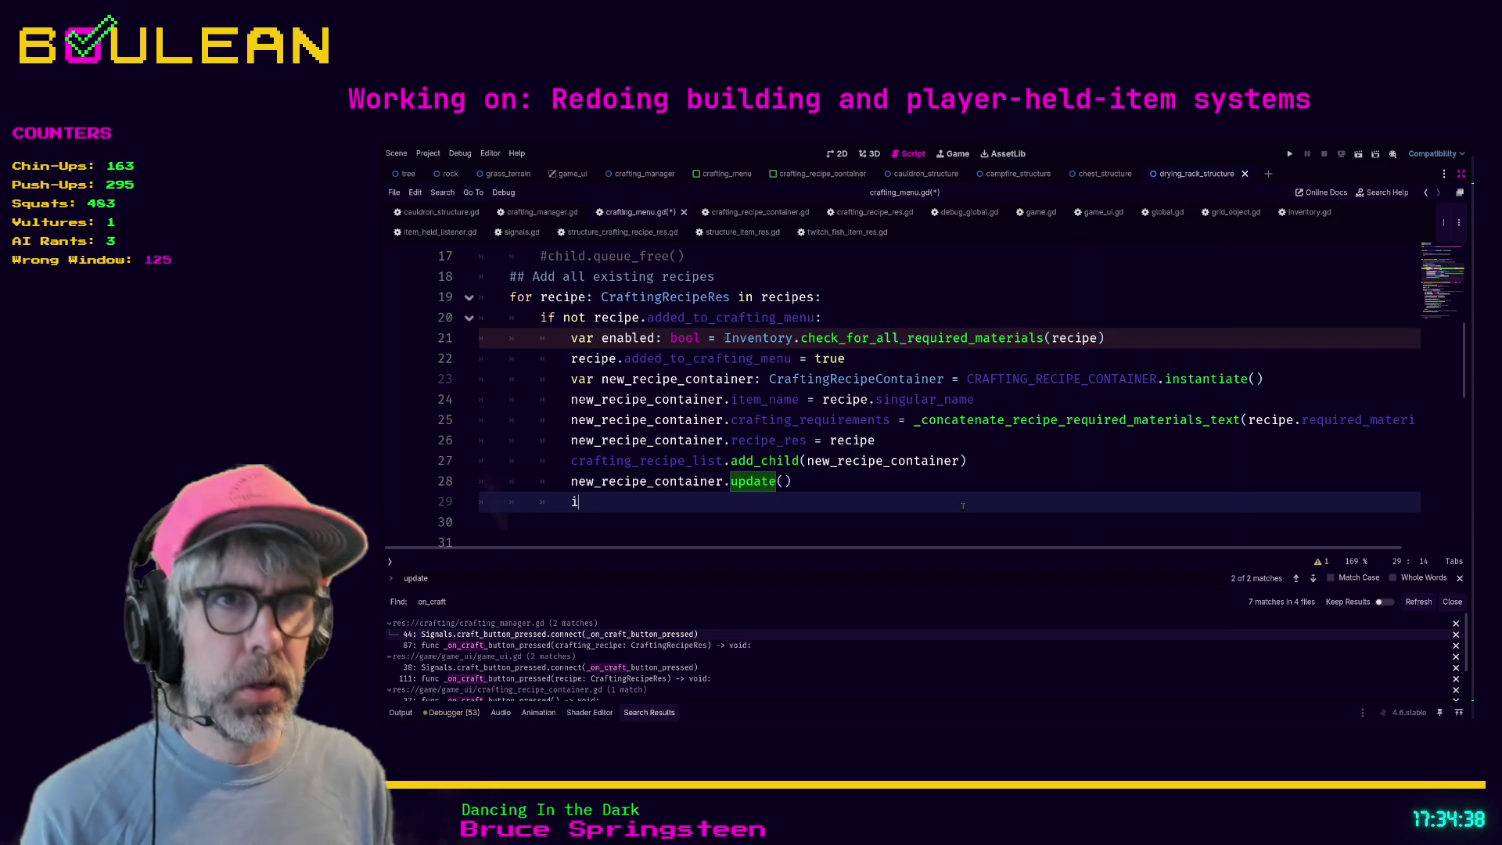
type("f enabled:")
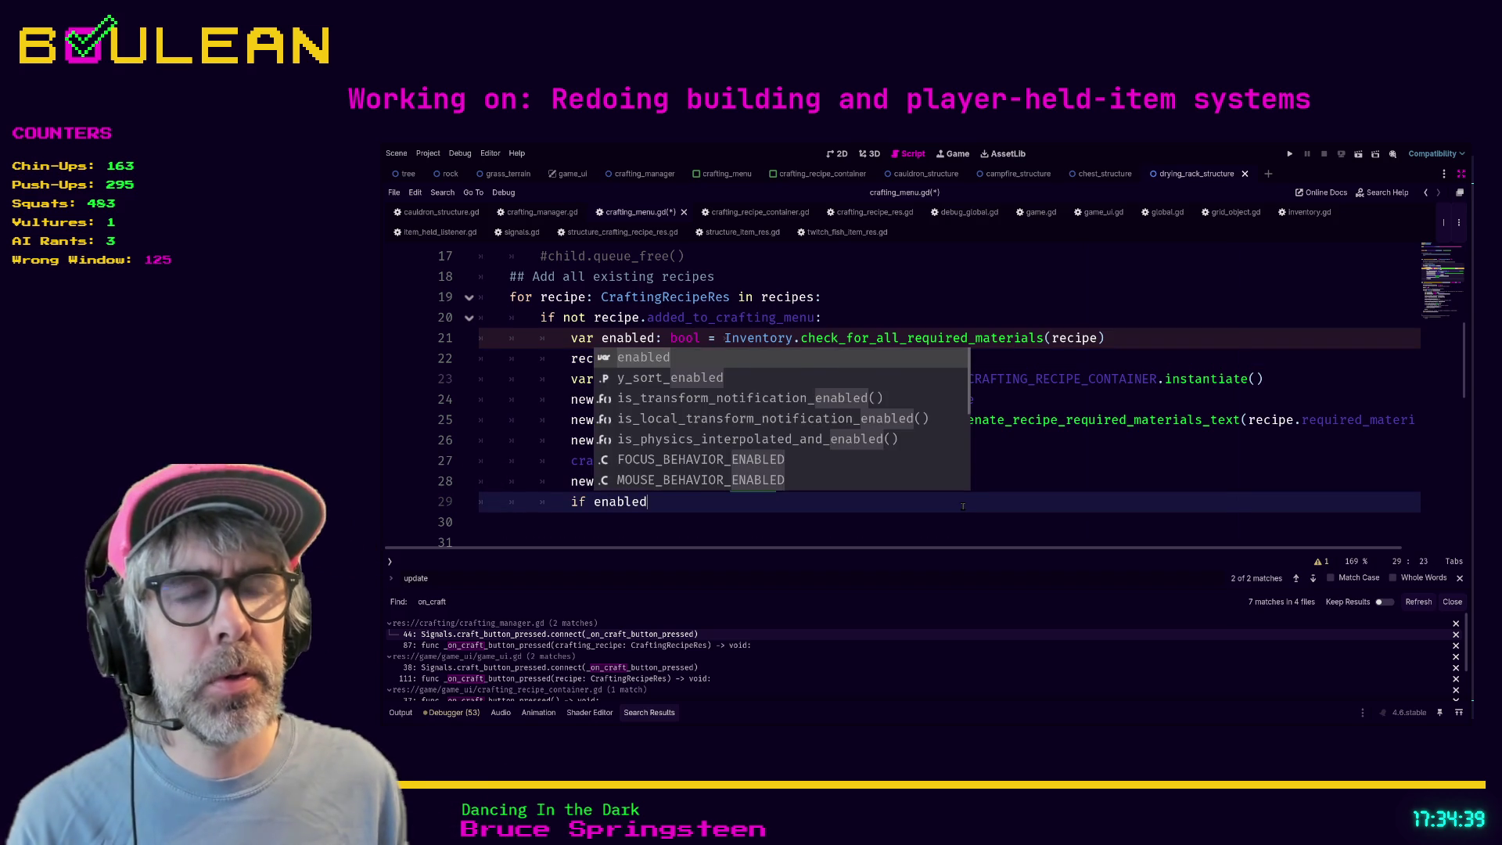
key("Return")
- Indent line 30 inside the if block and start it with new_recipe_container
type("b")
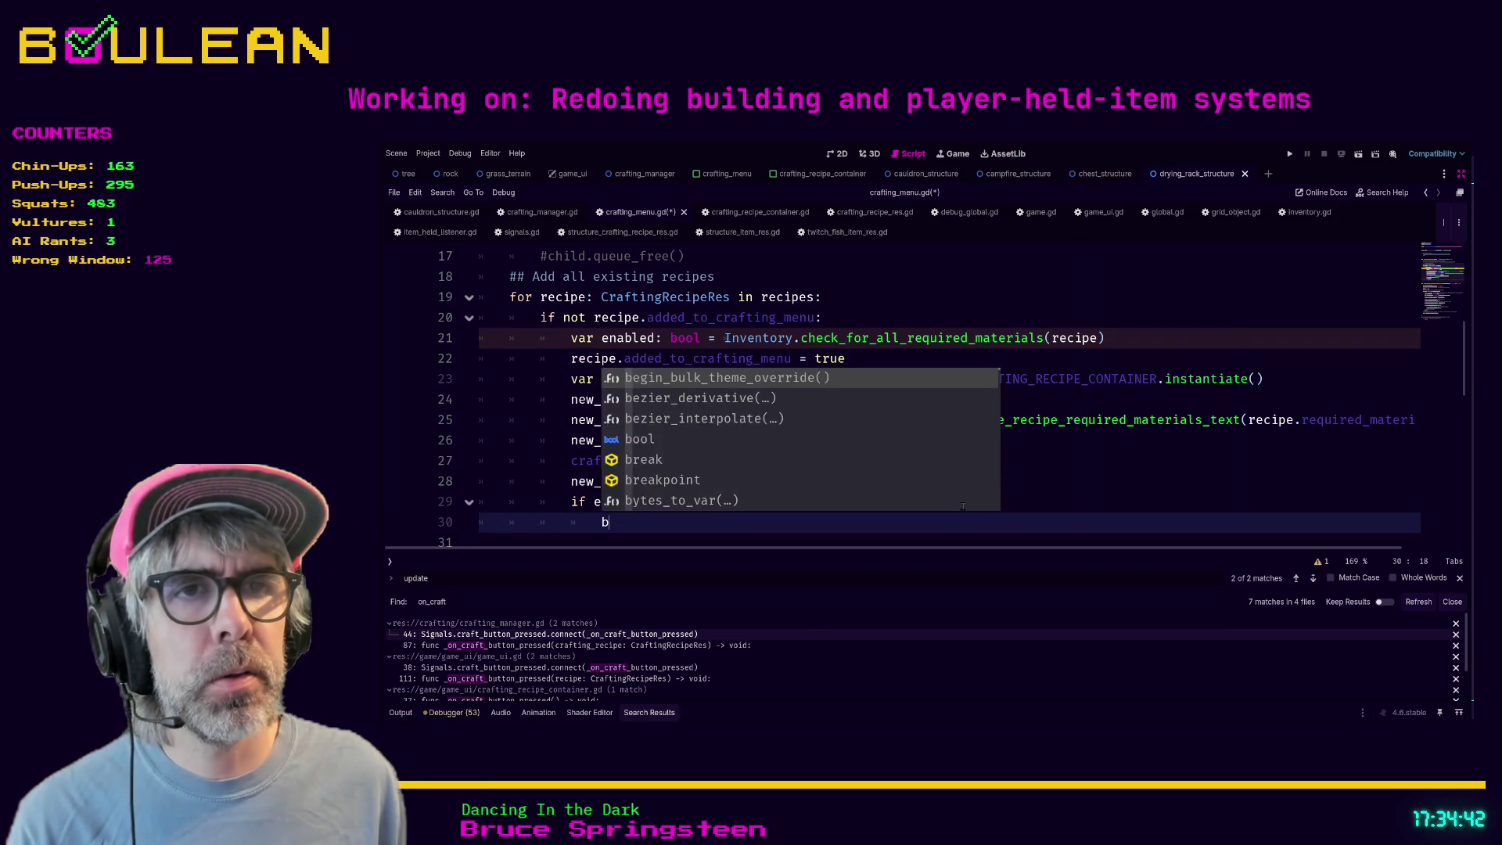
type("utton")
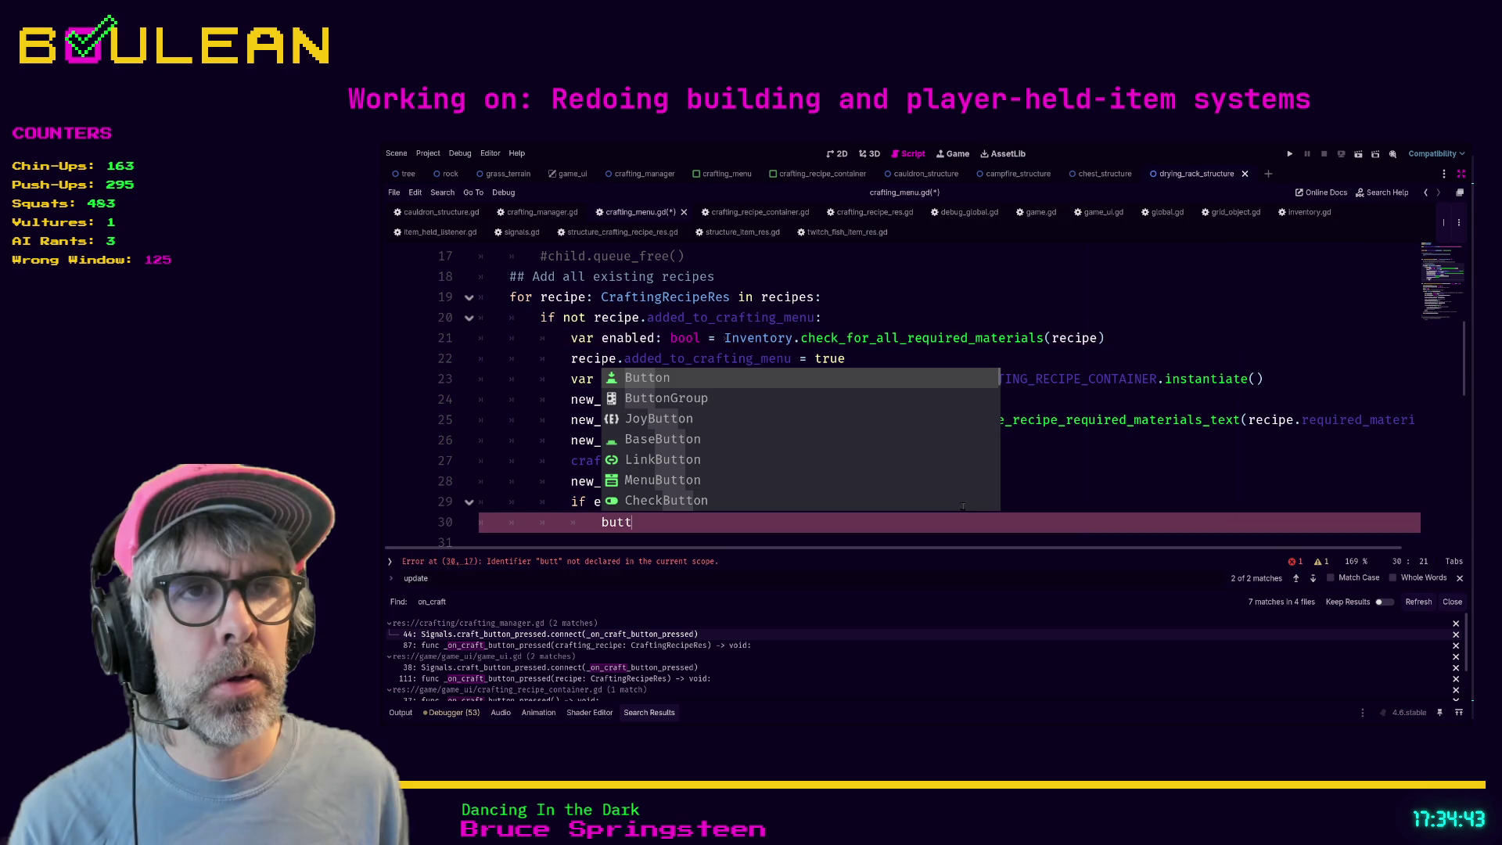
key("BackSpace")
key("BackSpace")
key("BackSpace")
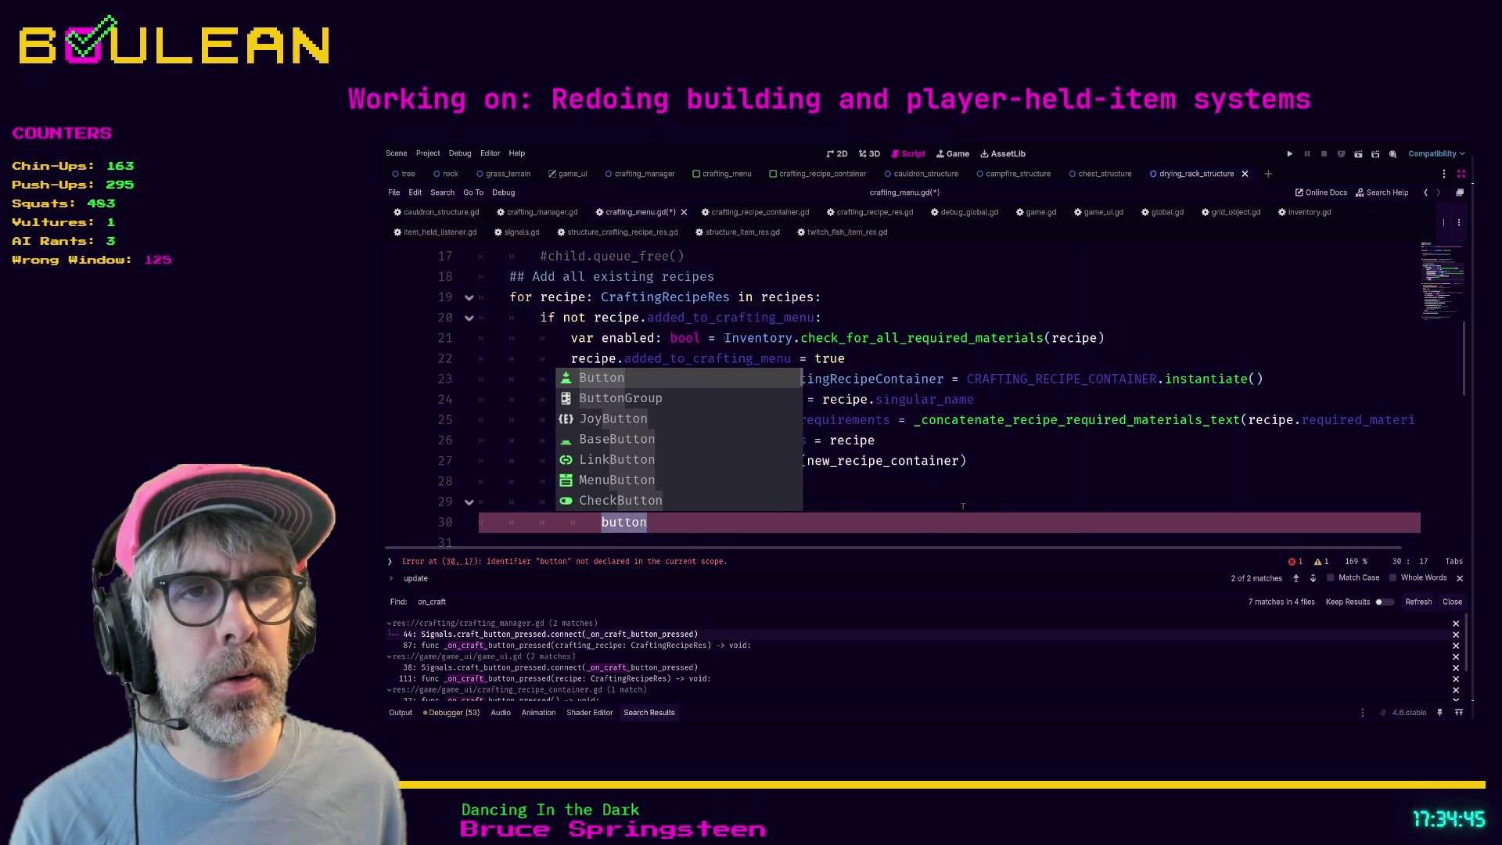
type("craf")
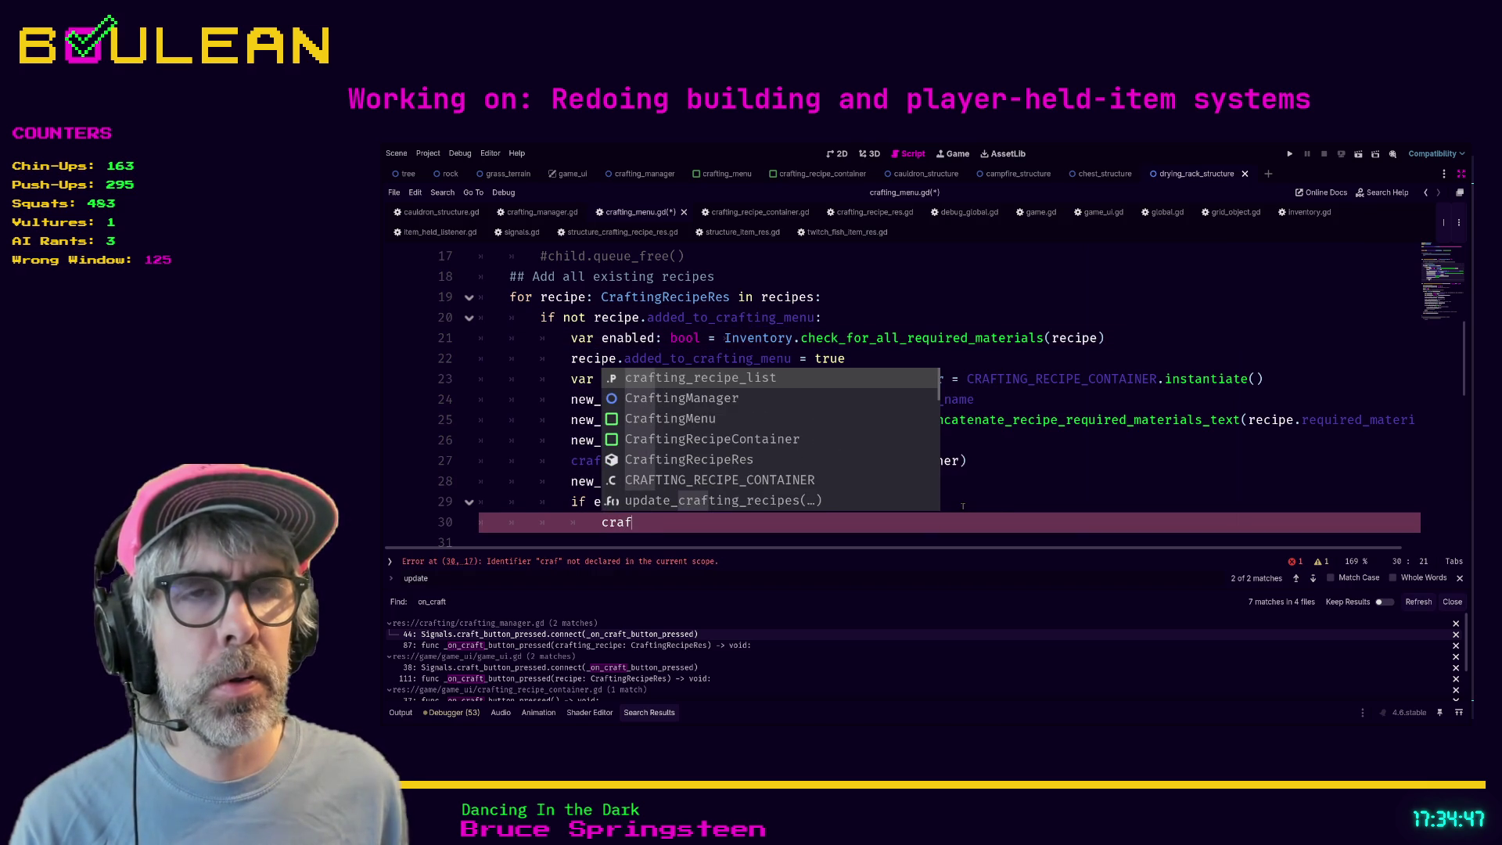
key("BackSpace")
key("BackSpace")
key("BackSpace")
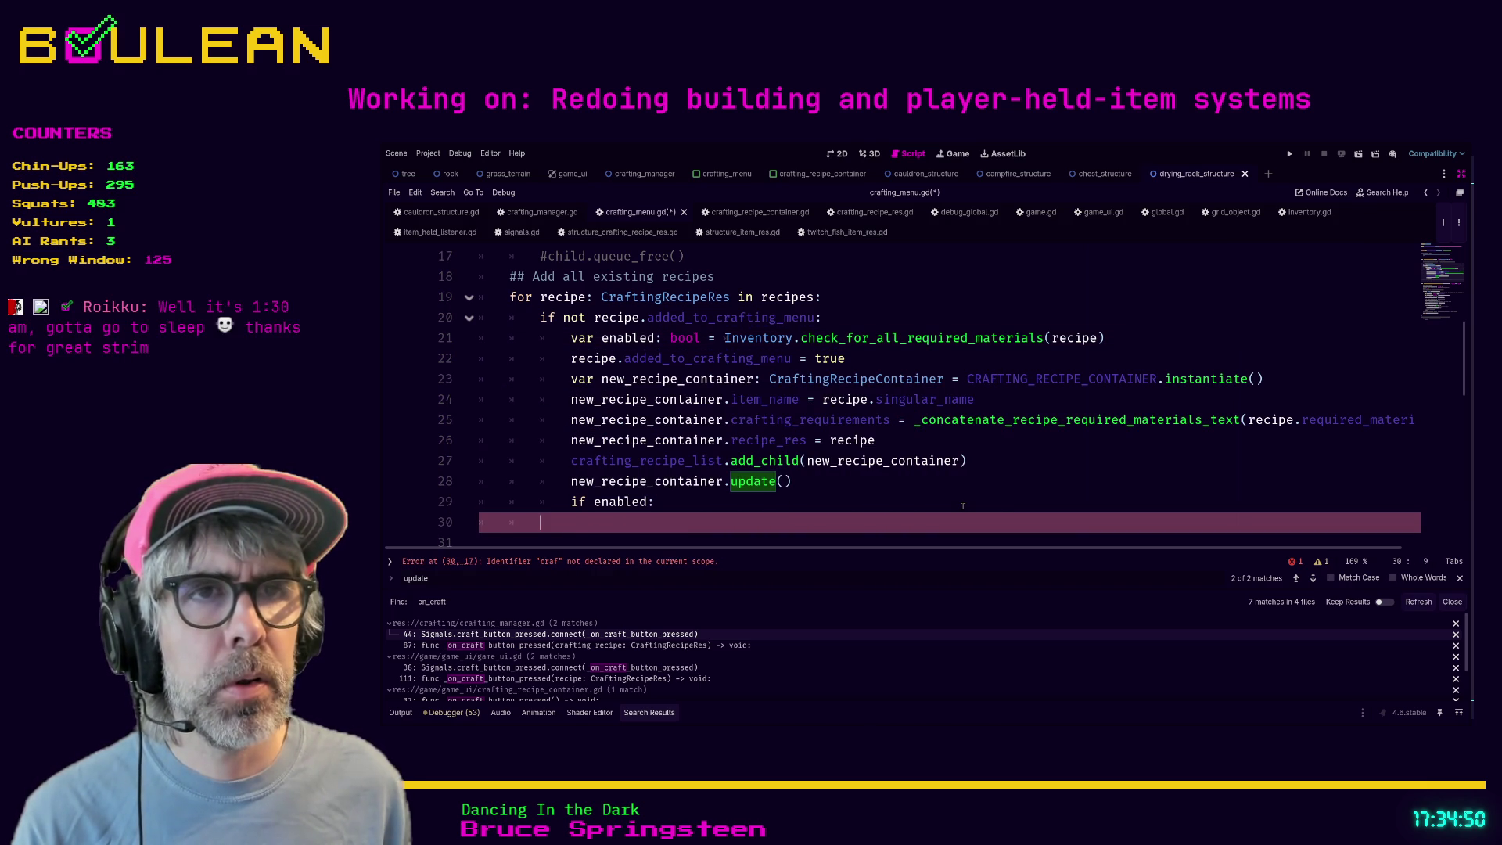
key("Tab")
type("new_recipe_")
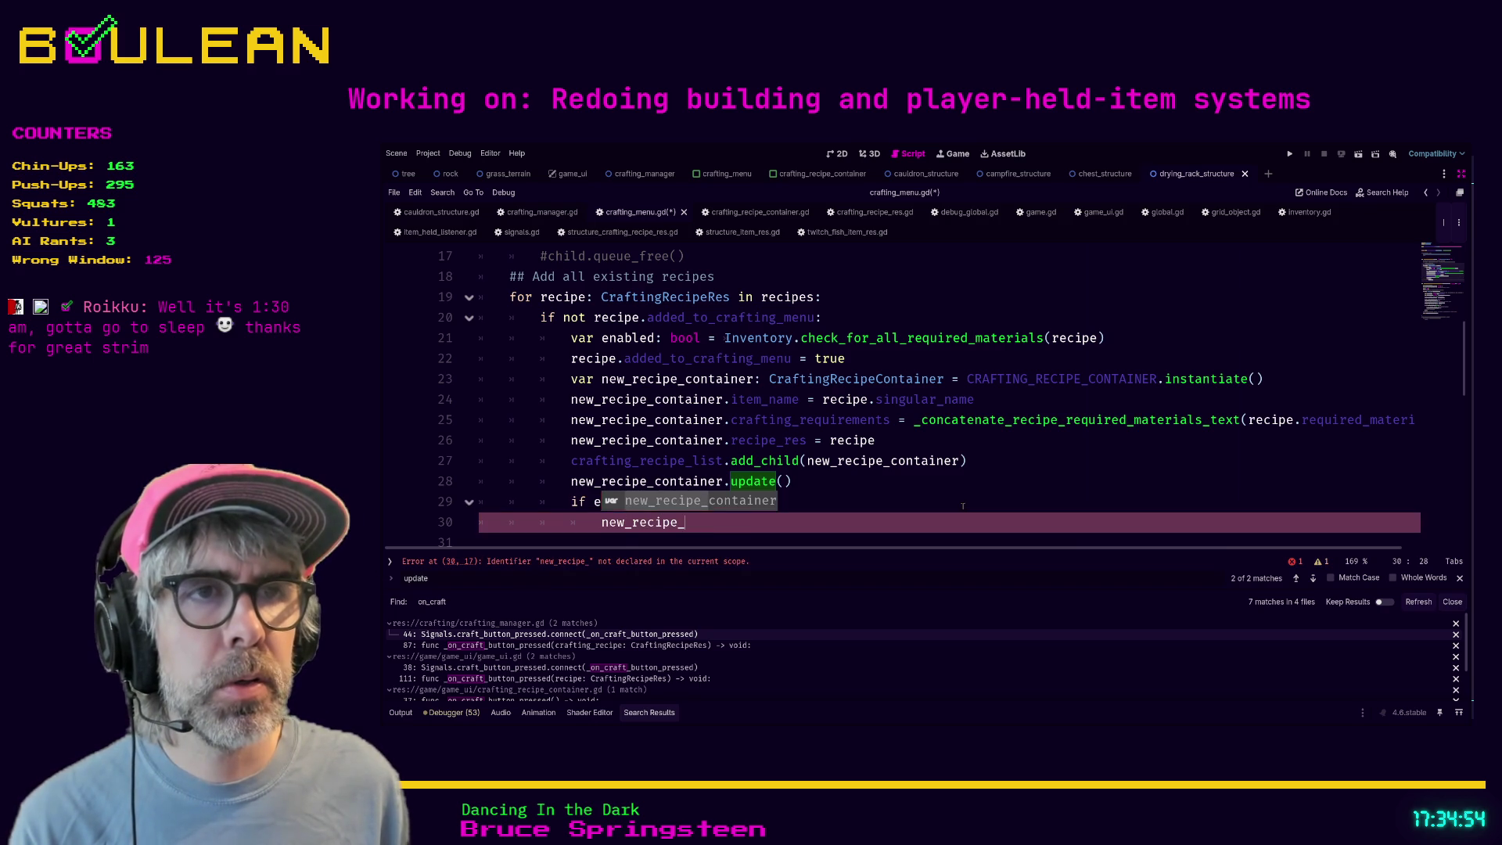
key("Return")
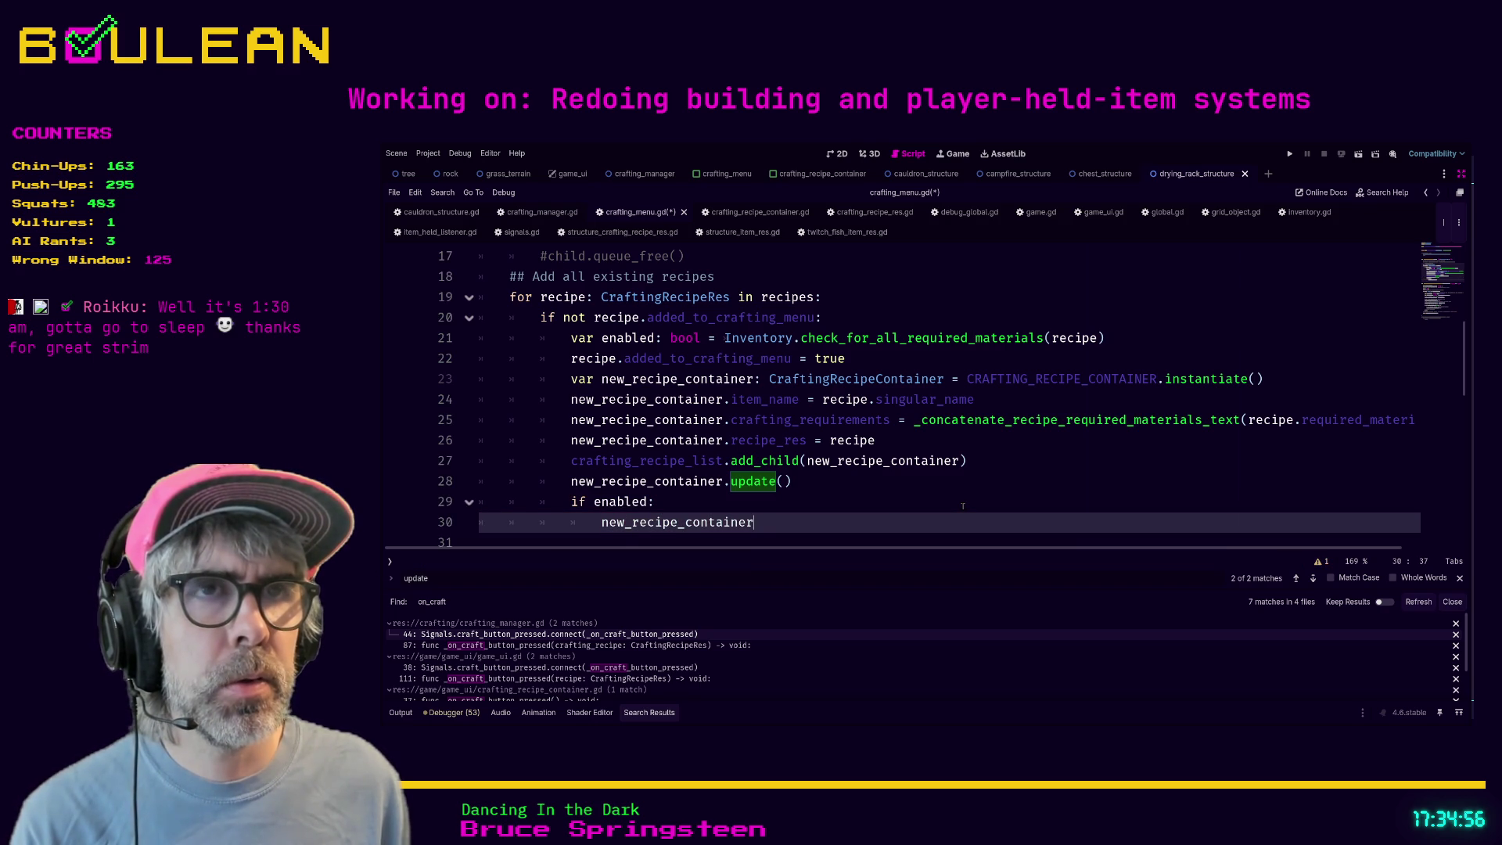
- Browse the container's members and append craft_button to new_recipe_container on line 30
type(".")
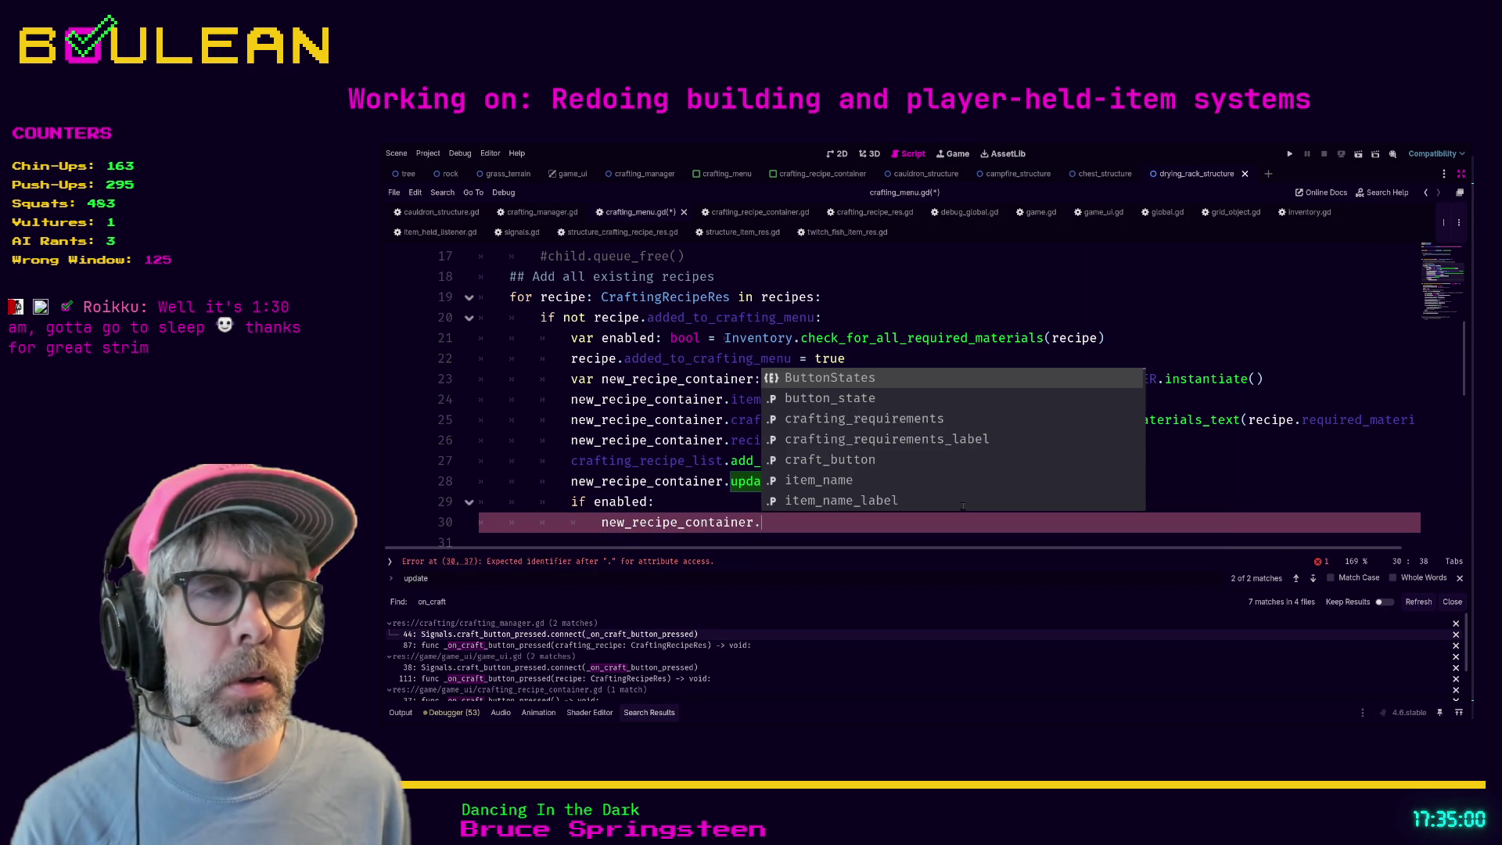
key("Down")
key("Return")
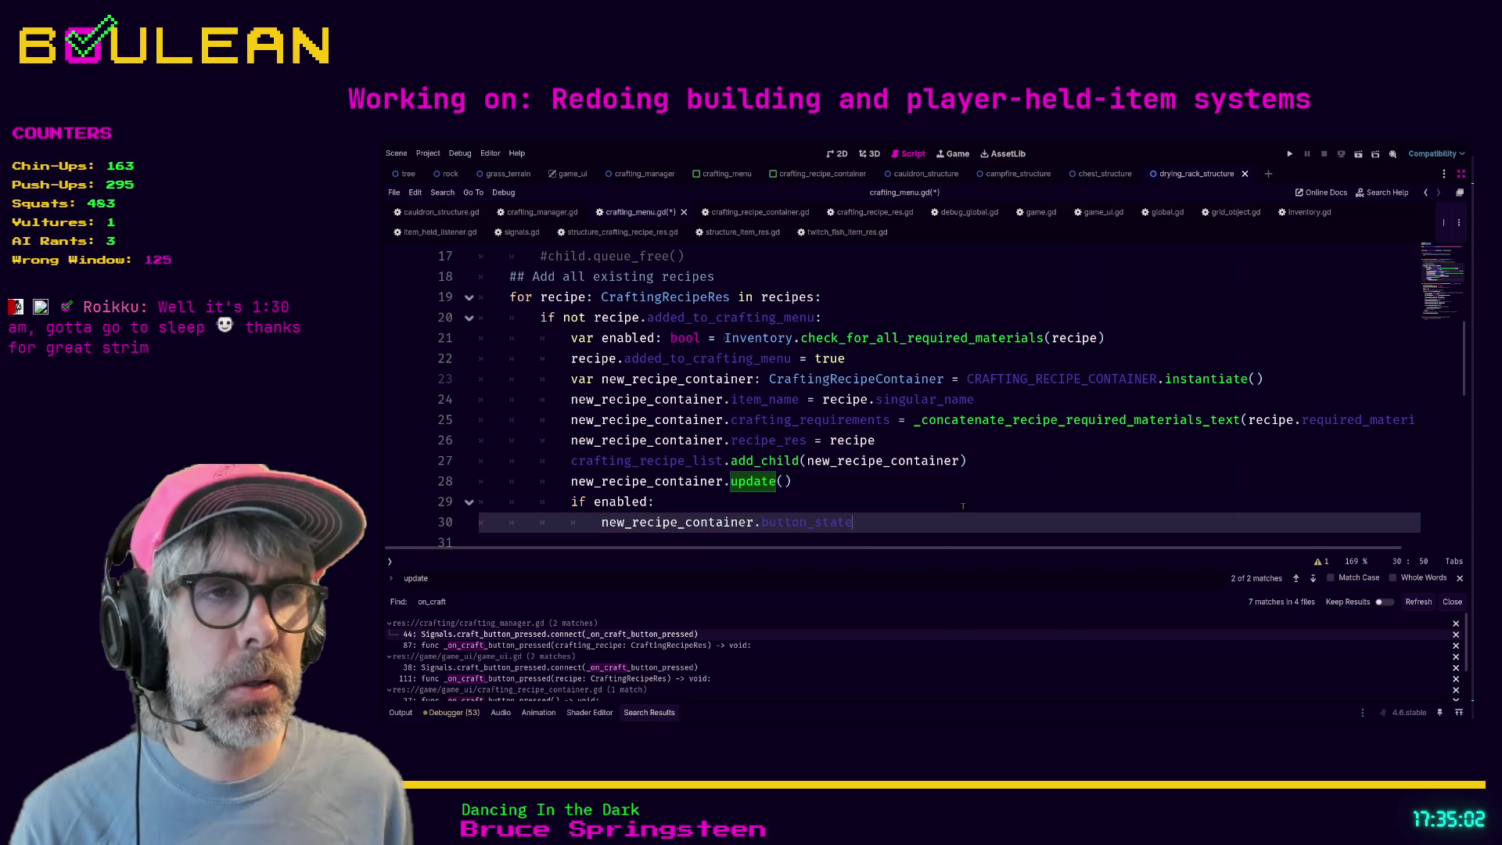
key("BackSpace")
key("BackSpace")
key("BackSpace")
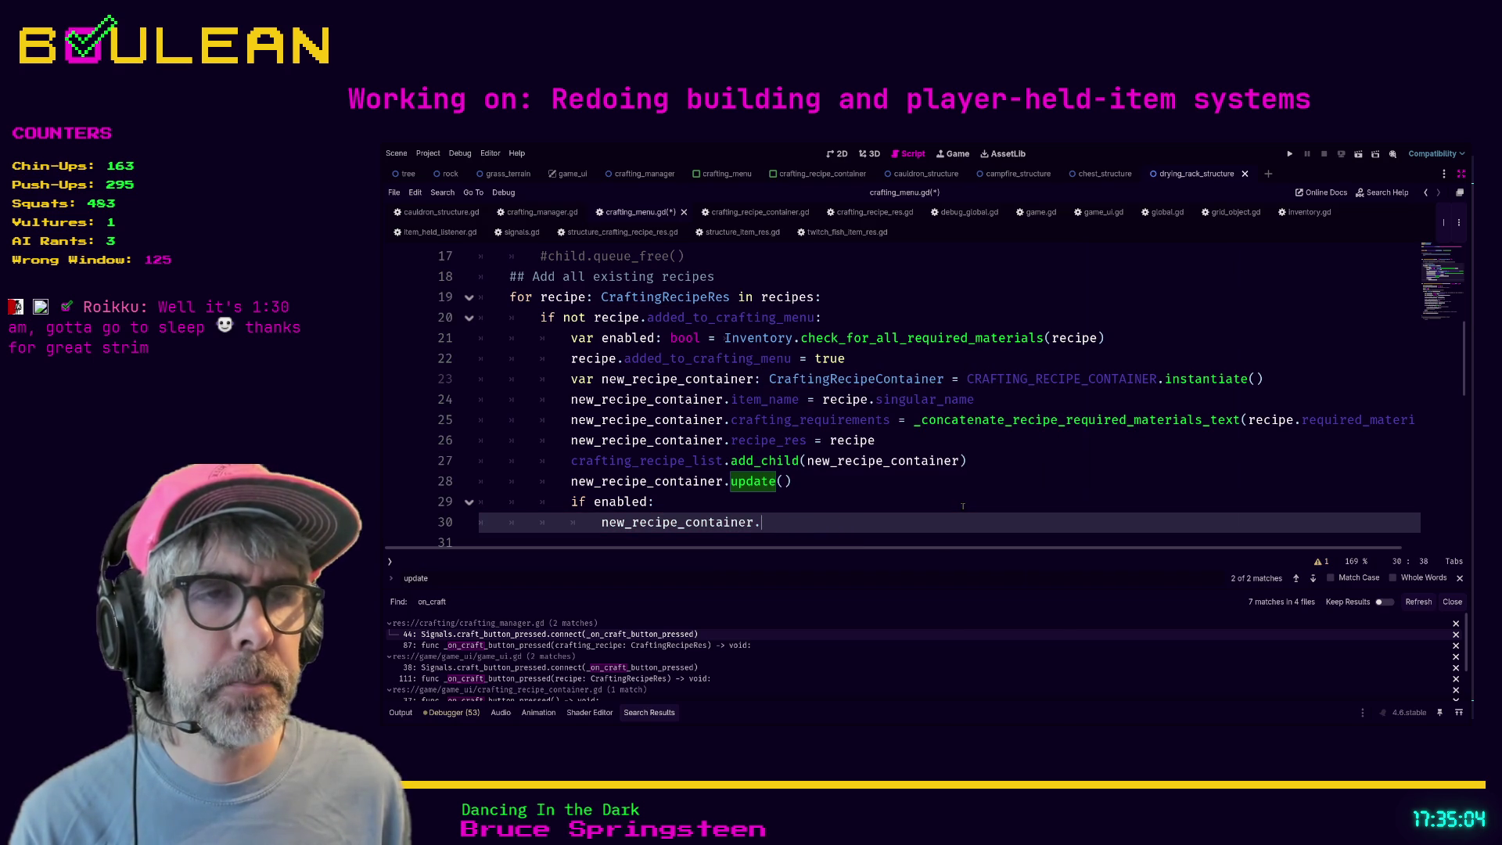
type("dis")
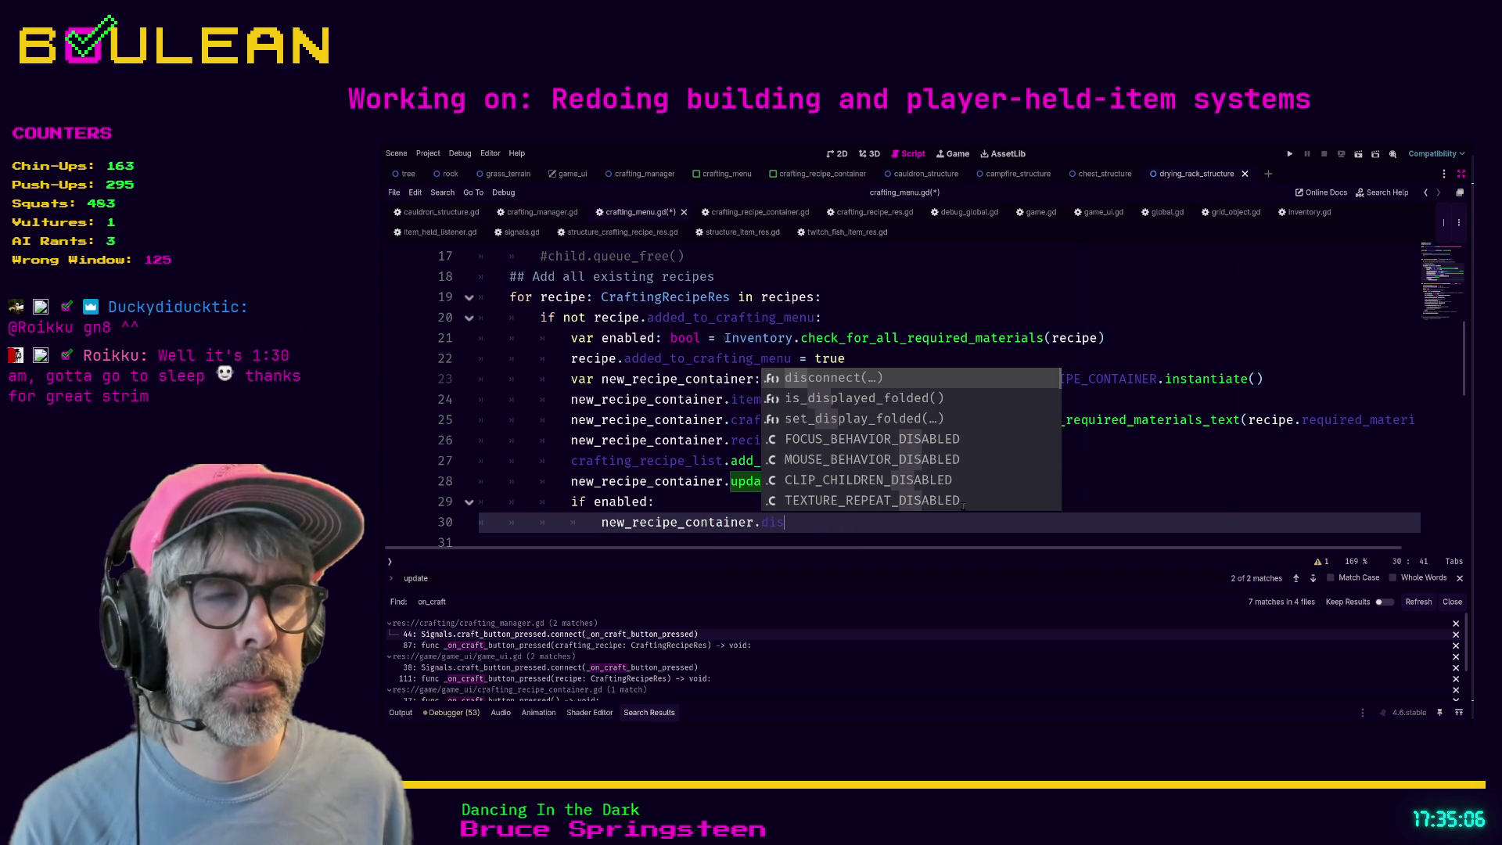
key("BackSpace")
key("BackSpace")
key("BackSpace")
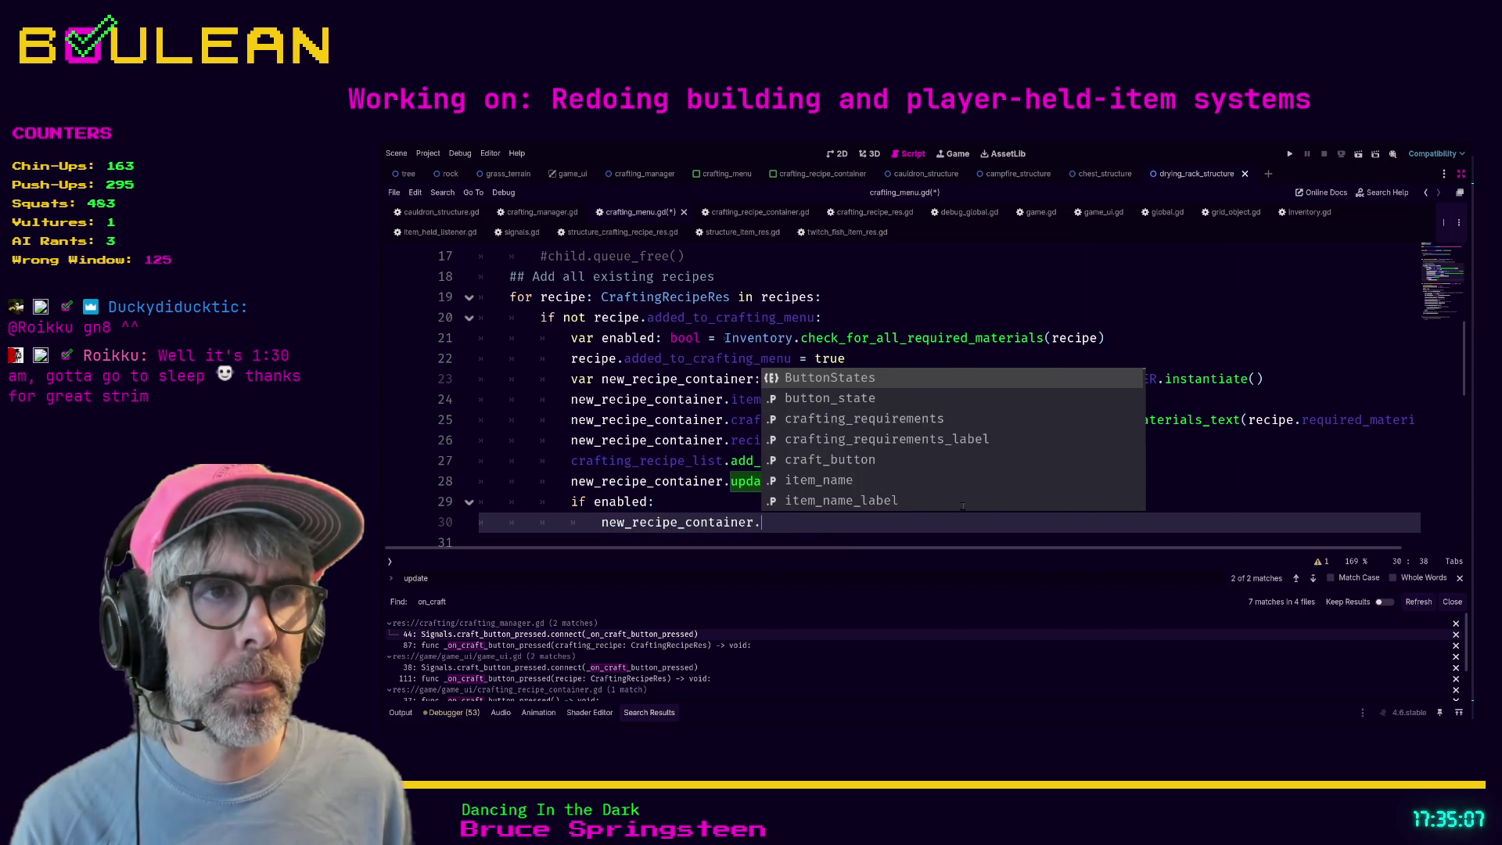
type("ena")
key("BackSpace")
key("BackSpace")
key("BackSpace")
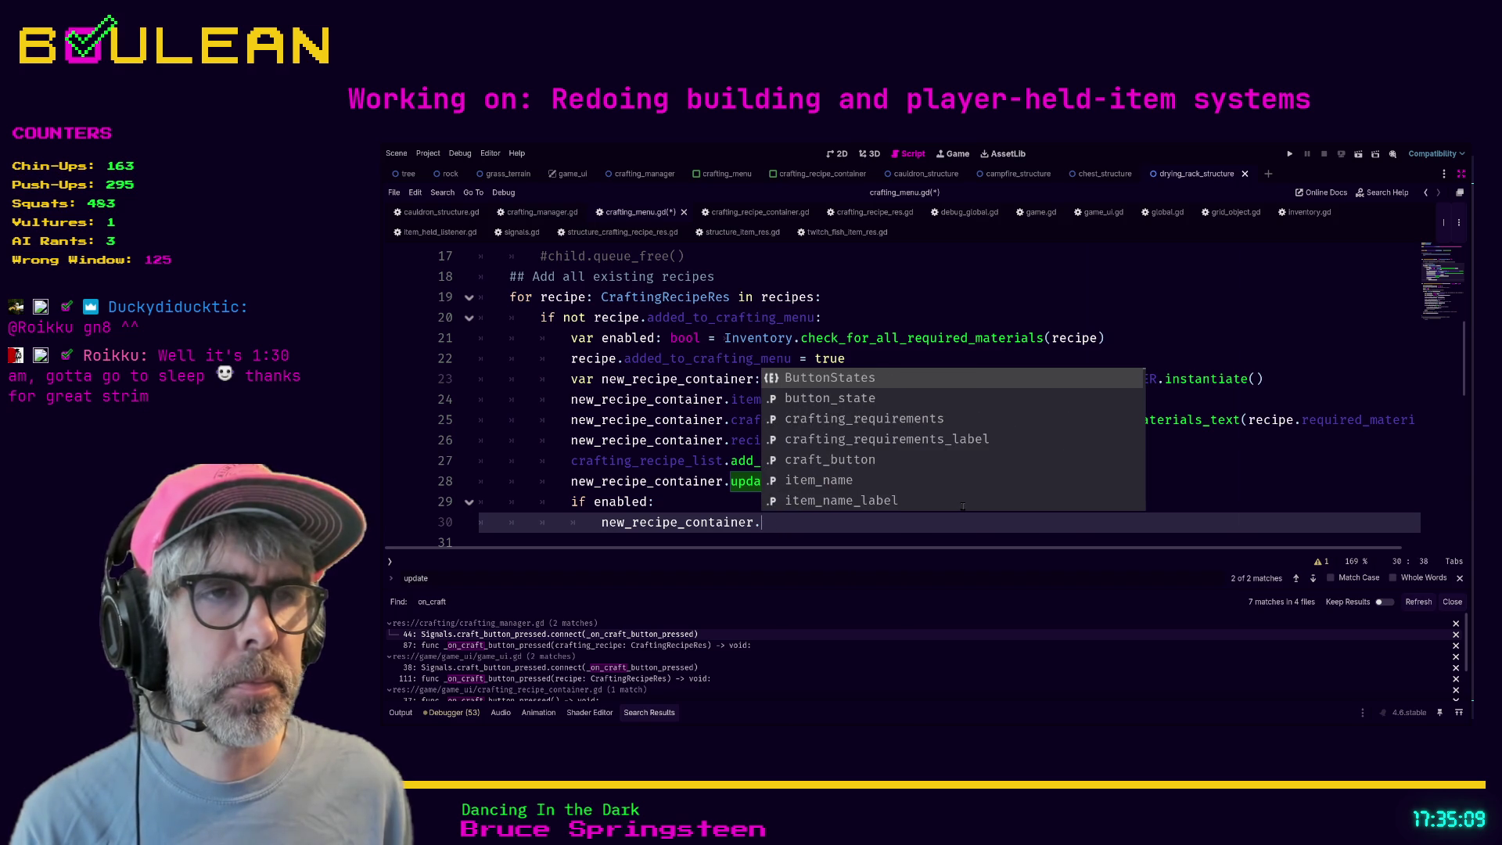
type("disable")
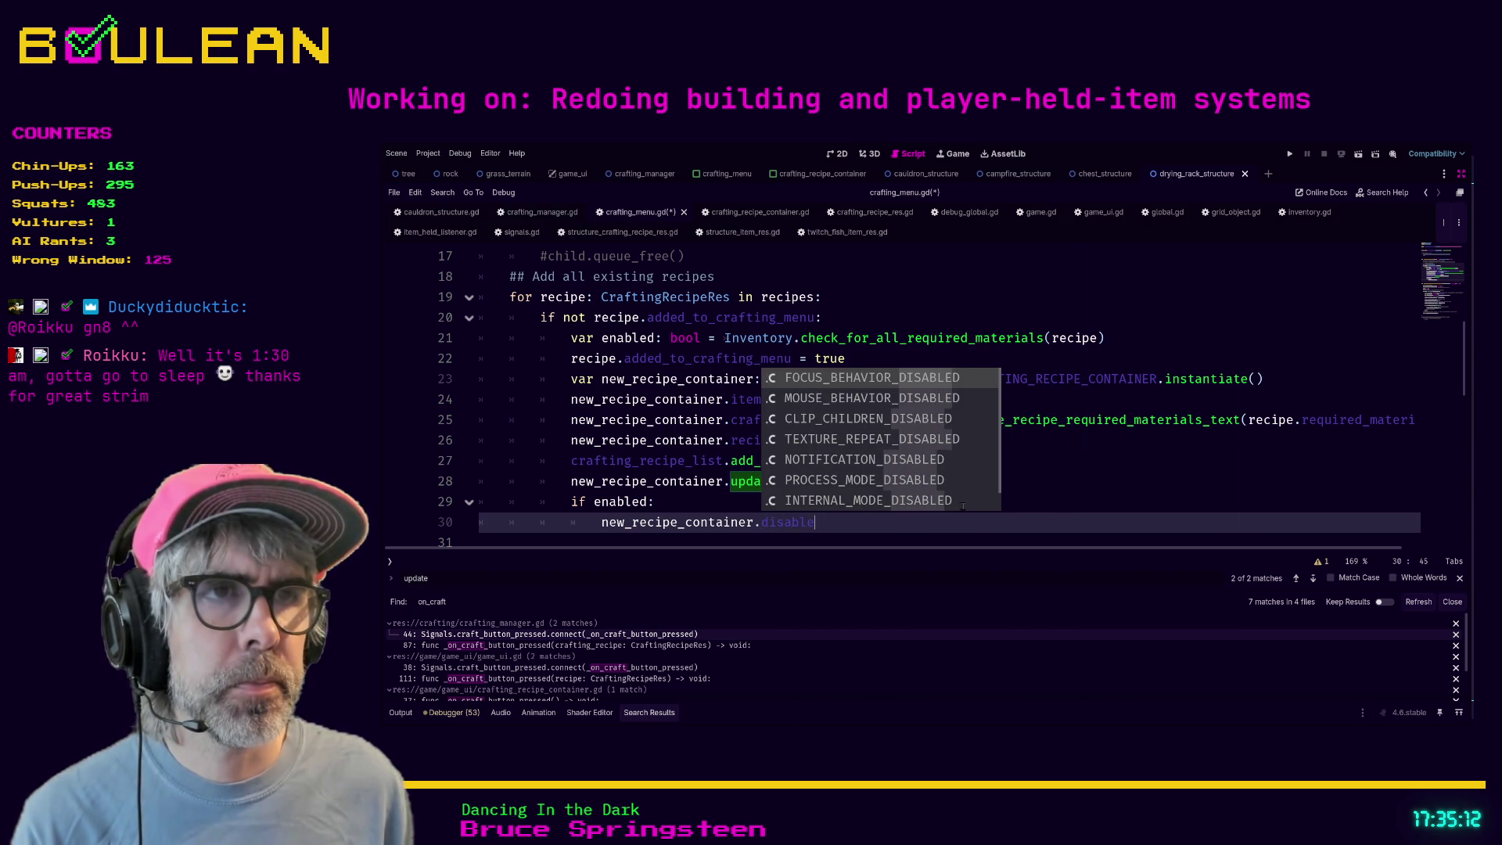
key("BackSpace")
key("BackSpace")
key("BackSpace")
key("BackSpace")
key("BackSpace")
key("BackSpace")
key("BackSpace")
type("butt")
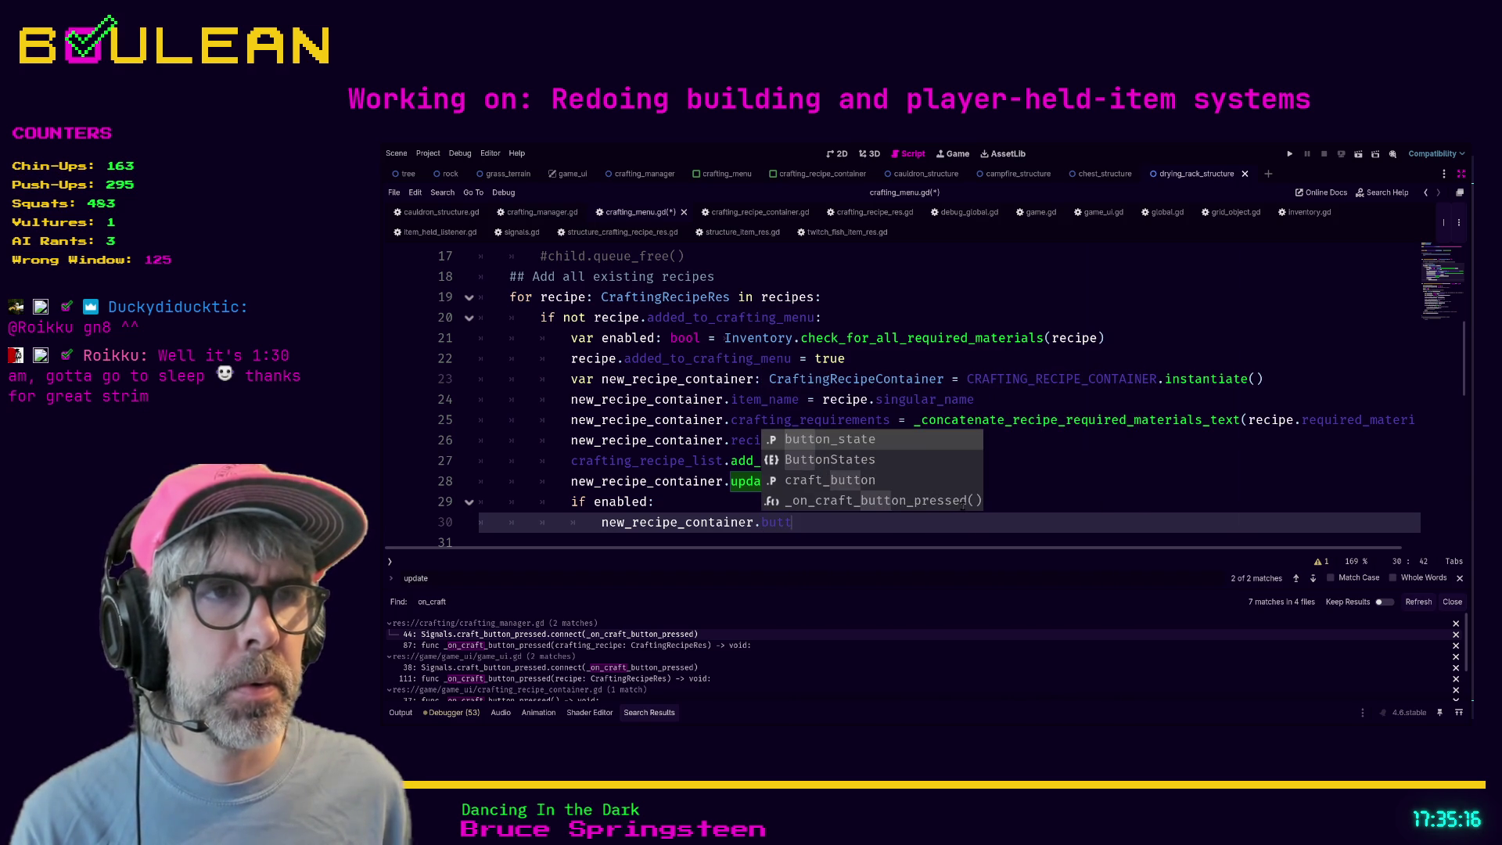
key("Down")
key("Down")
key("Return")
- Complete line 30 as new_recipe_container.craft_button.disabled
type("enabl")
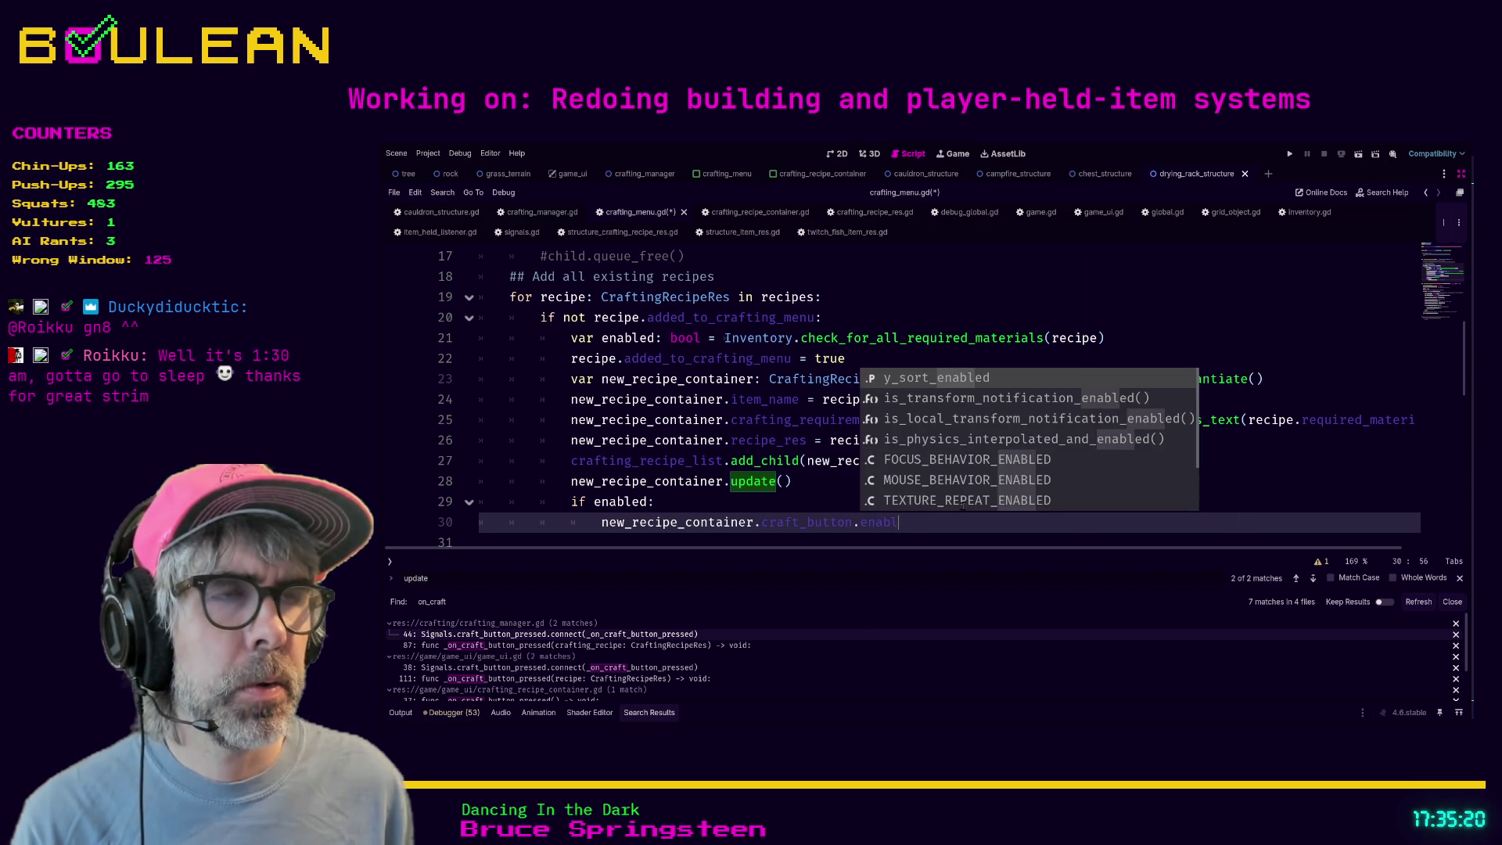
key("BackSpace")
key("BackSpace")
key("BackSpace")
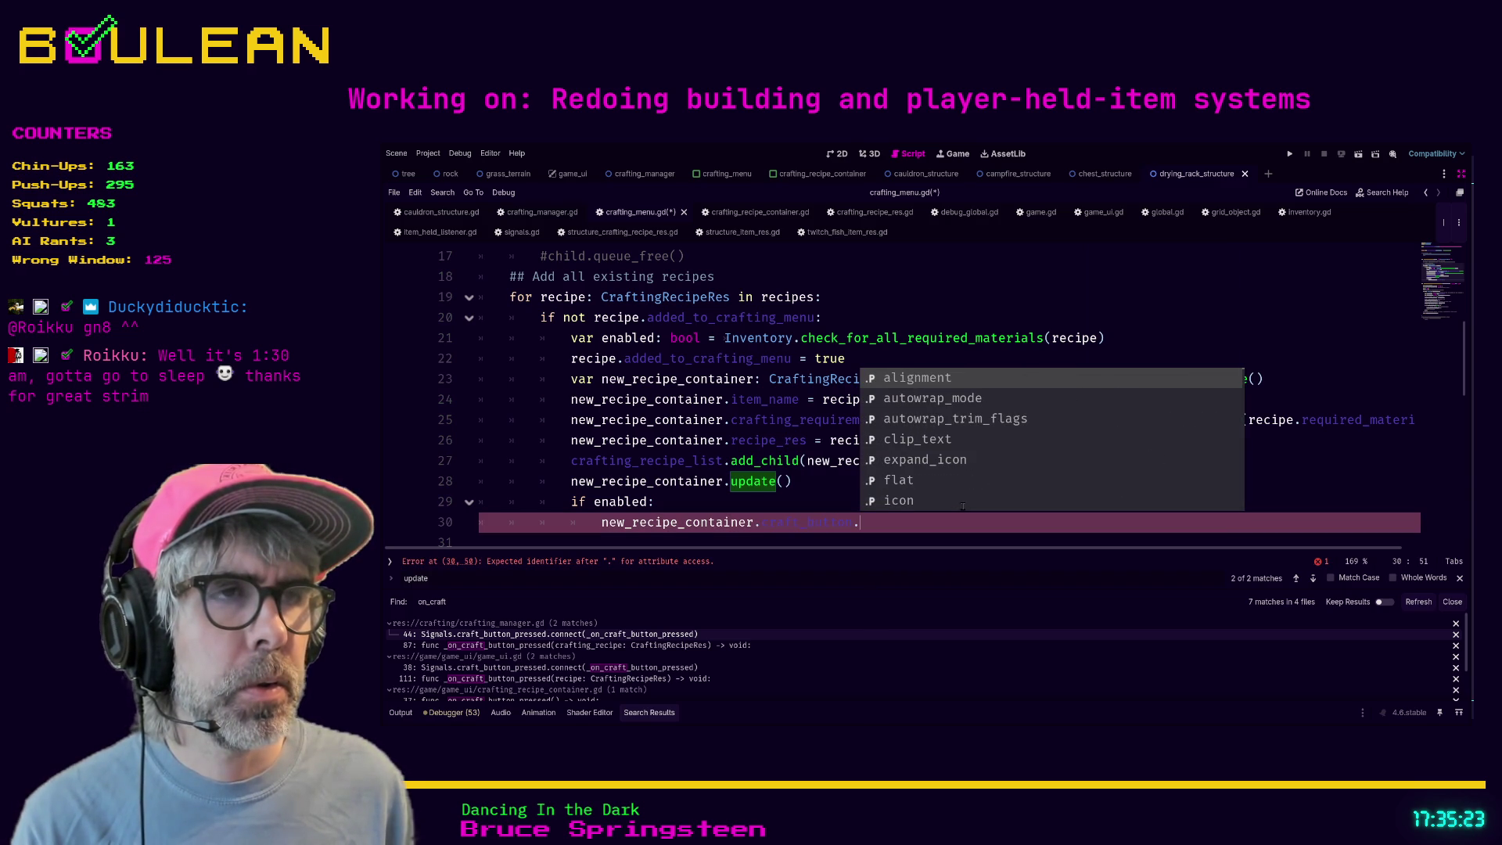
type("di")
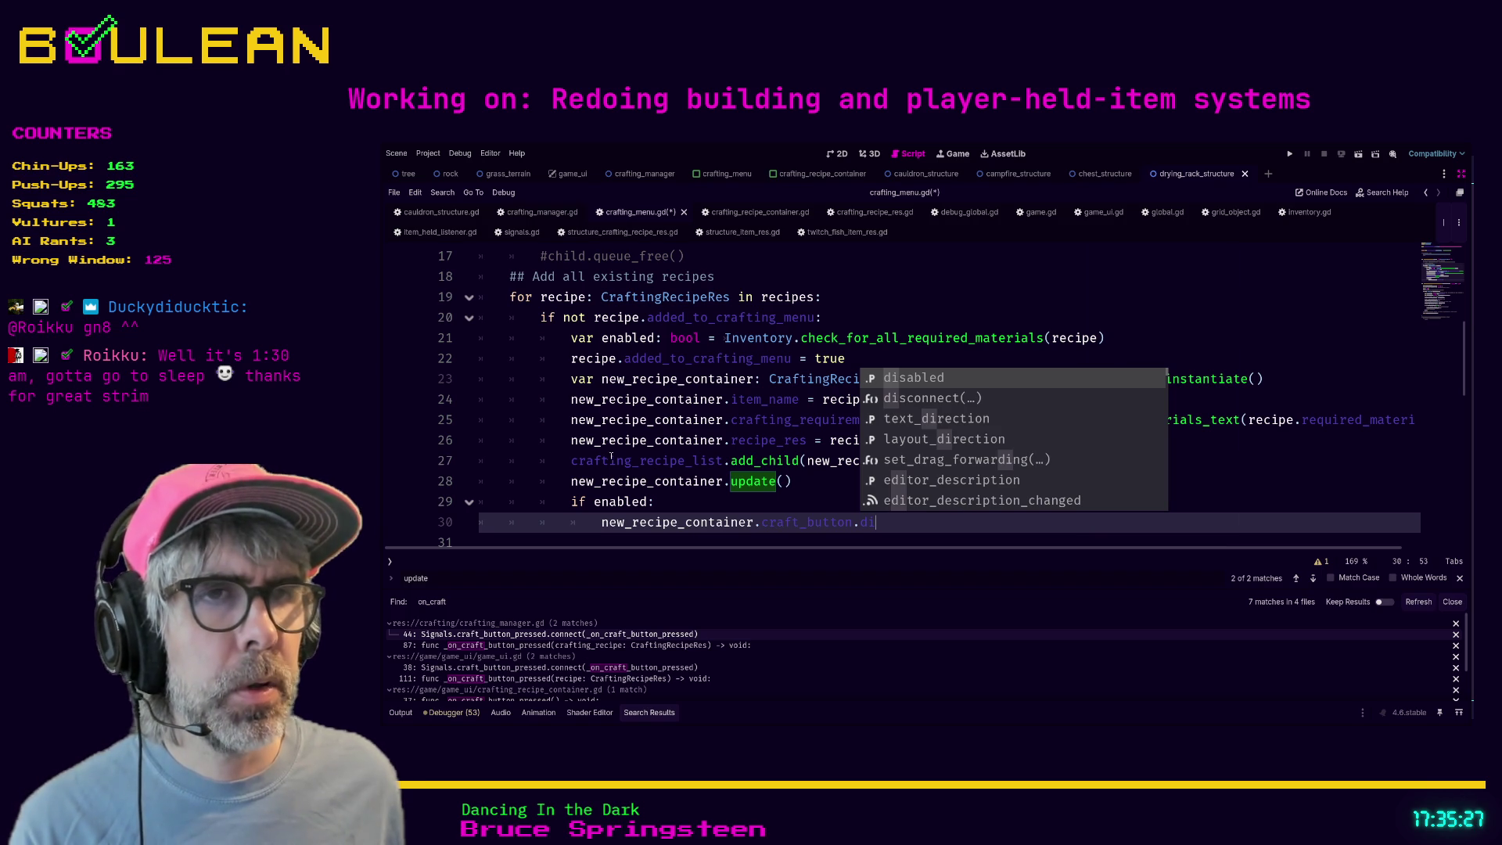
key("Return")
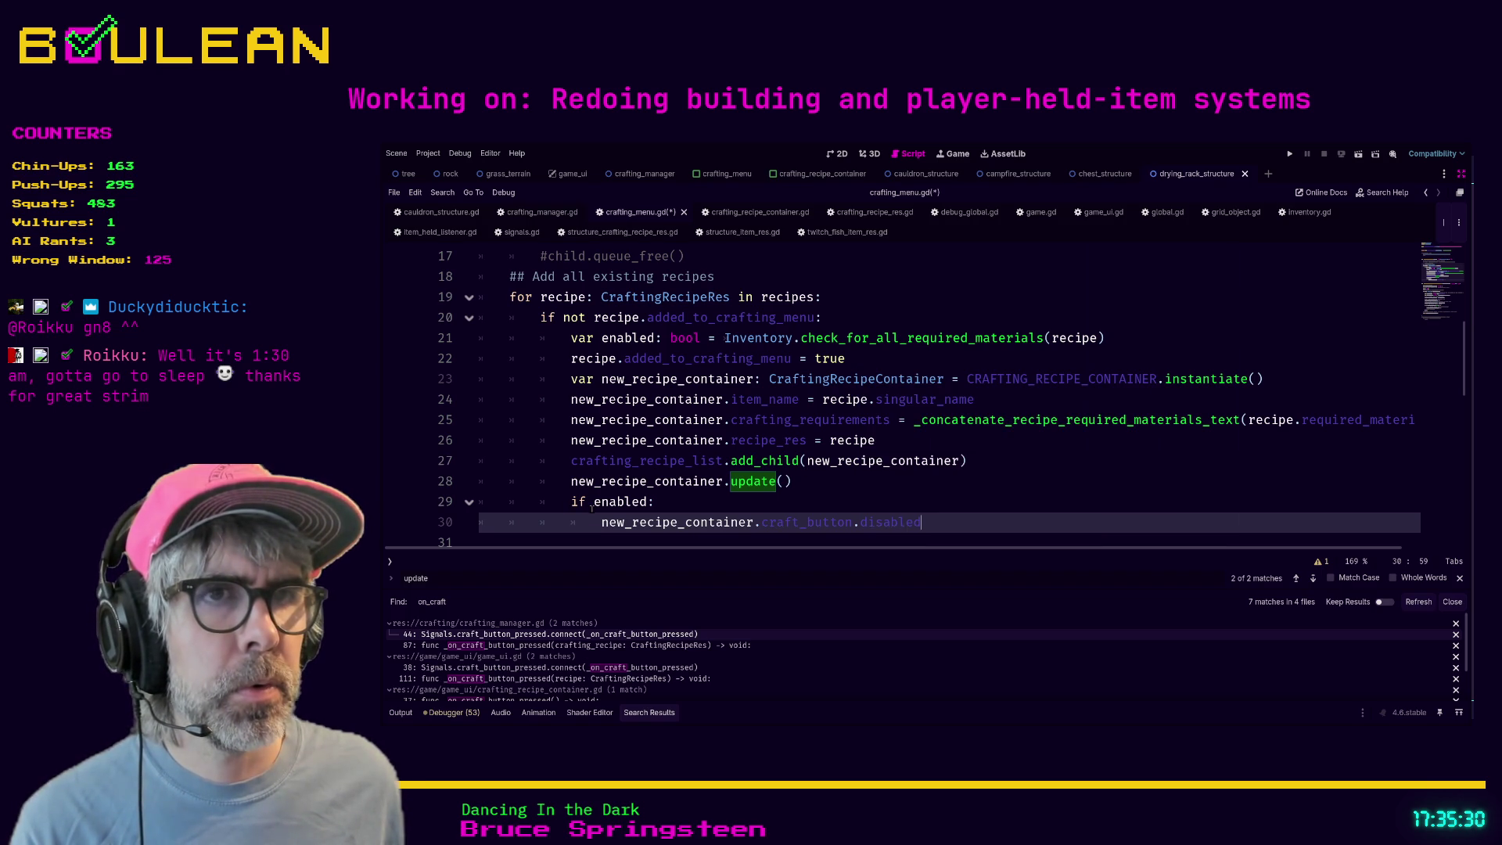
- Change the check to `if not enabled:` and add an else: branch below the disabled line
left_click(593, 502)
type("not")
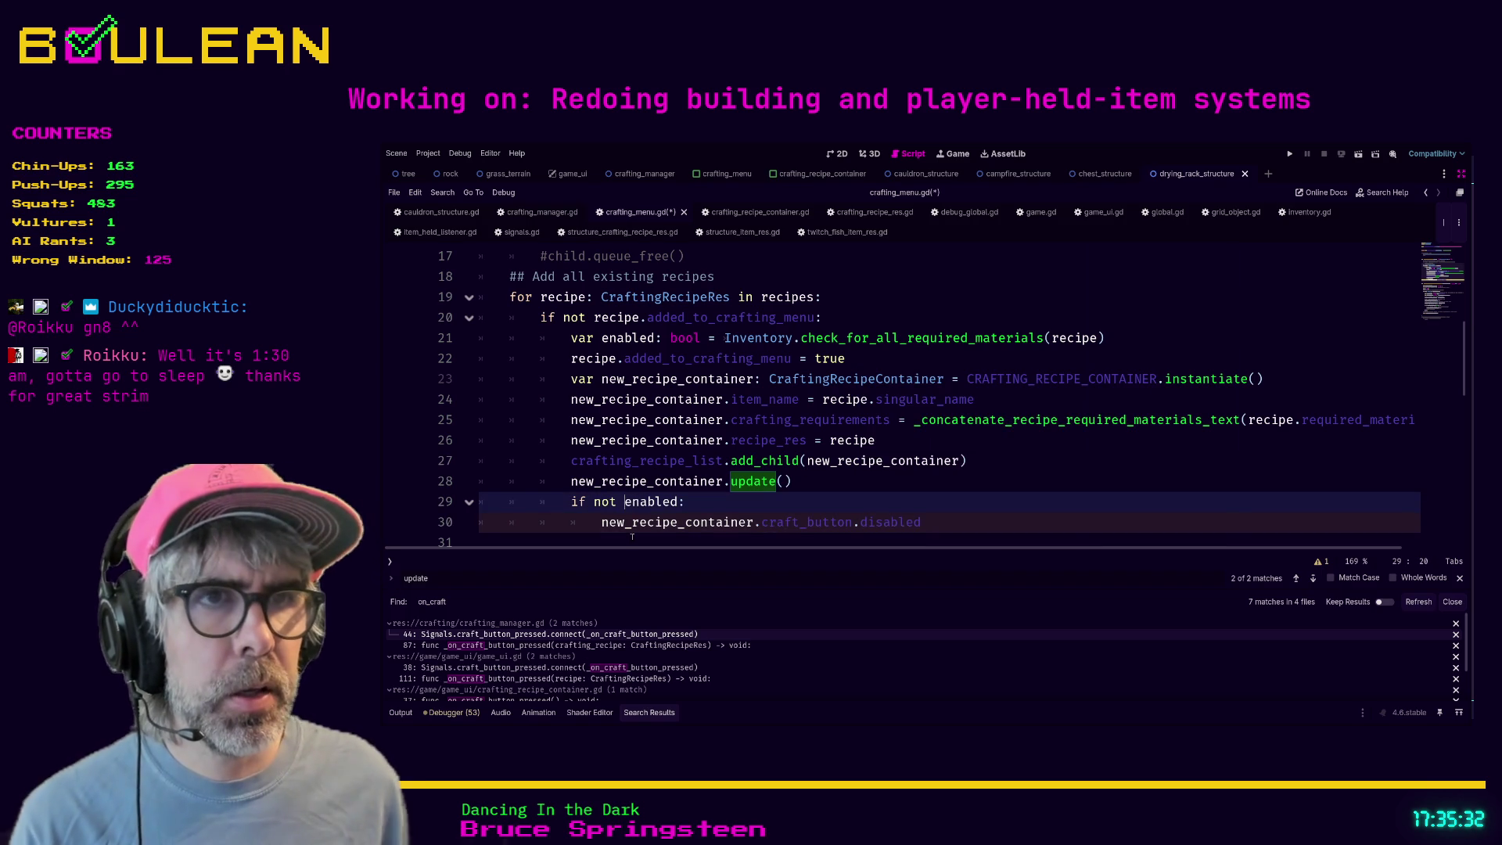
key("Down")
left_click(632, 536)
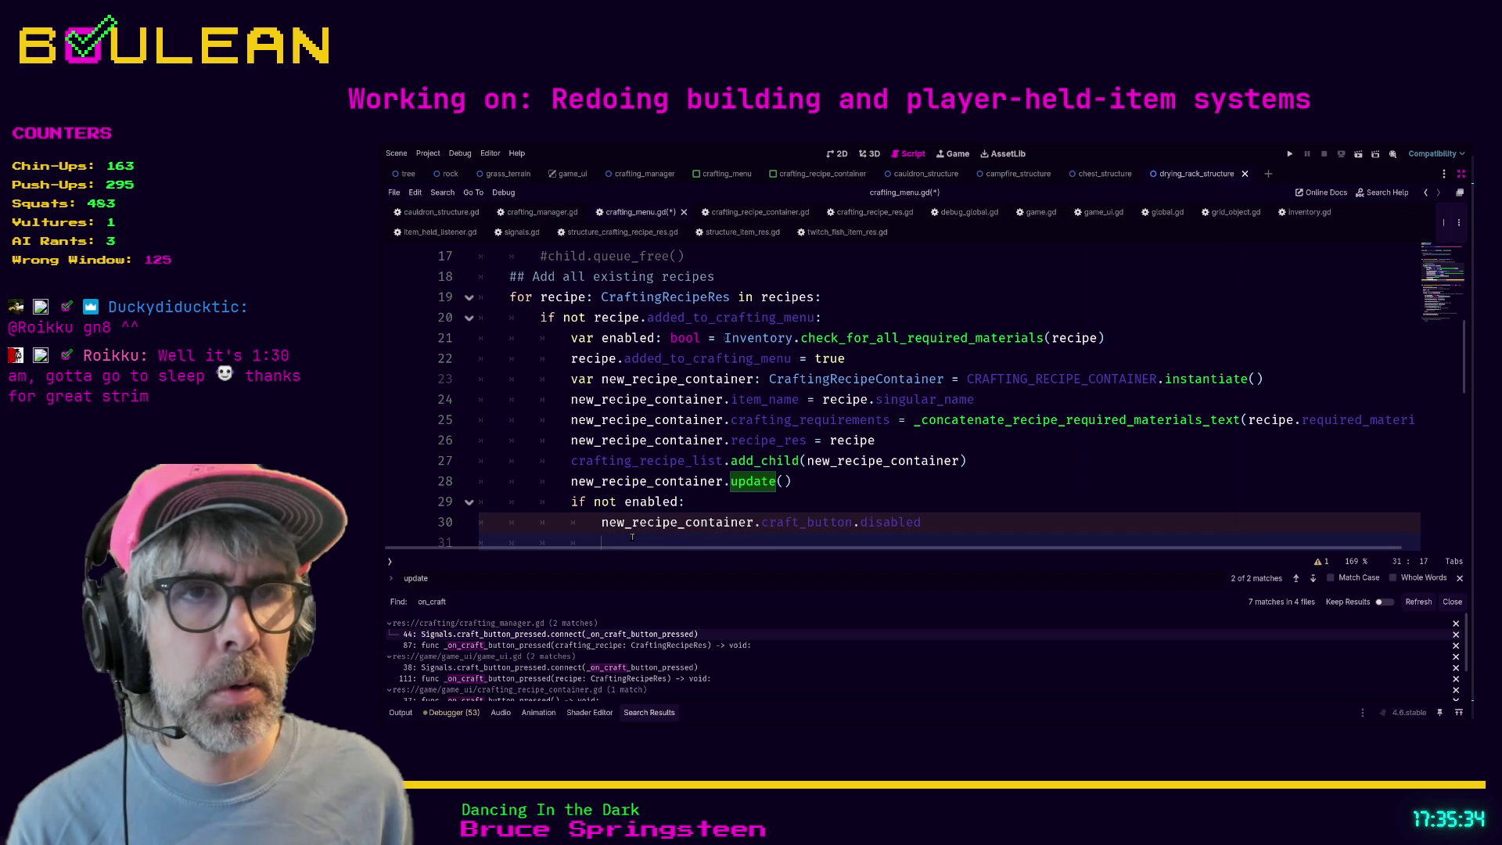
type("else:")
key("Return")
- Begin the else line with new_recipe_container.craft_button., removing the stray member text
type("new")
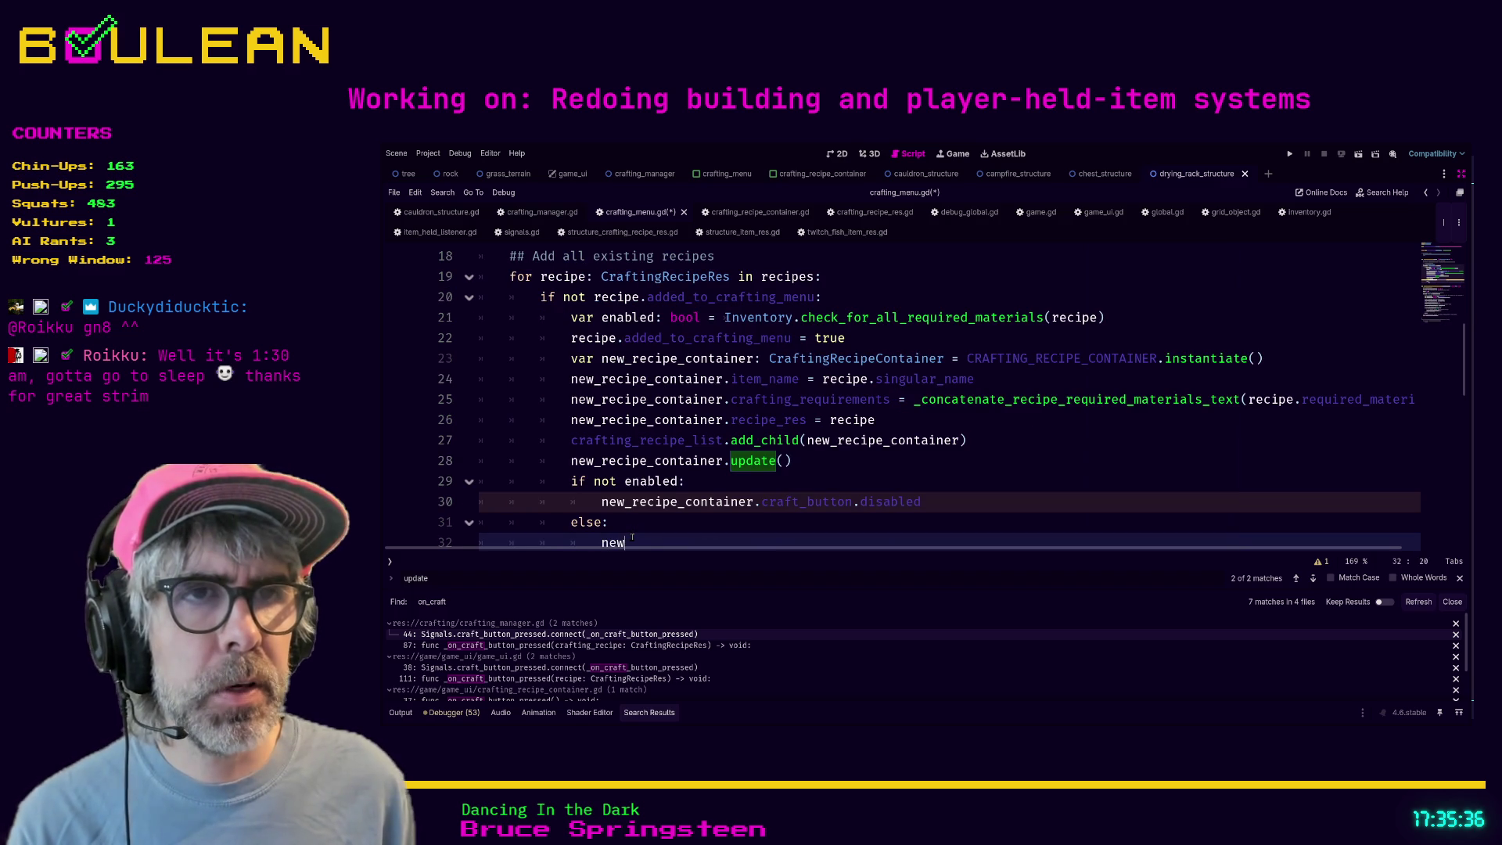
type("_recipe_con")
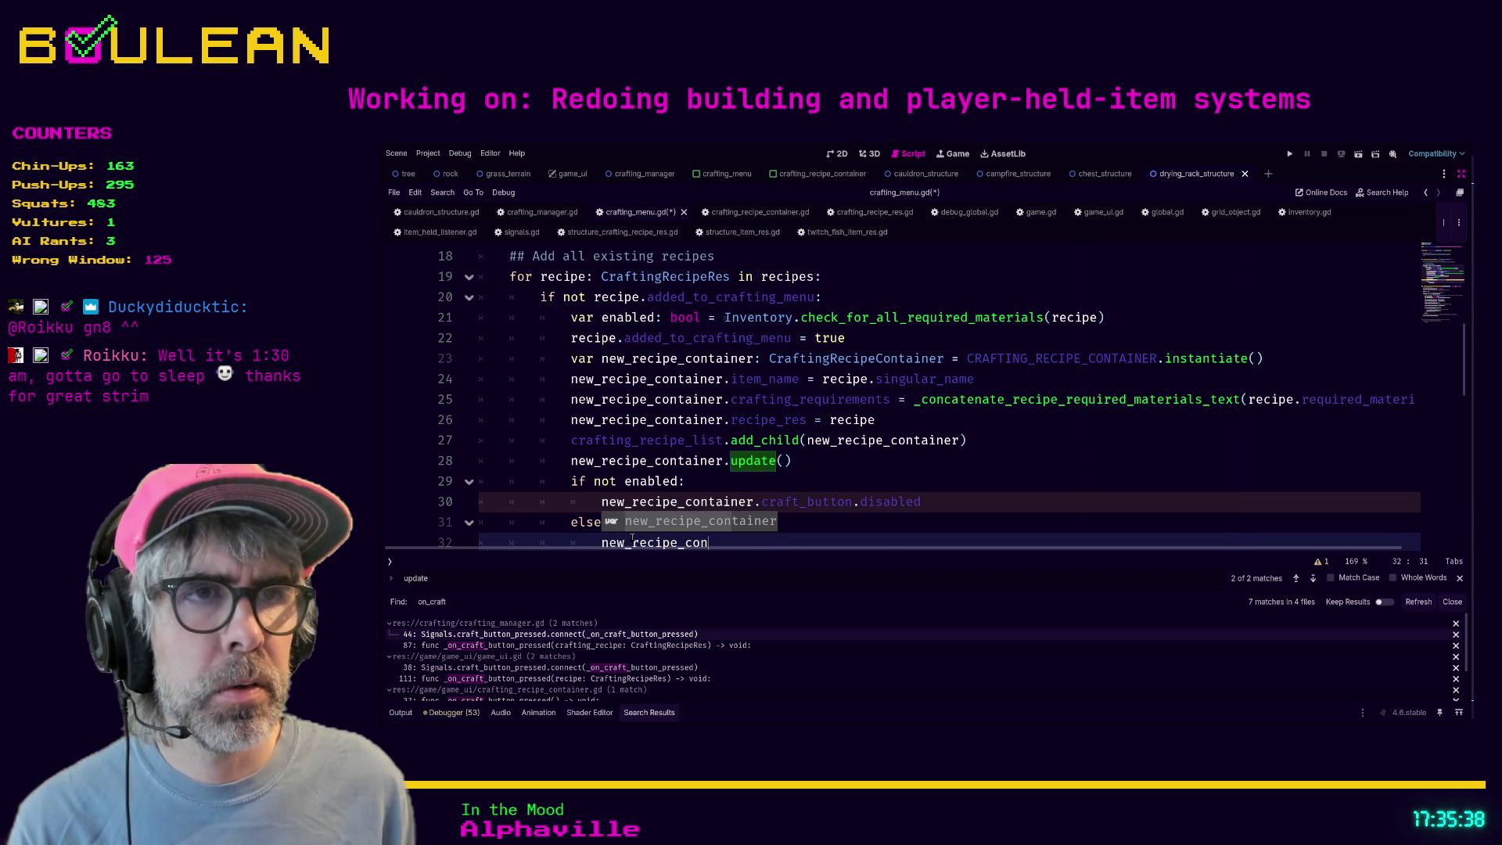
key("Return")
type(".craft")
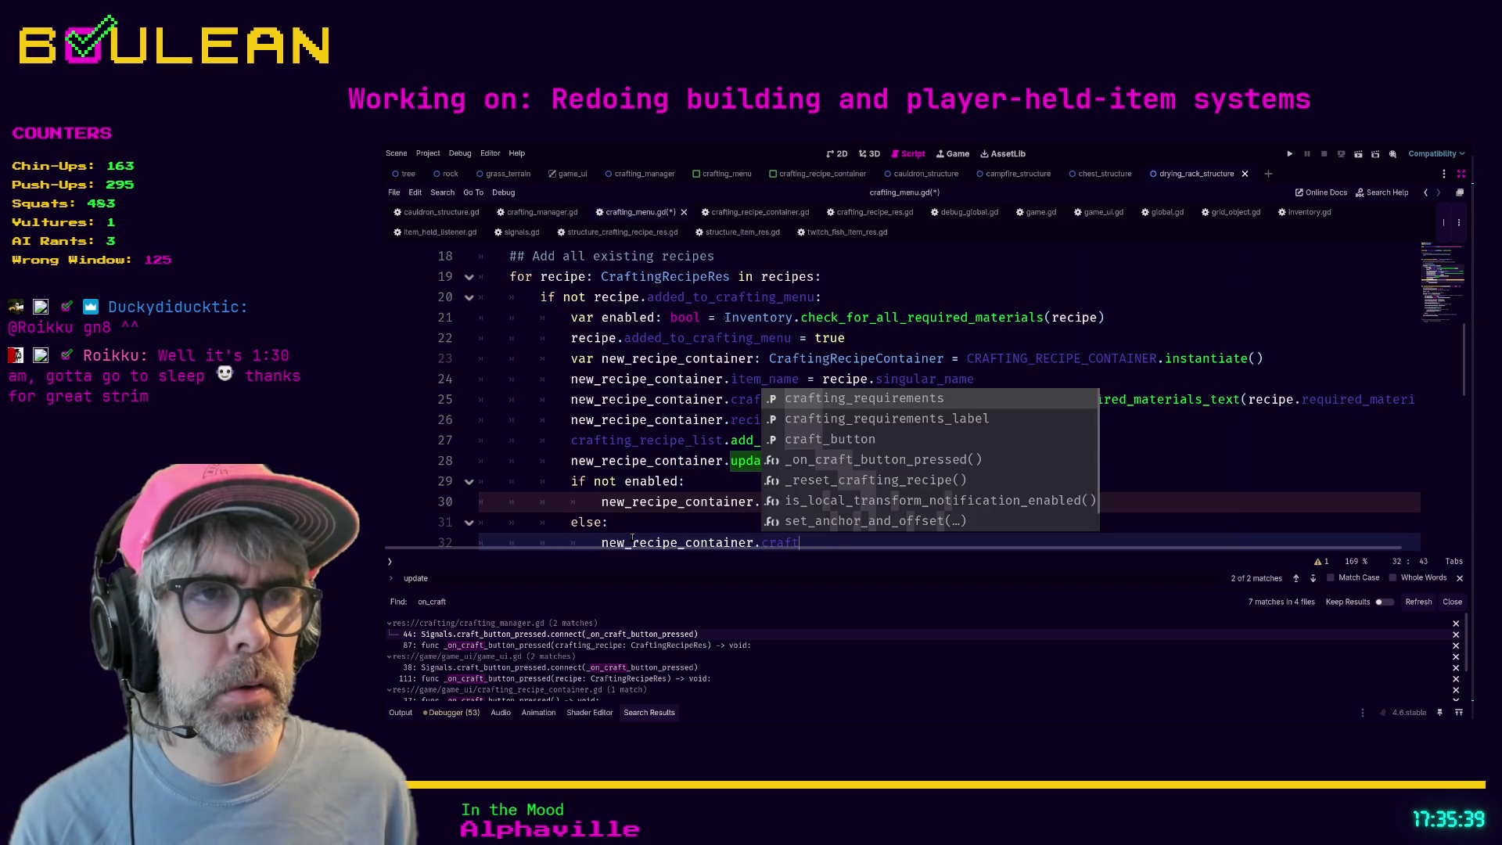
type("_button.a")
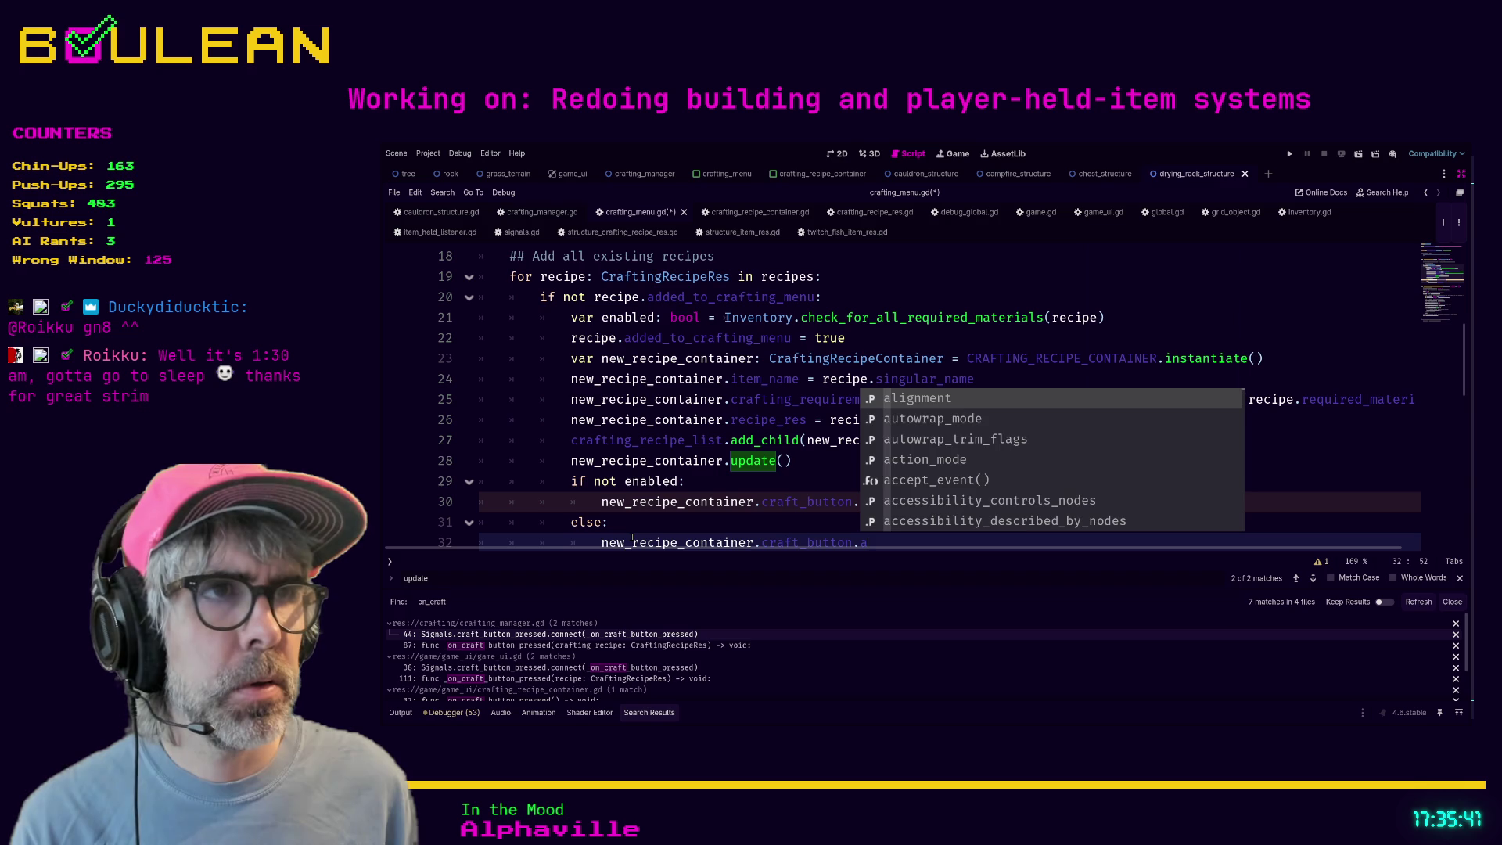
type("ct")
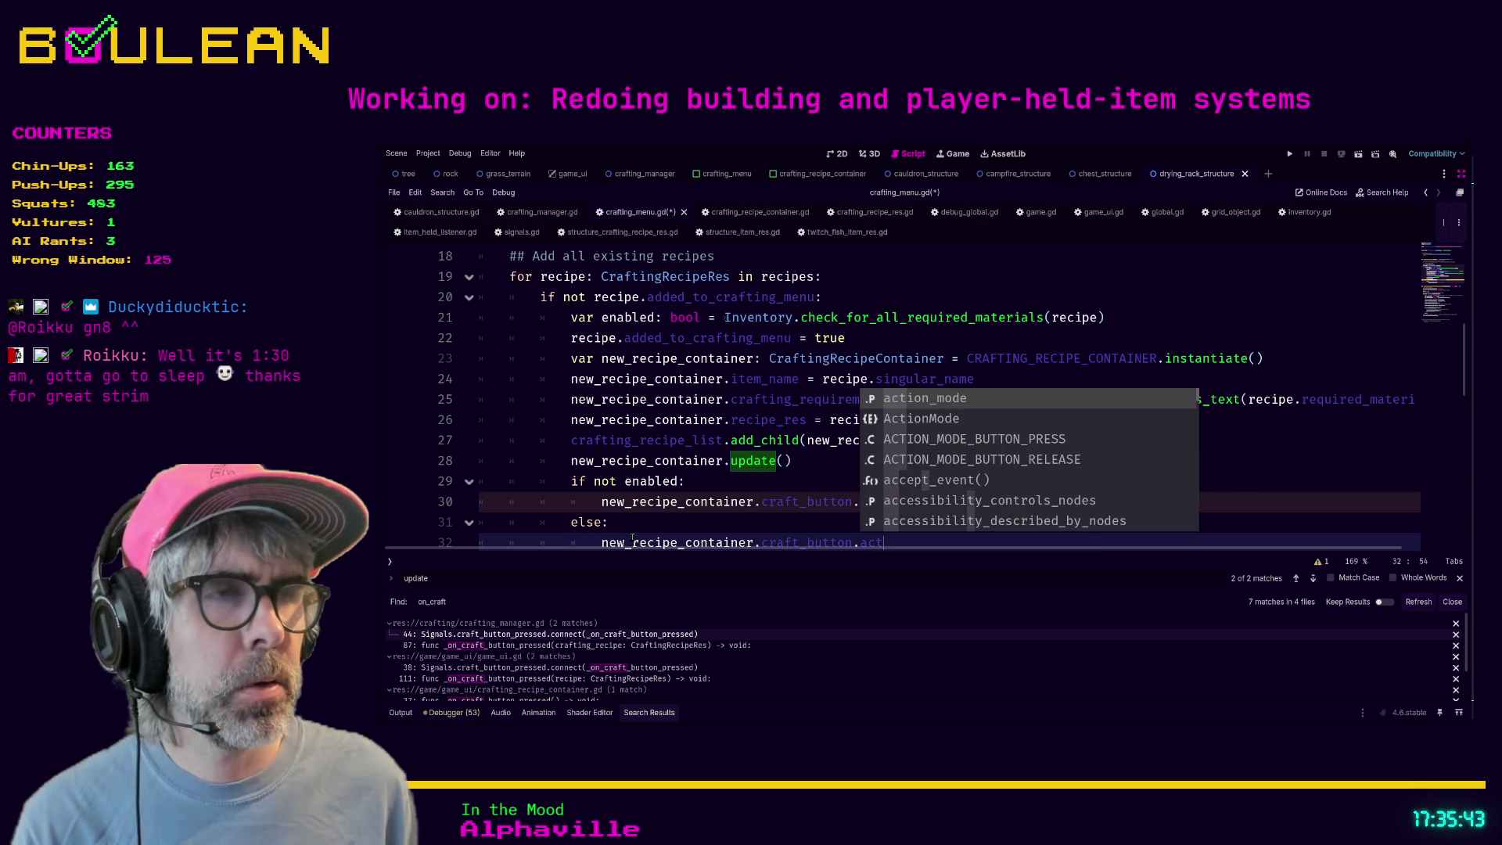
key("BackSpace")
key("BackSpace")
key("BackSpace")
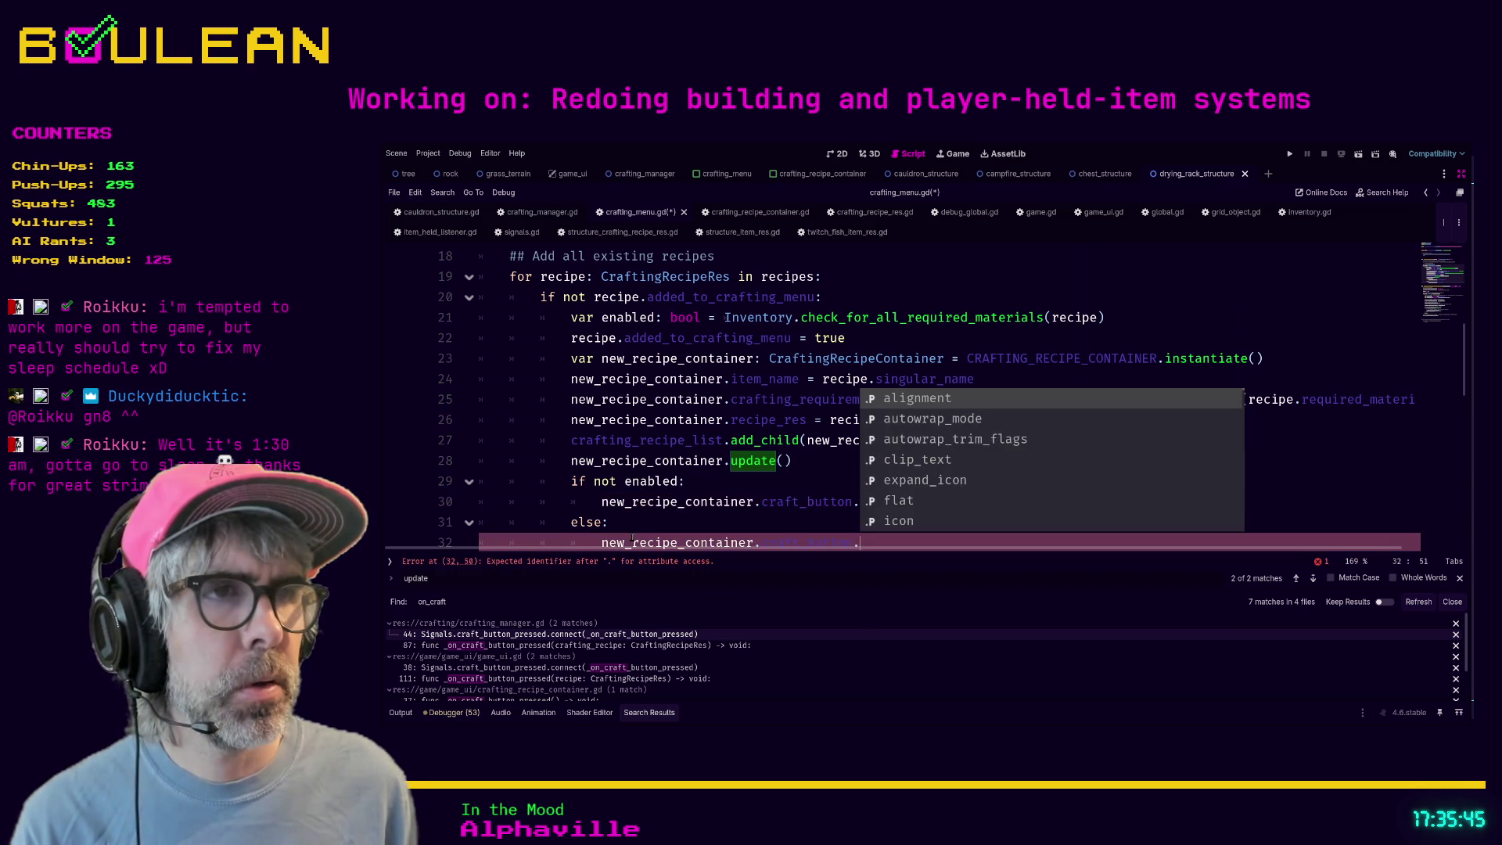
key("Escape")
type("enabled")
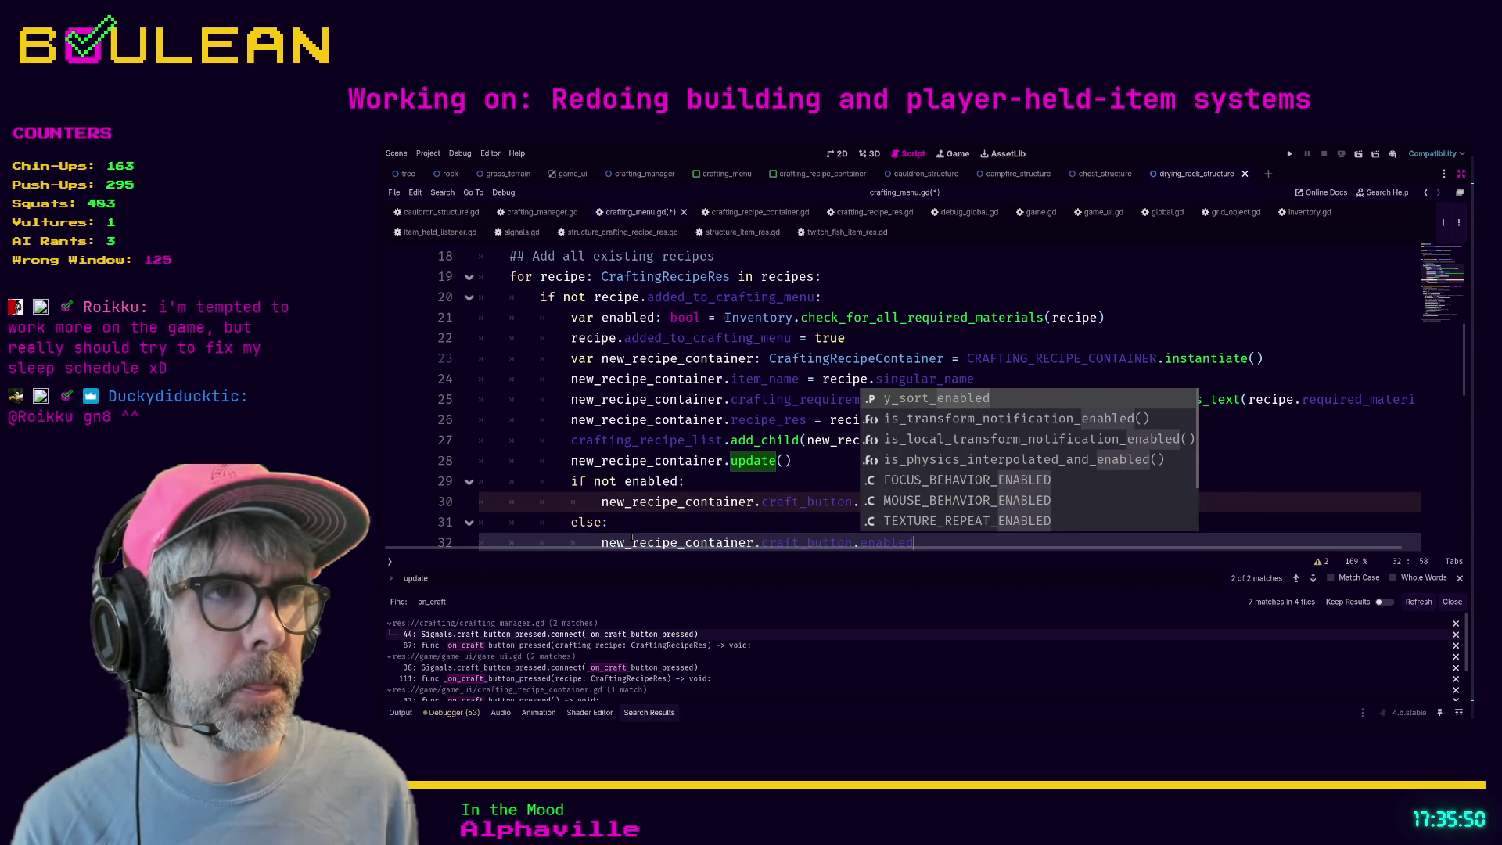
key("BackSpace")
key("BackSpace")
key("BackSpace")
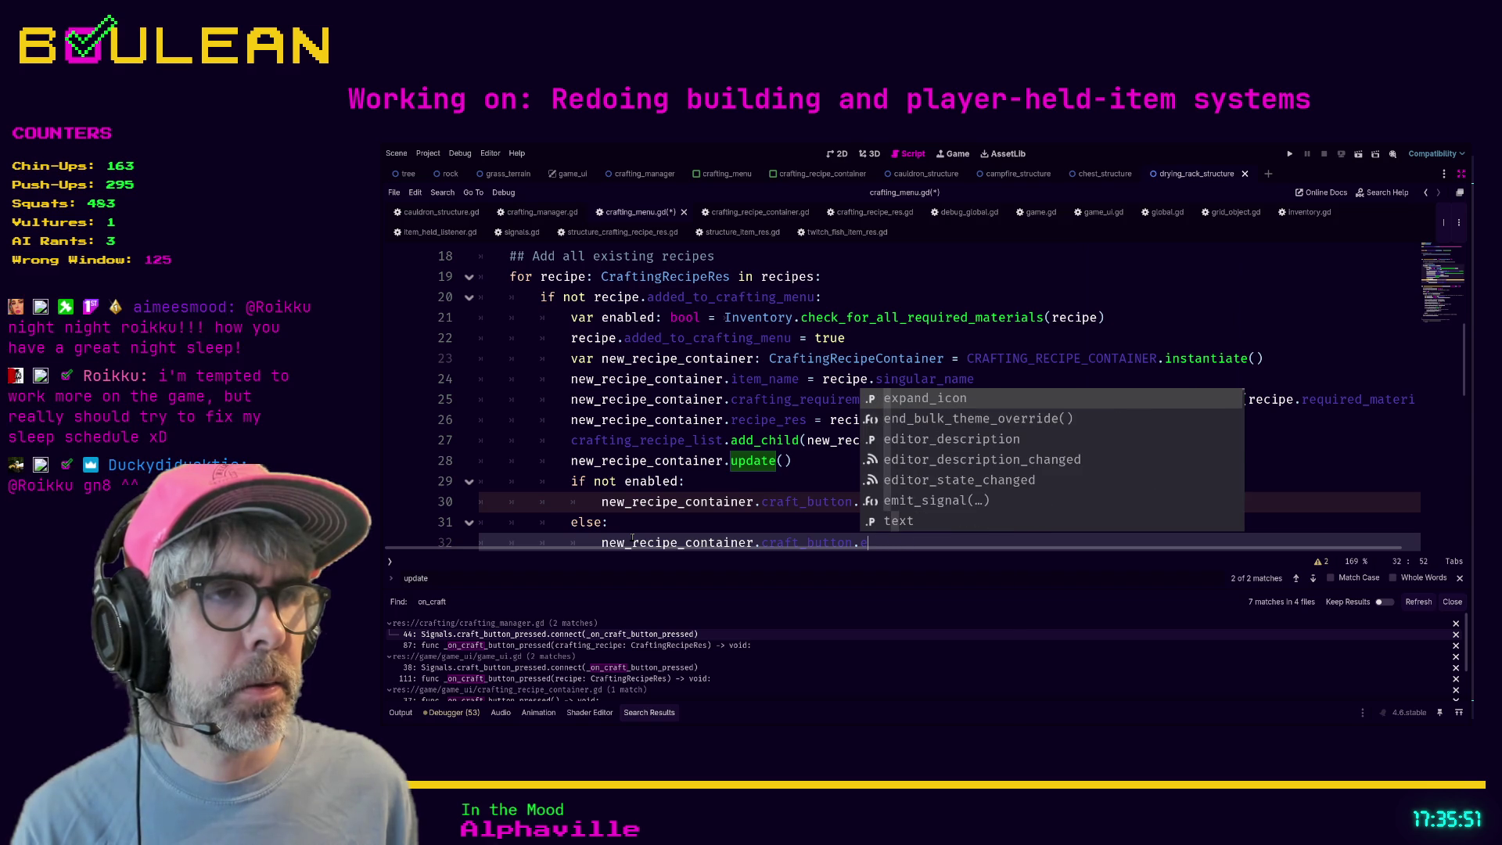
key("BackSpace")
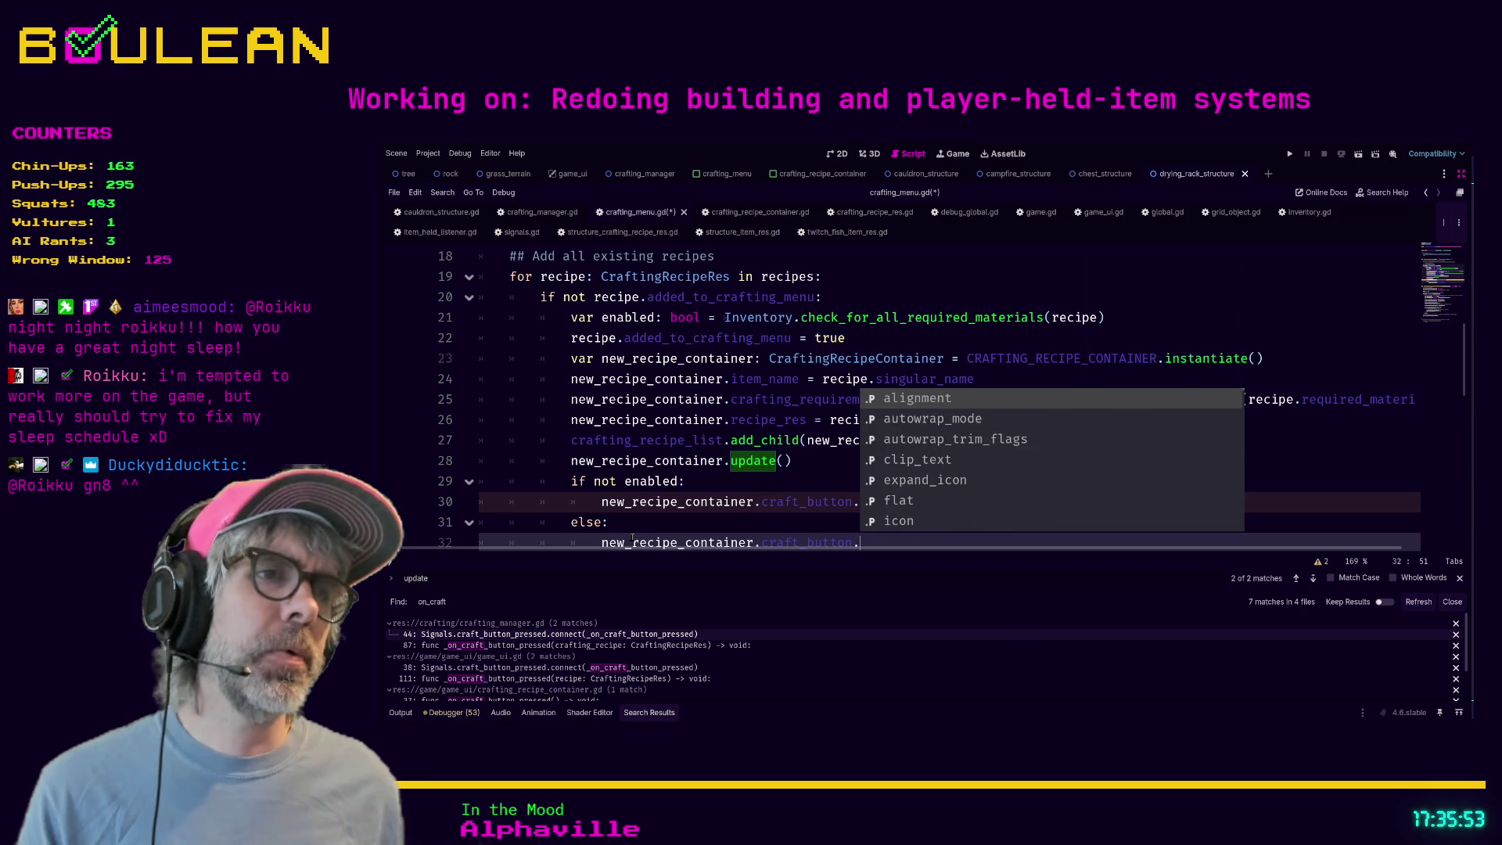
left_click(740, 501)
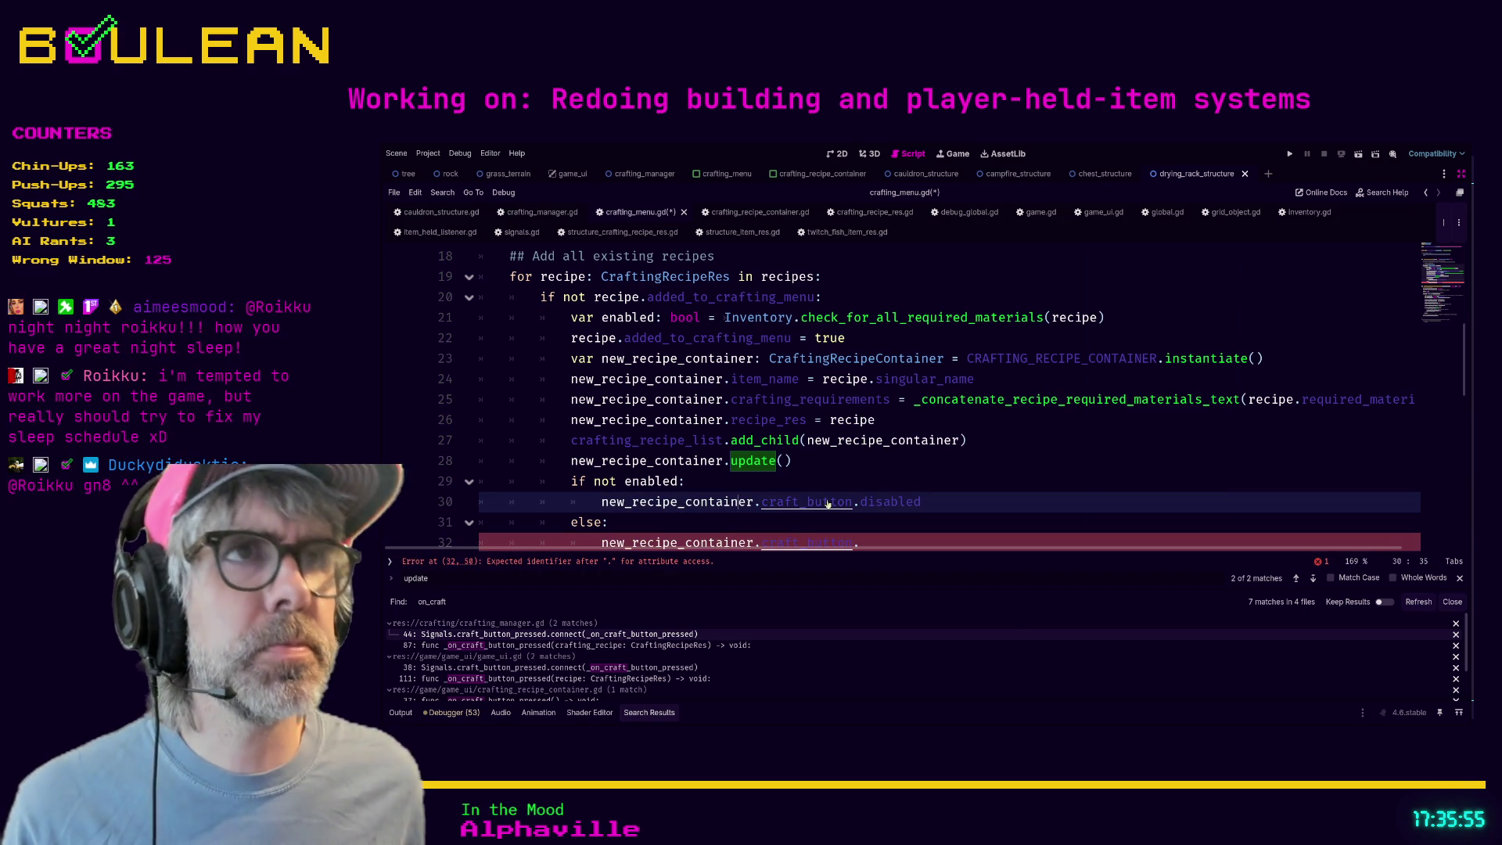
left_click(1004, 281)
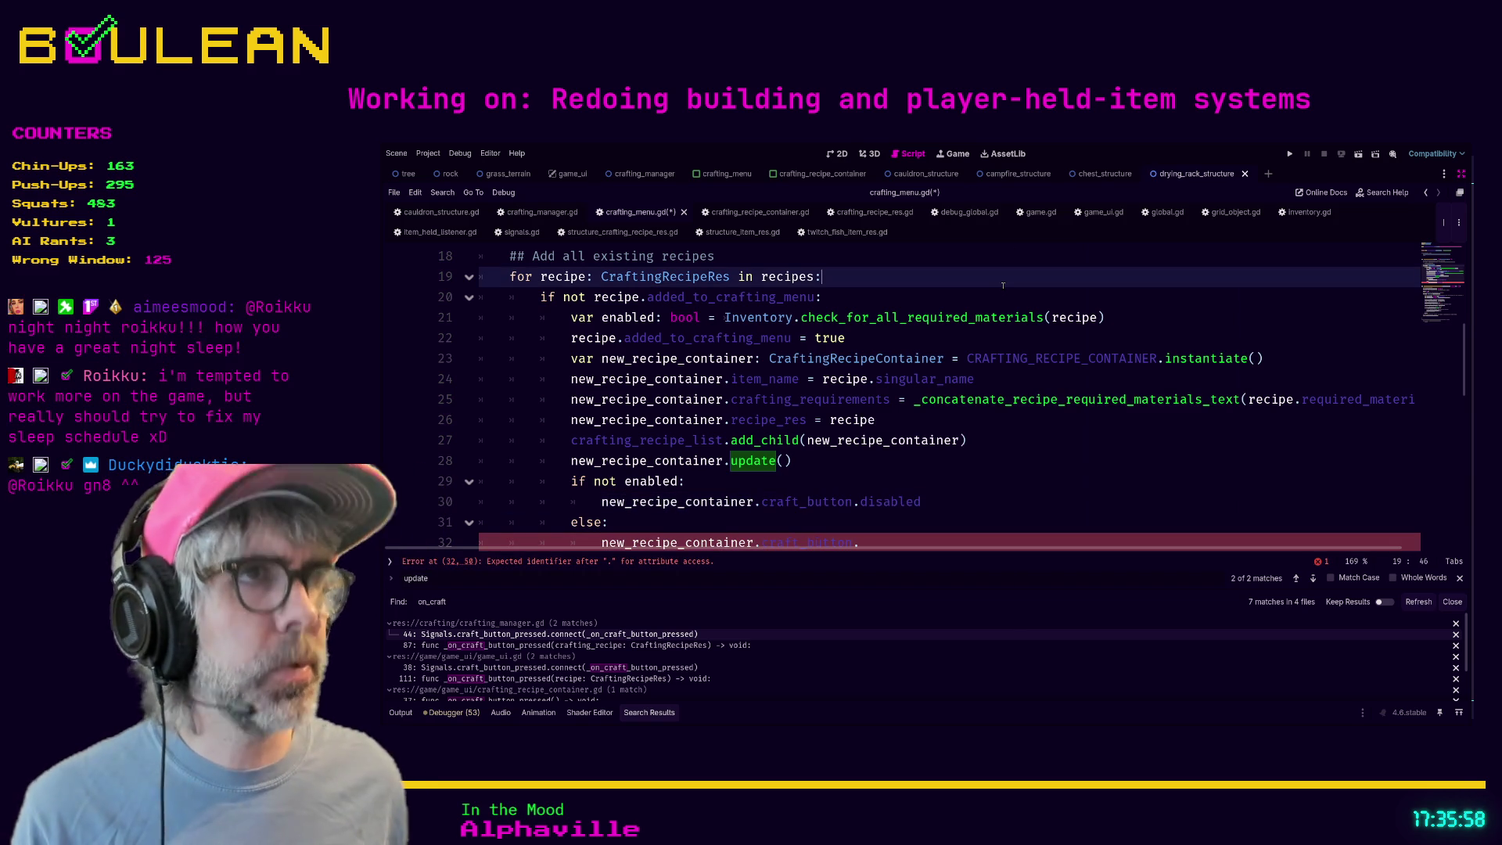
- Restore the side panels and inspect CraftButton in the crafting_recipe_container scene
key("ctrl+shift+F11")
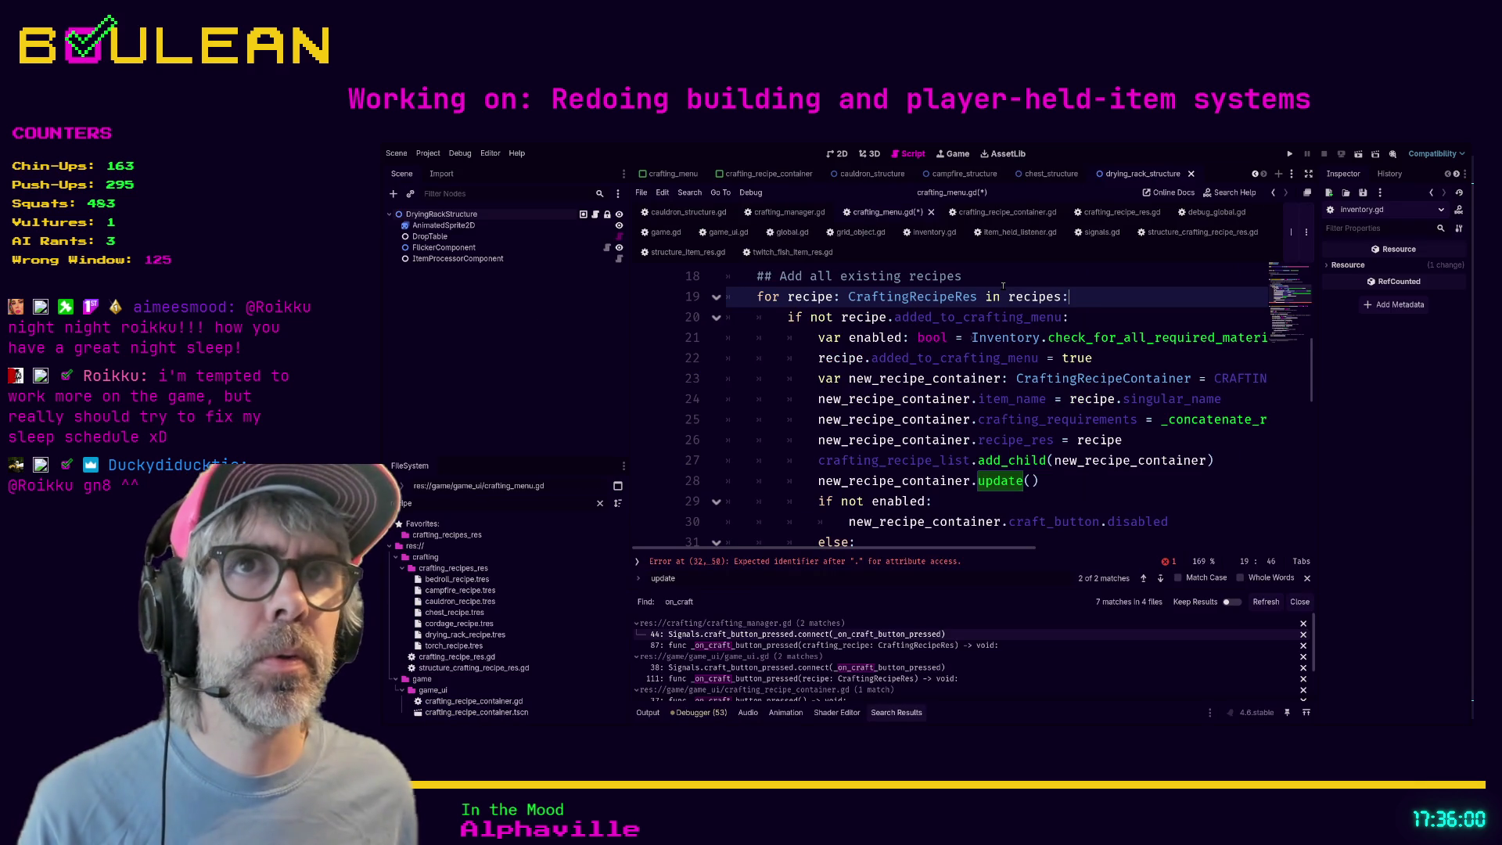
left_click(769, 173)
left_click(438, 269)
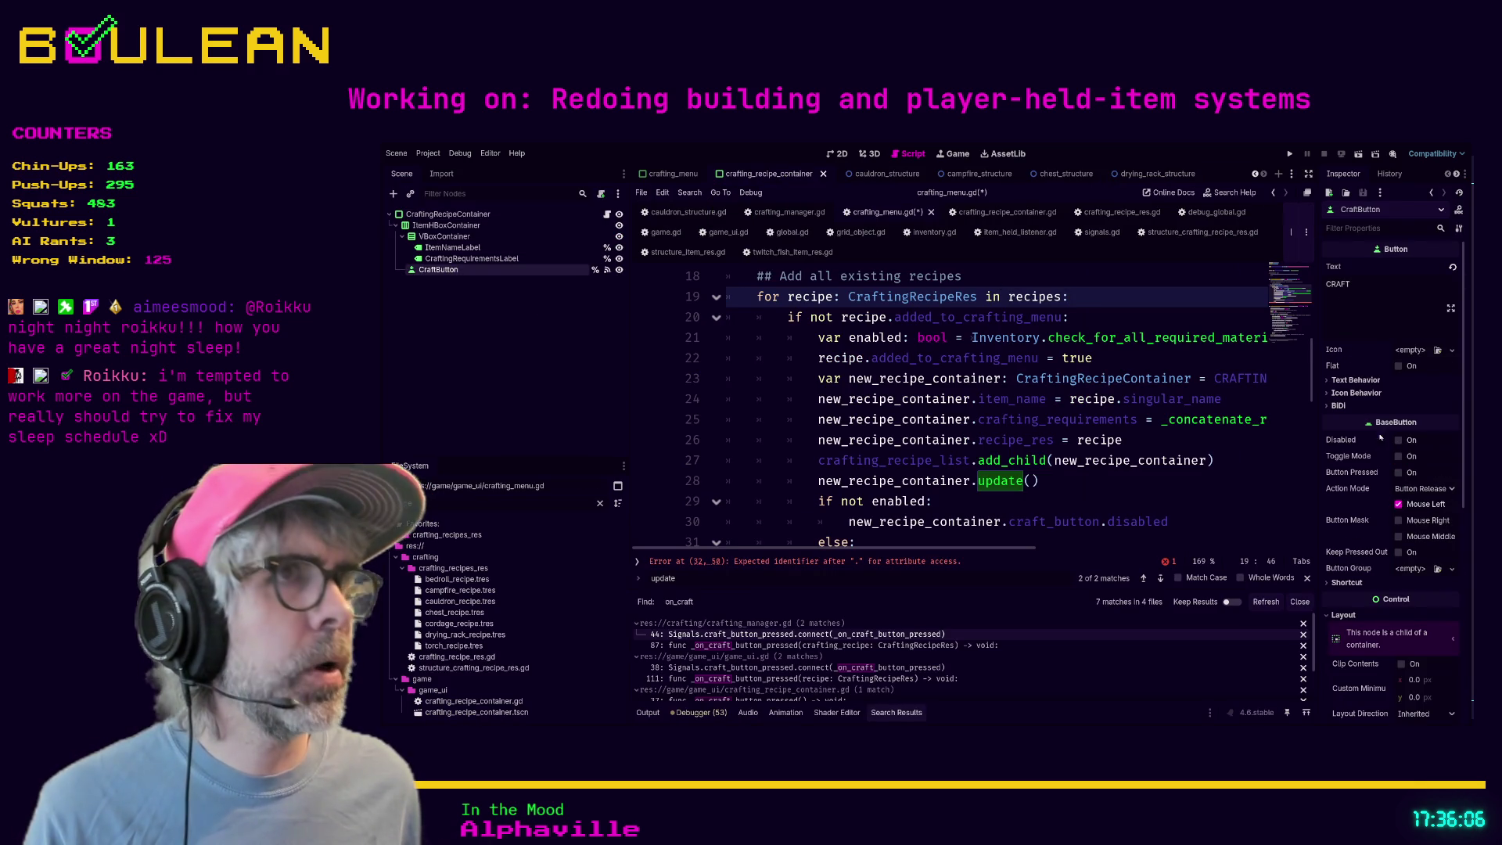
left_click(874, 174)
left_click(798, 175)
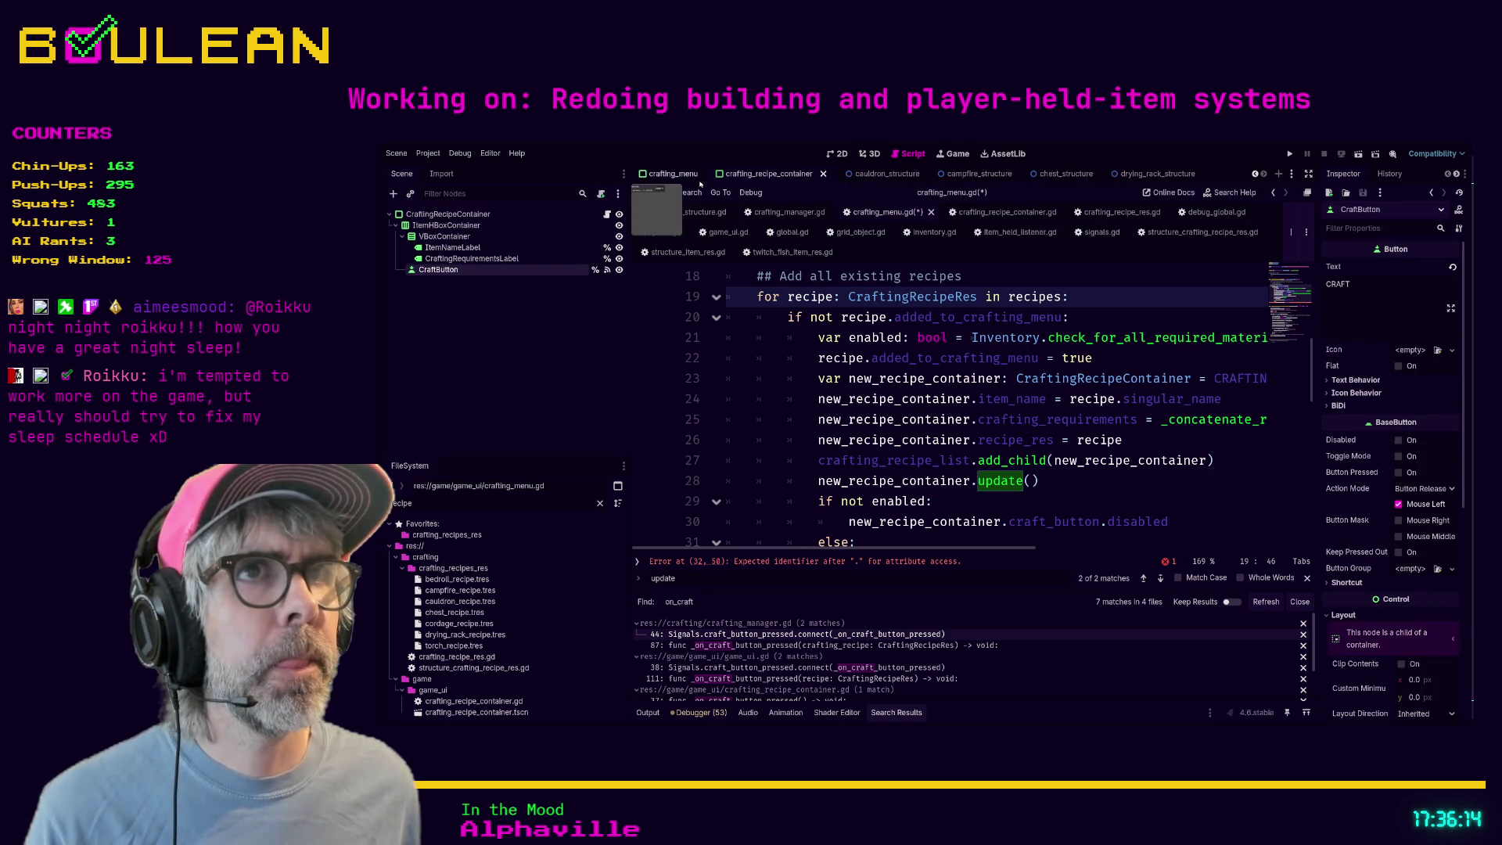
- Check crafting_manager.gd and crafting_recipe_container.gd, then return to line 32 of crafting_menu.gd
left_click(793, 219)
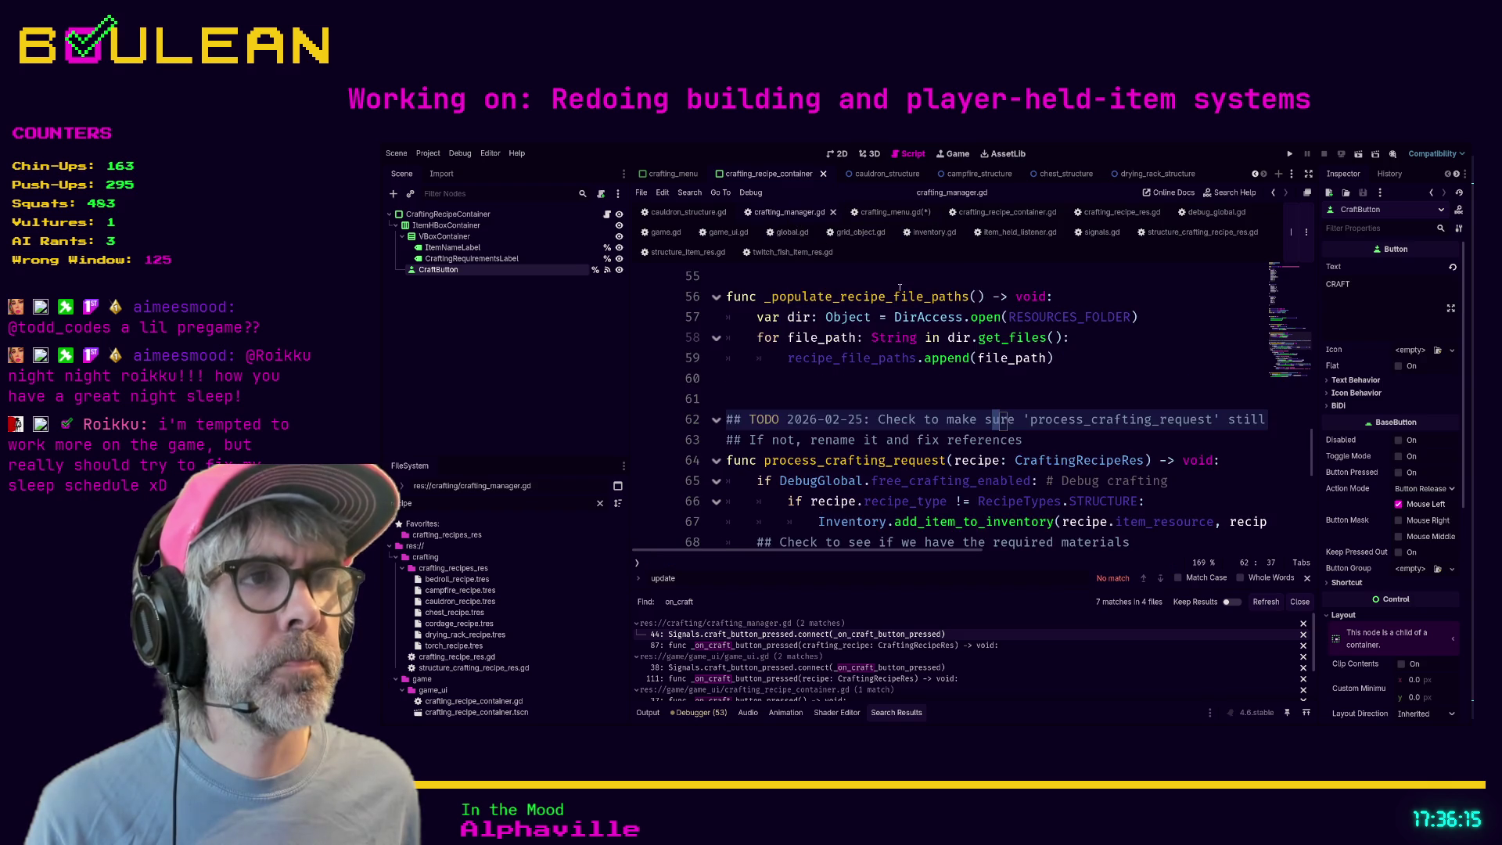
left_click(875, 214)
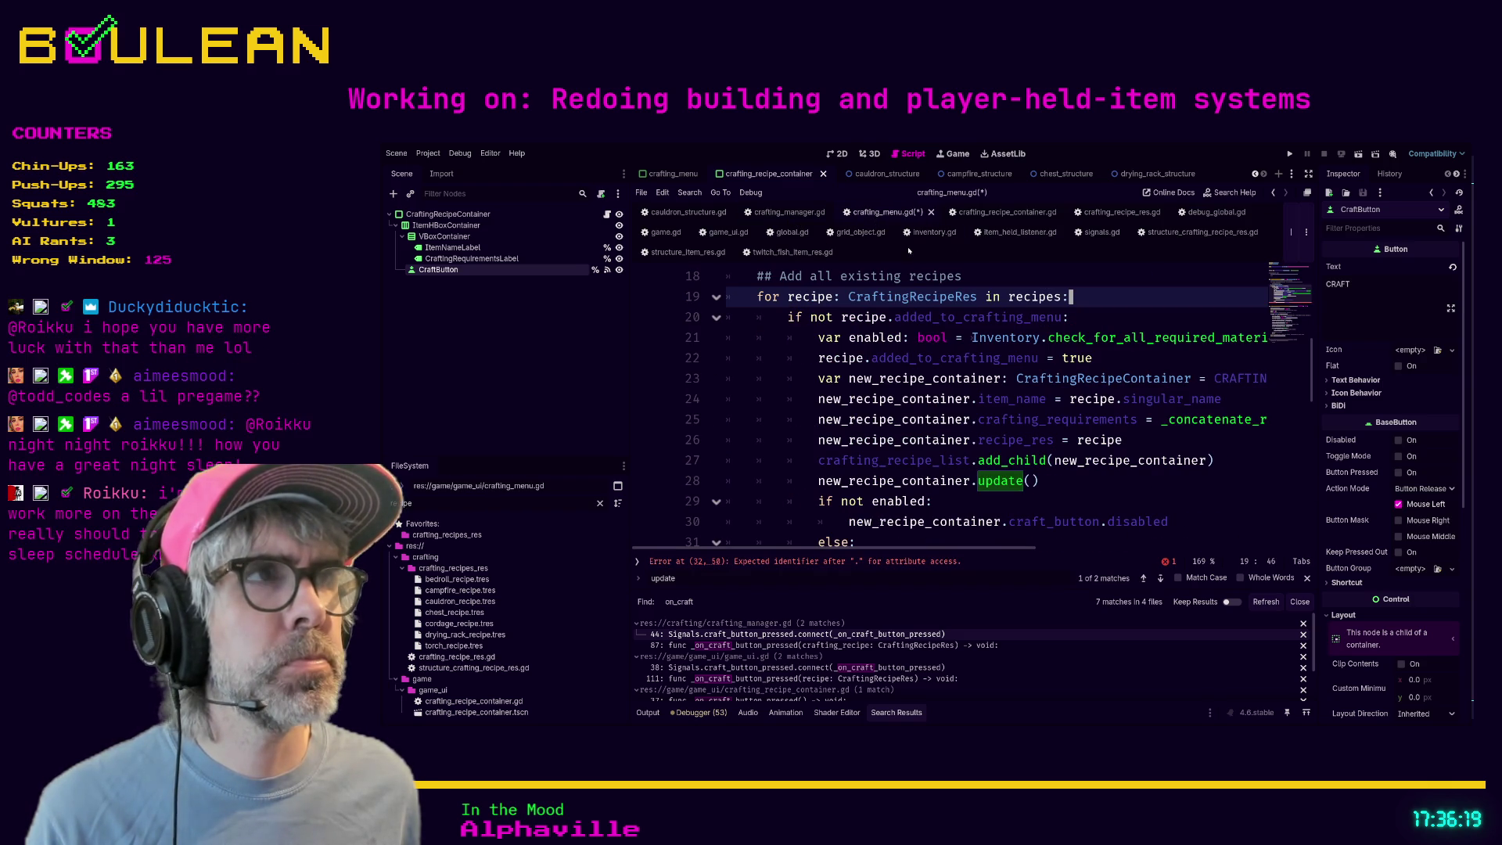
left_click(1014, 213)
left_click(886, 213)
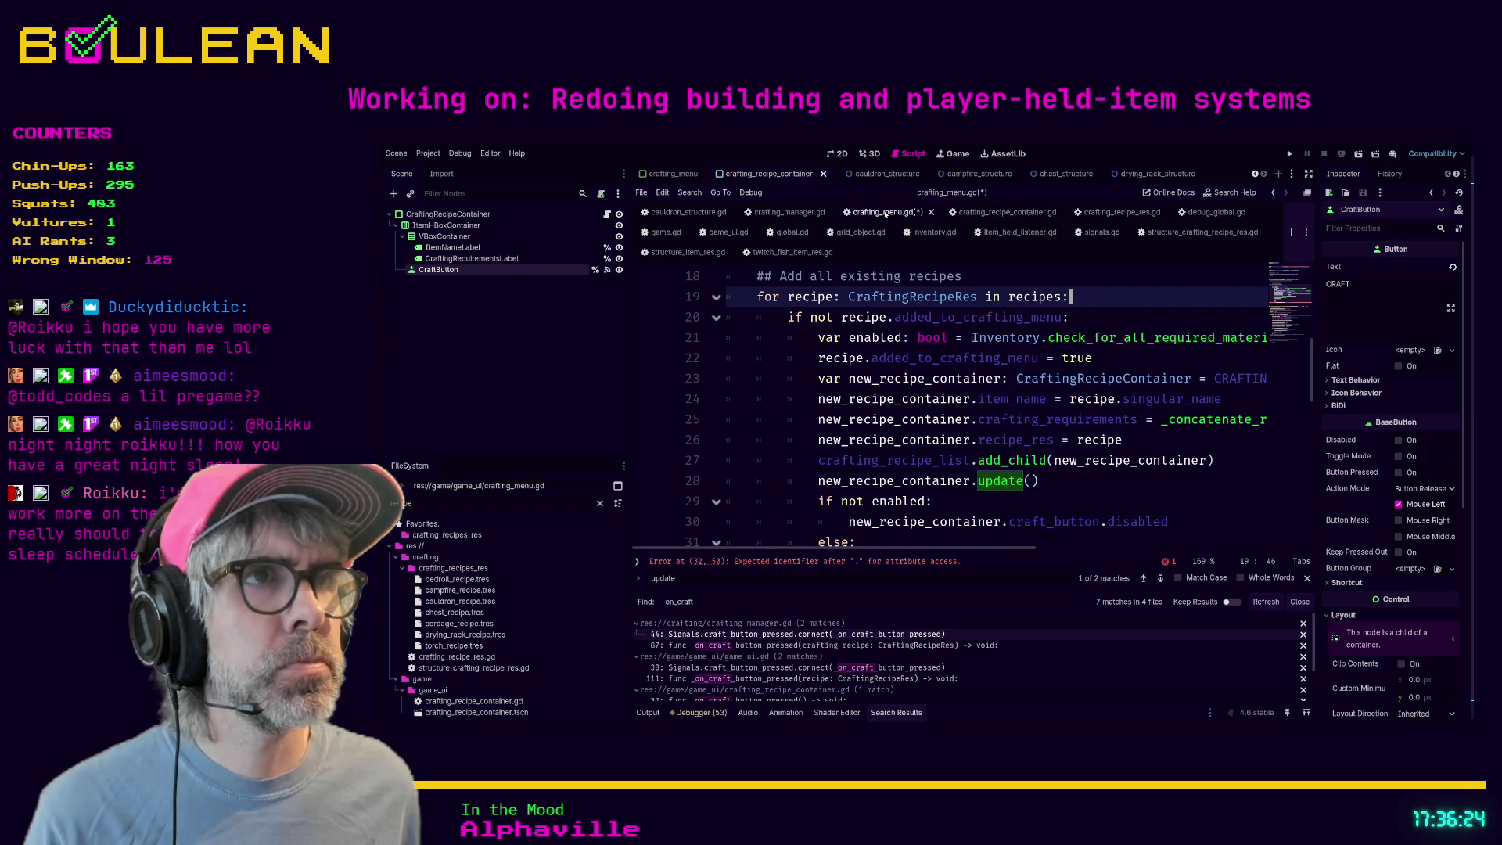
scroll(1043, 398, "down", 1)
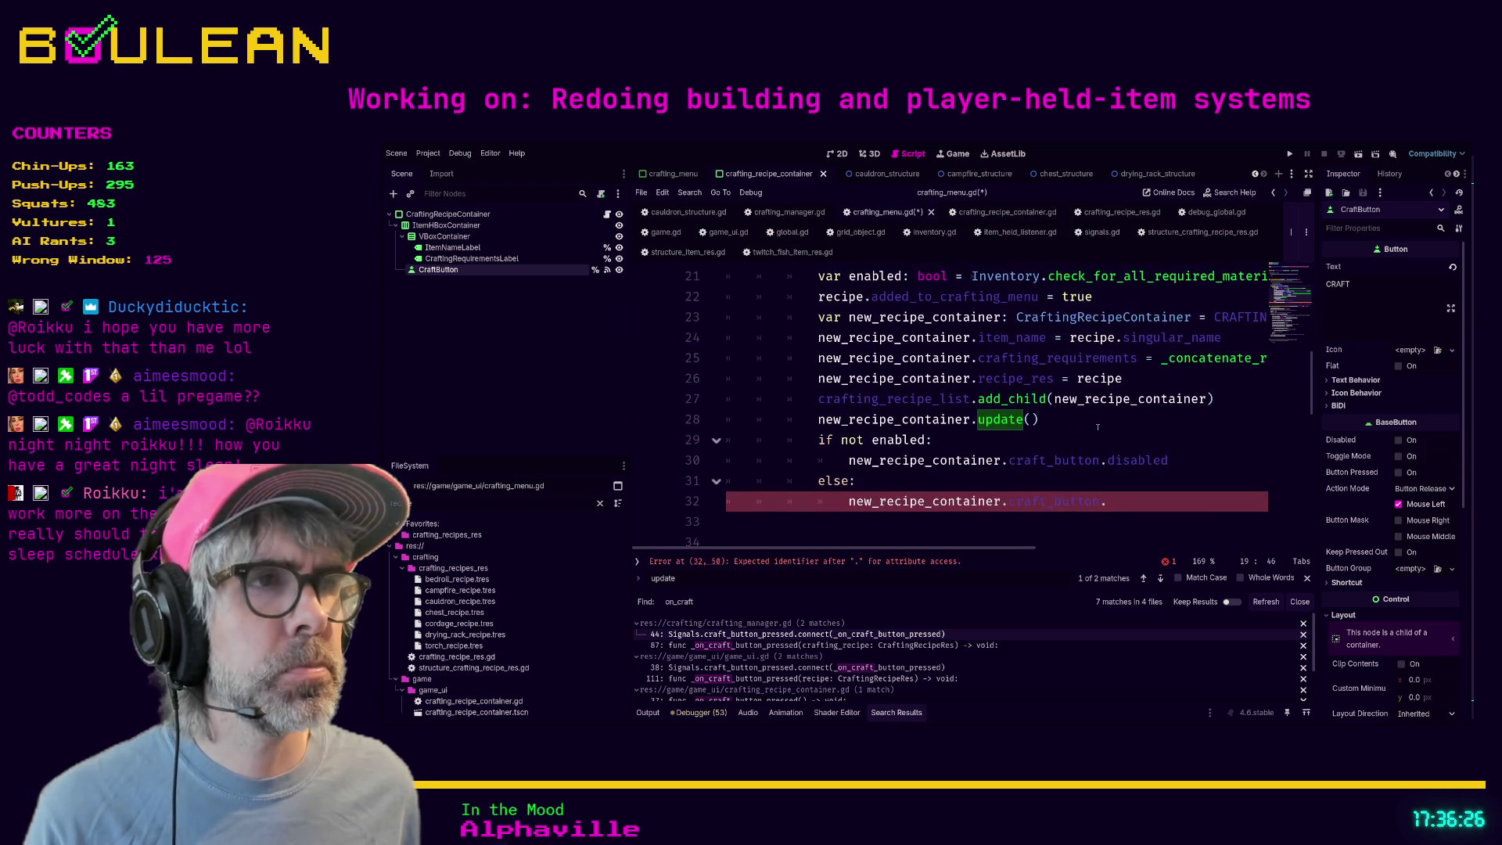
left_click(1111, 502)
scroll(915, 410, "down", 1)
- Remove 'not' and set craft_button.disabled to false on line 30 and true on line 32
double_click(861, 380)
key("BackSpace")
key("BackSpace")
key("Down")
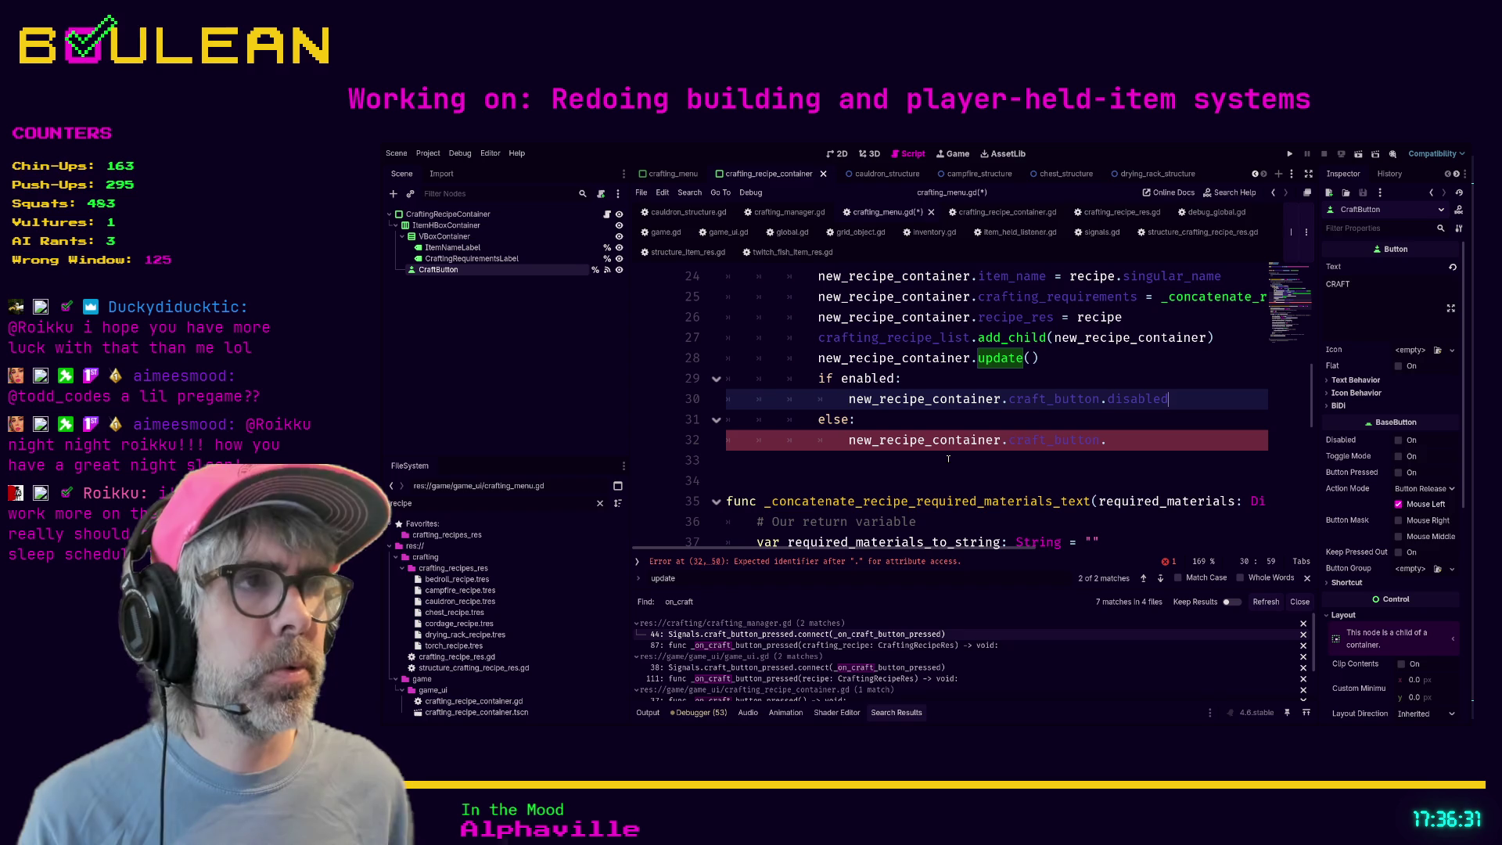
type(" = false")
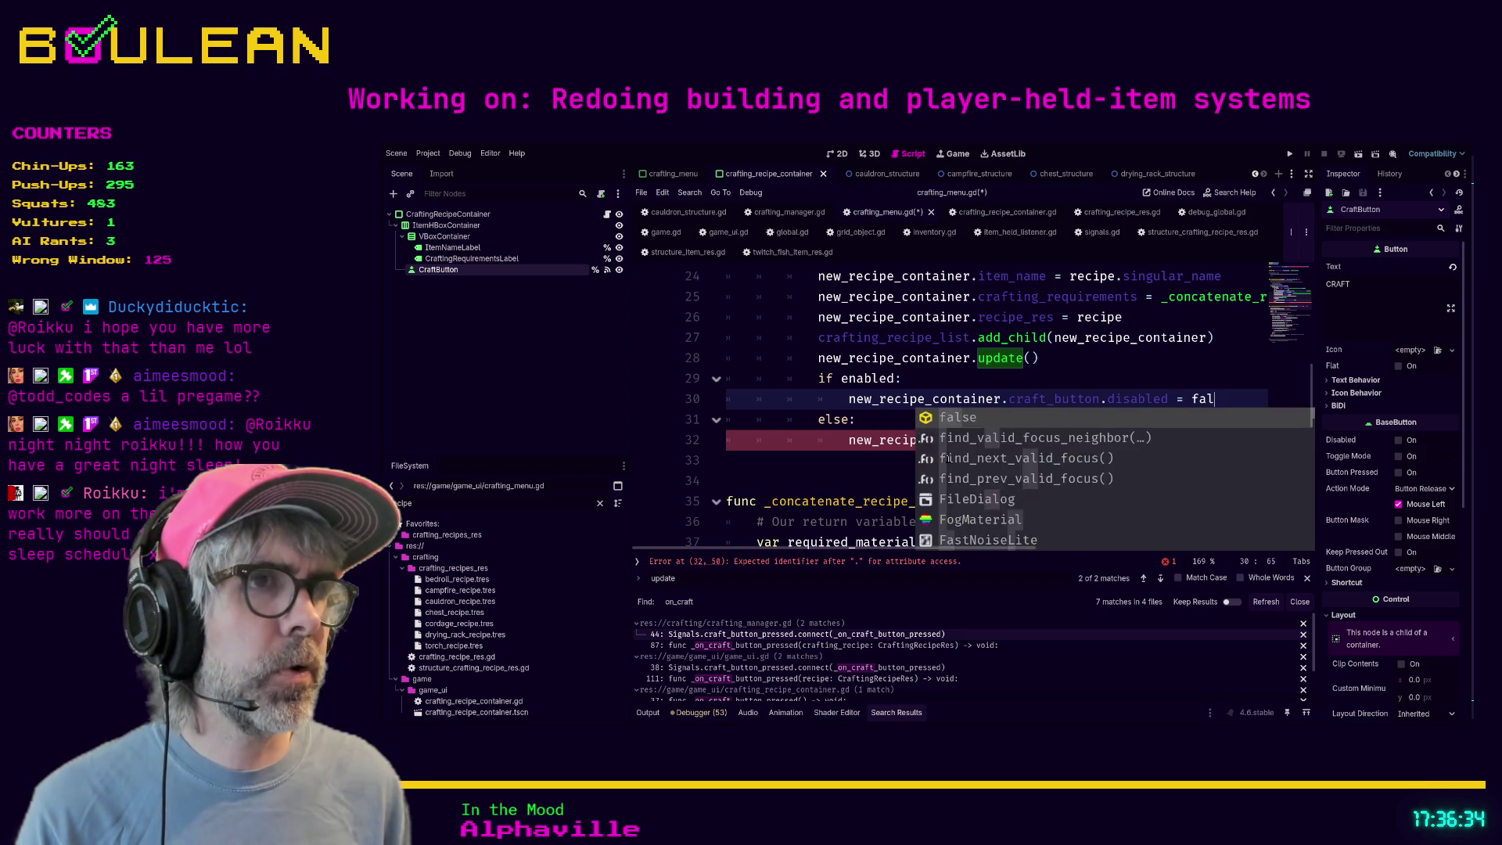
left_click(1114, 441)
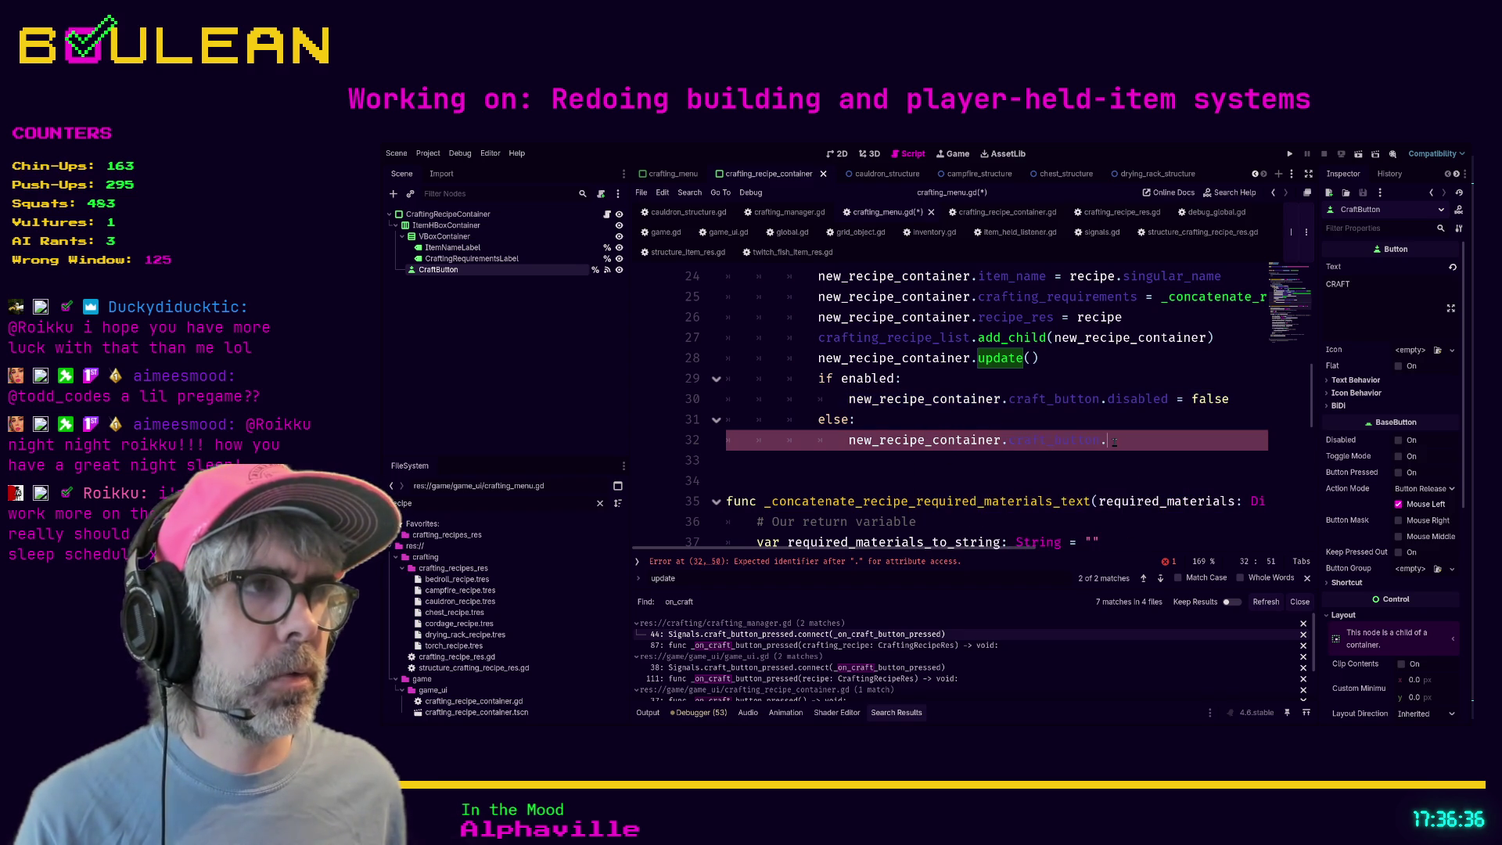
type("disabled= true")
left_click(1096, 476)
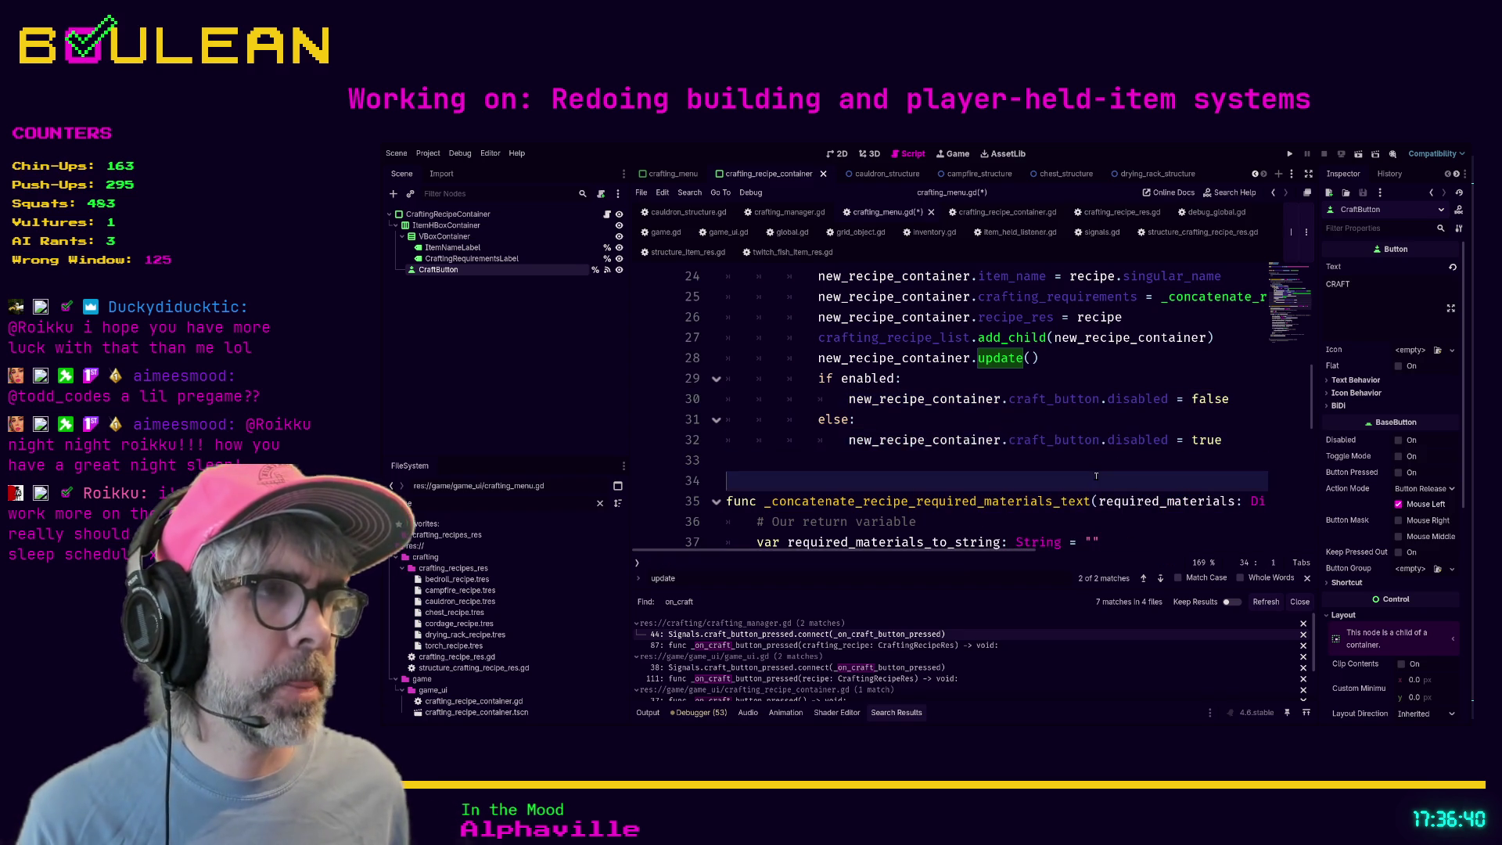
- Save crafting_menu.gd and run the game with F5
key("ctrl+s")
left_click(1036, 462)
key("F5")
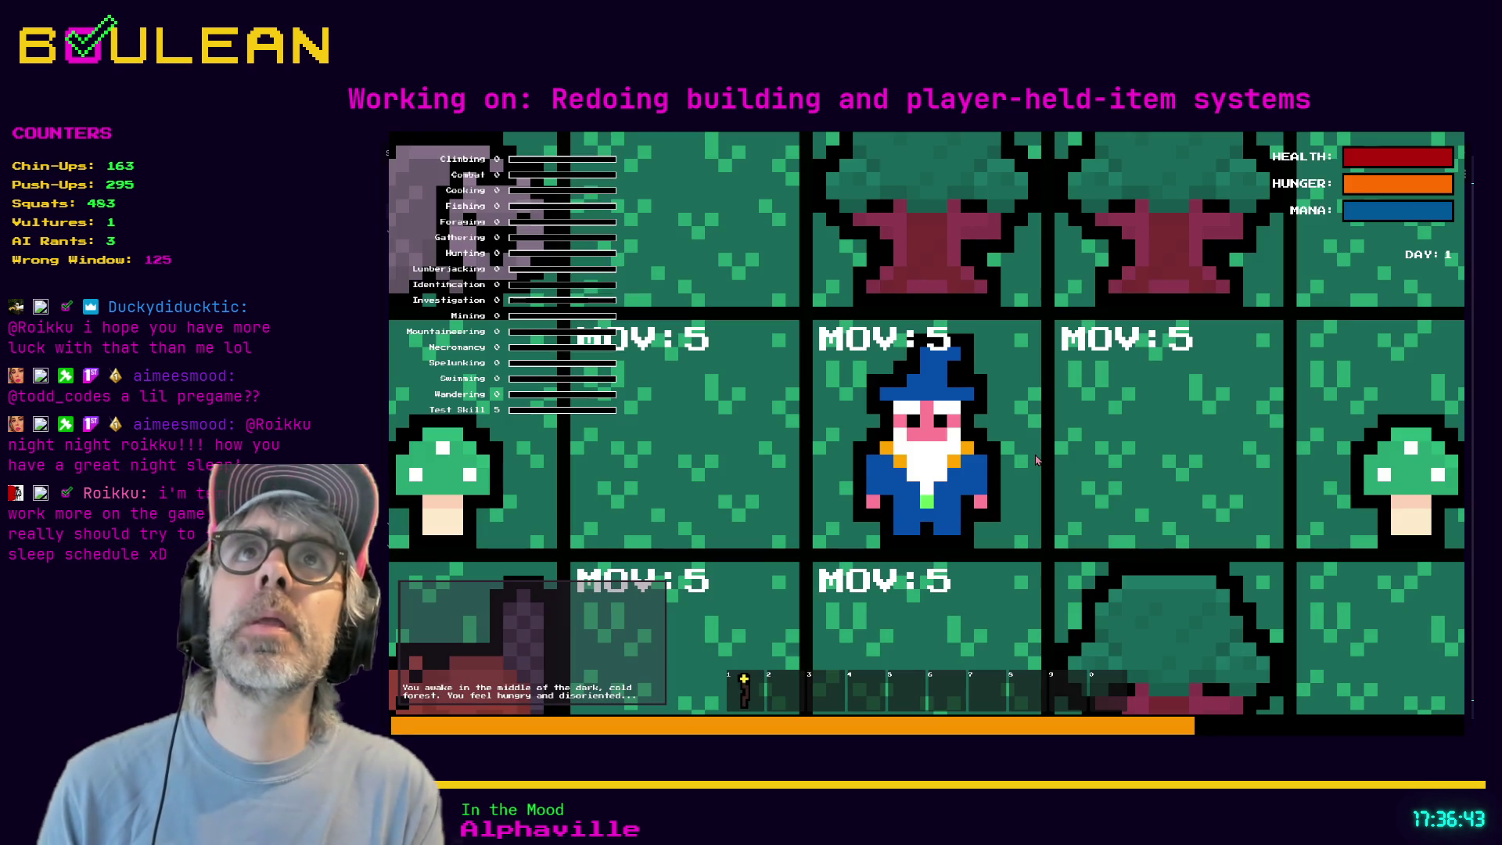
scroll(702, 337, "down", 2)
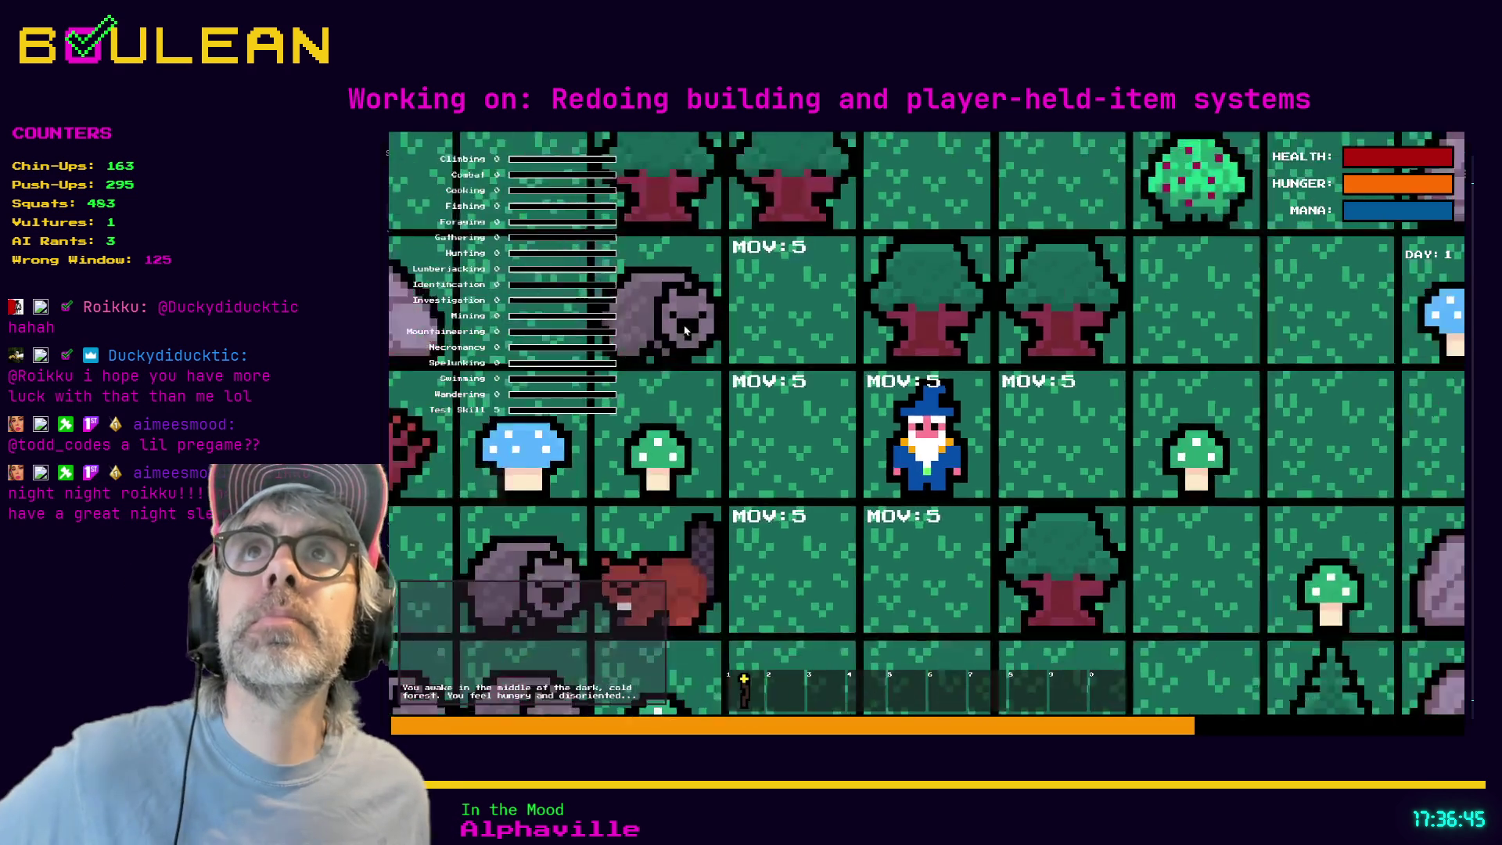
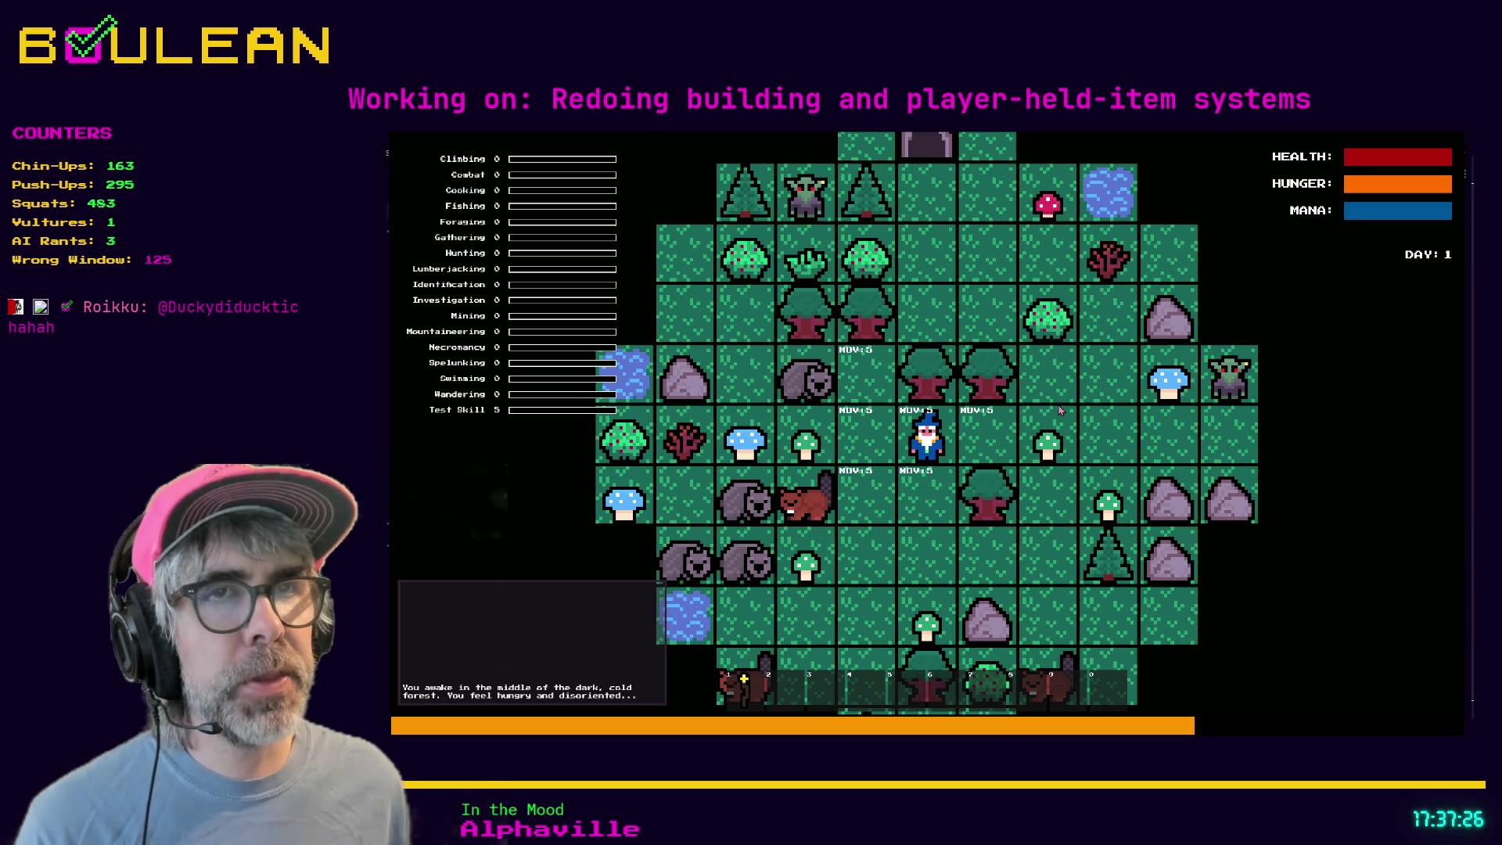
- Check the crafting menu's recipes, Bedroll through Torch, with their material costs, and dismiss the debug log
key("c")
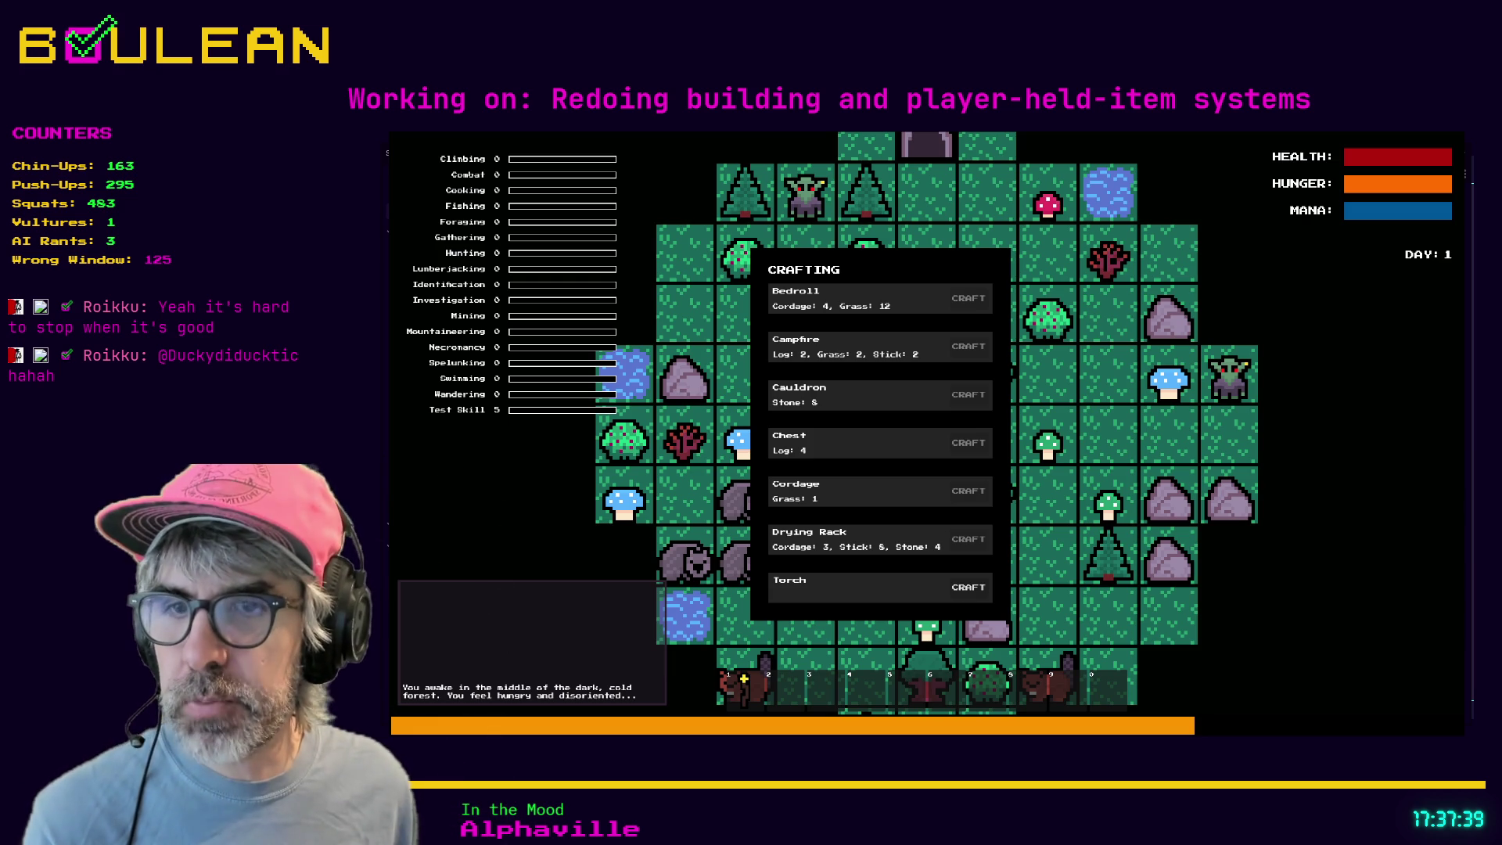
key("alt+Tab")
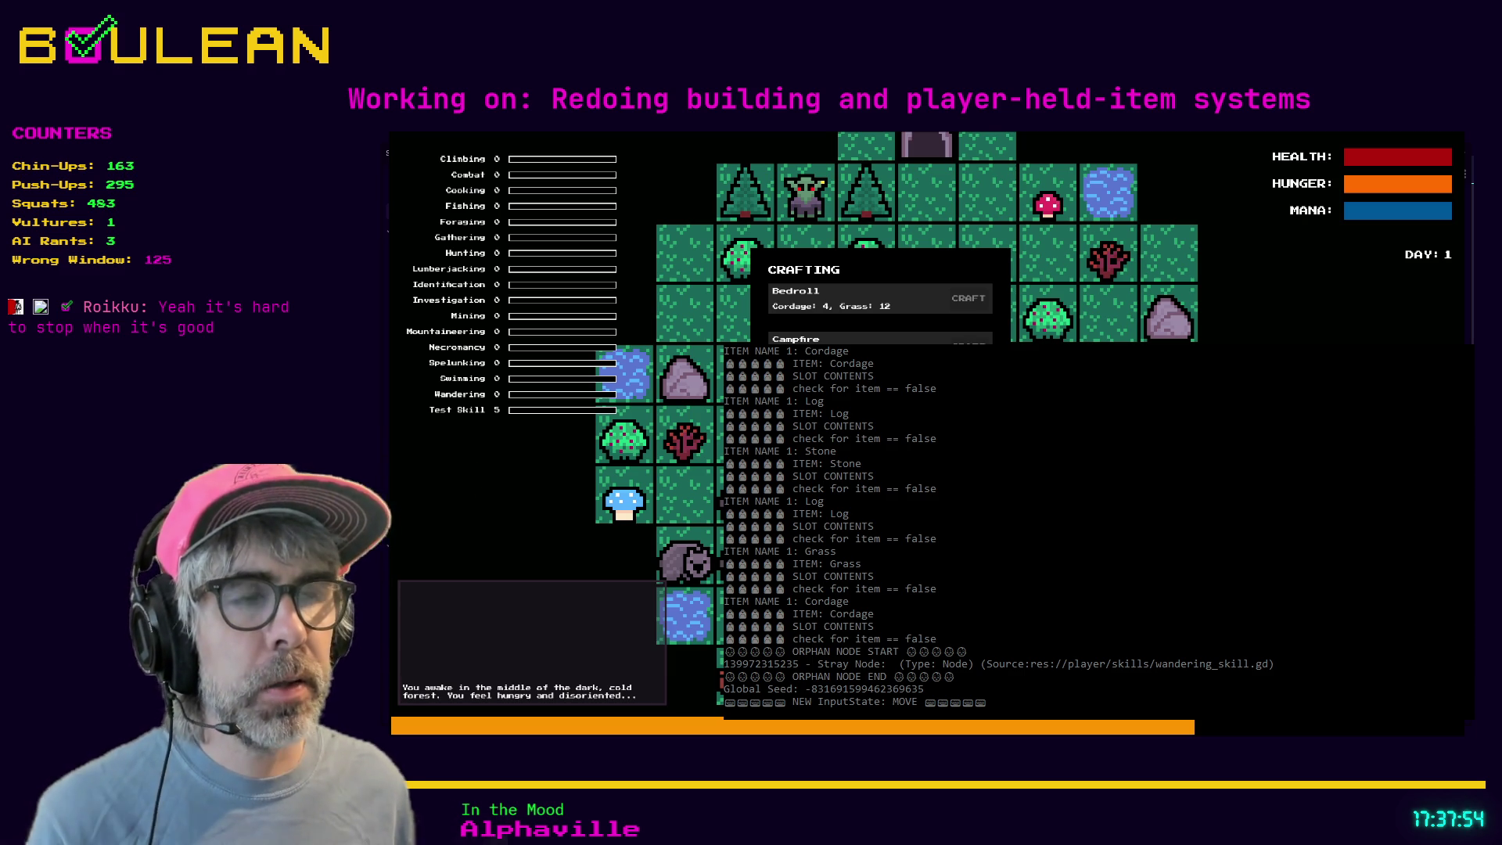
left_click(840, 456)
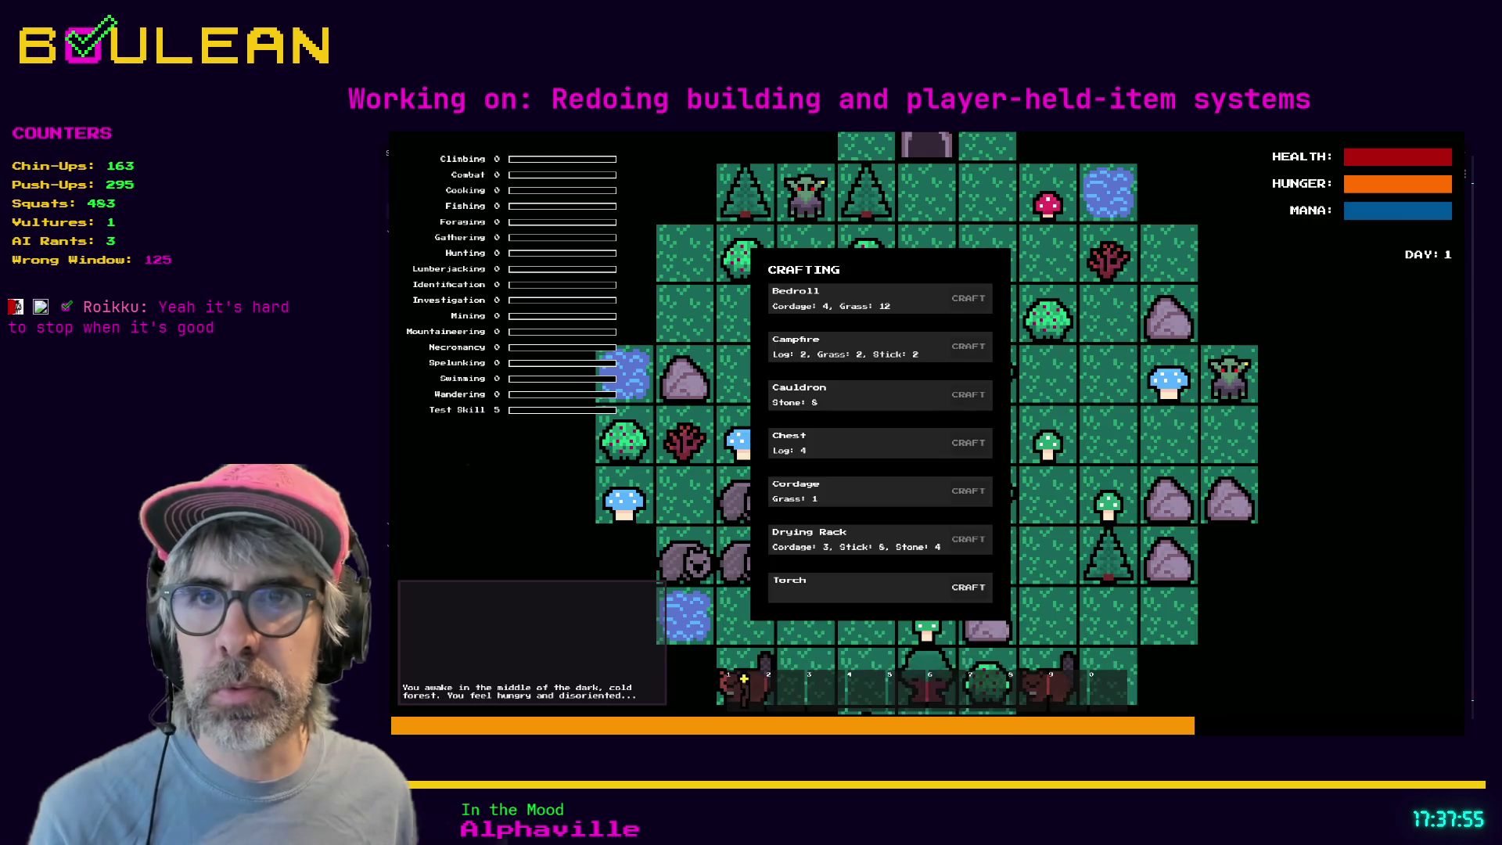
- Walk the wizard three tiles right and briefly recheck the crafting menu
key("Escape")
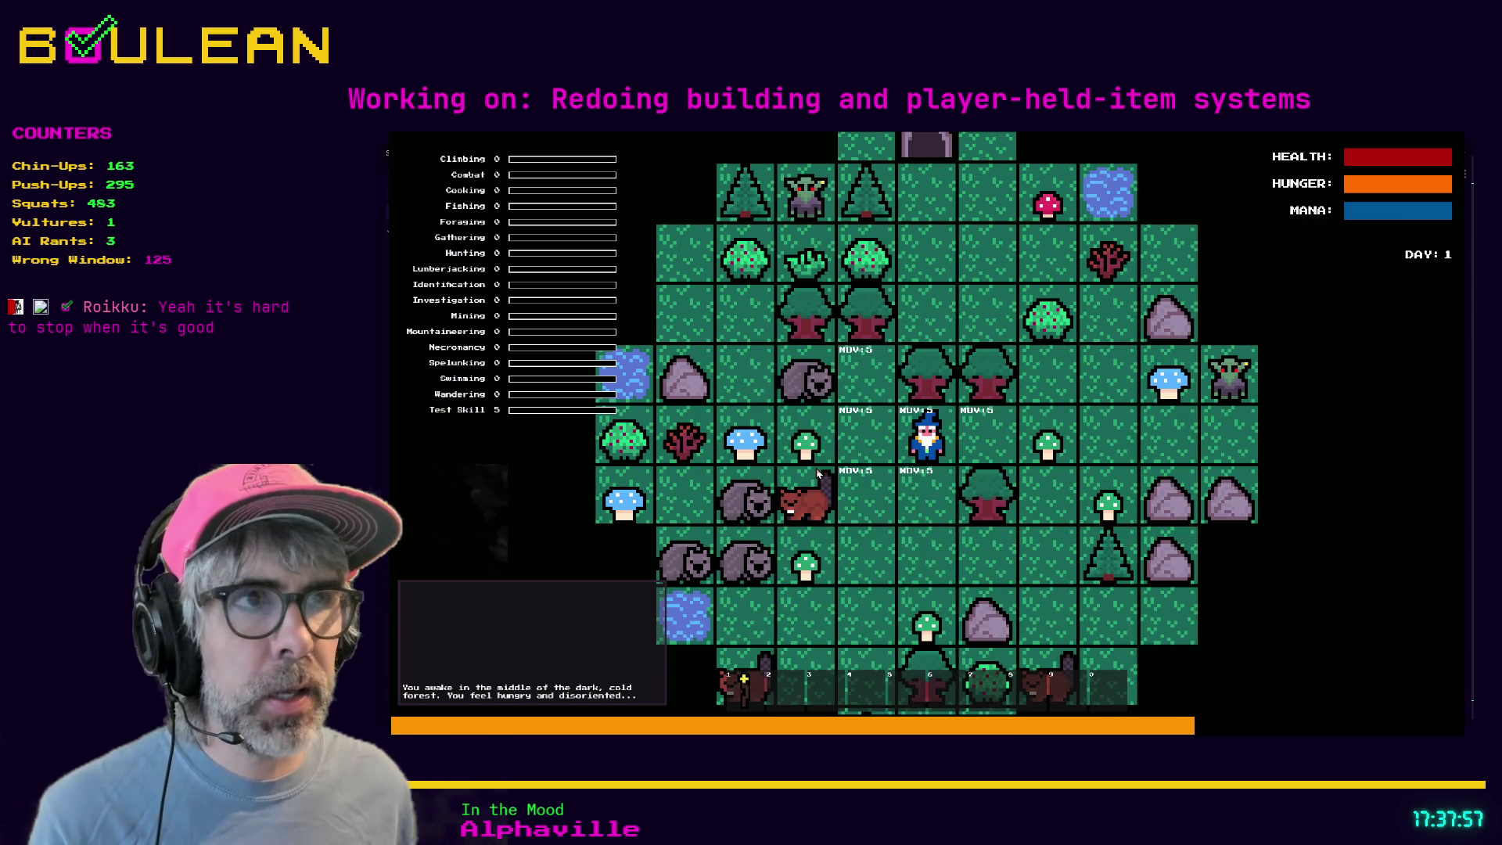
key("Right")
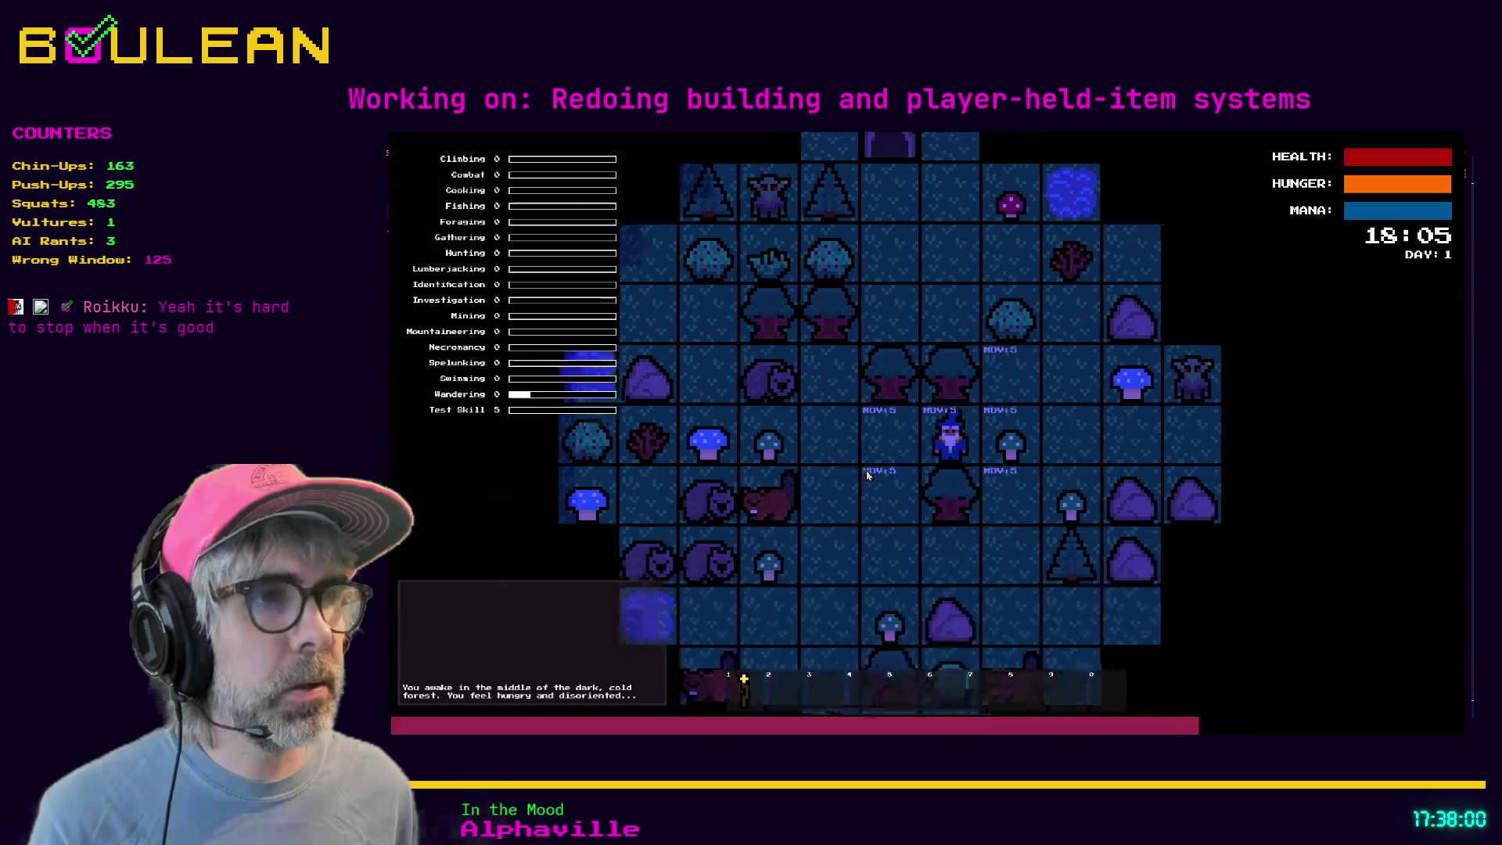
key("Right")
key("Right")
key("Right")
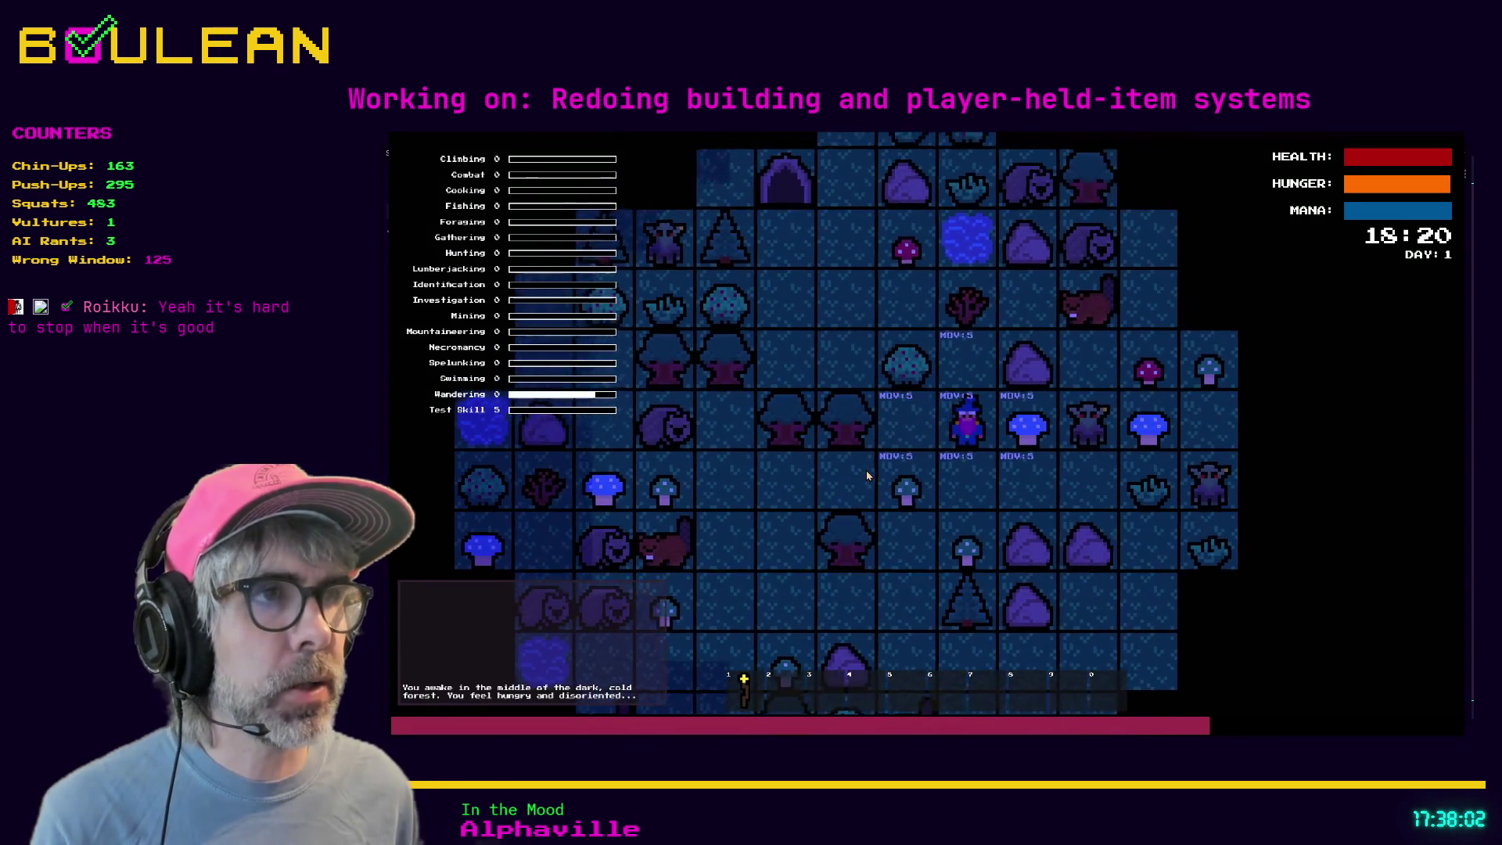
key("Right")
key("Right")
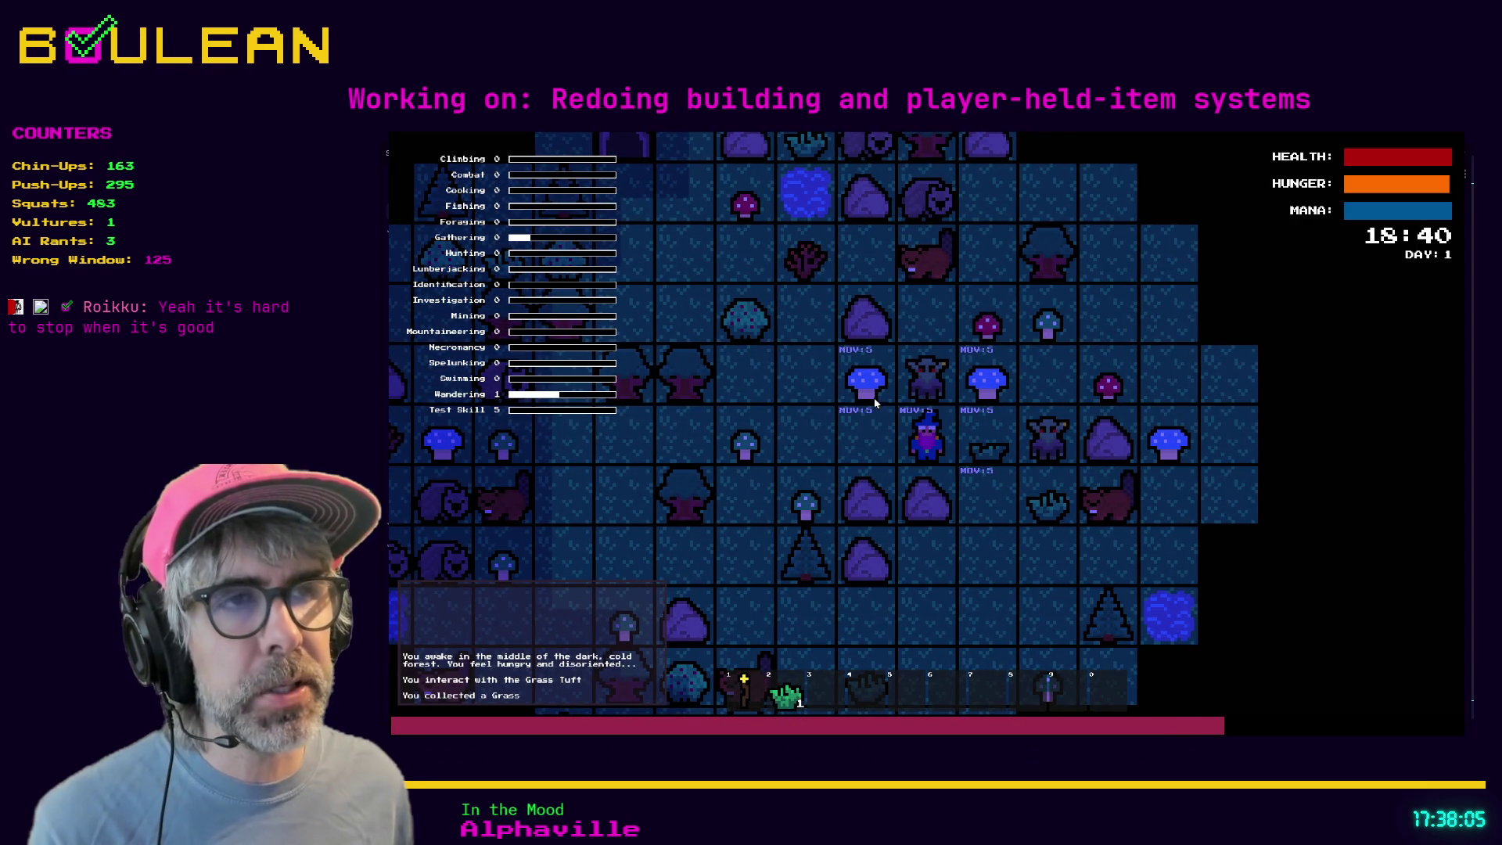
key("c")
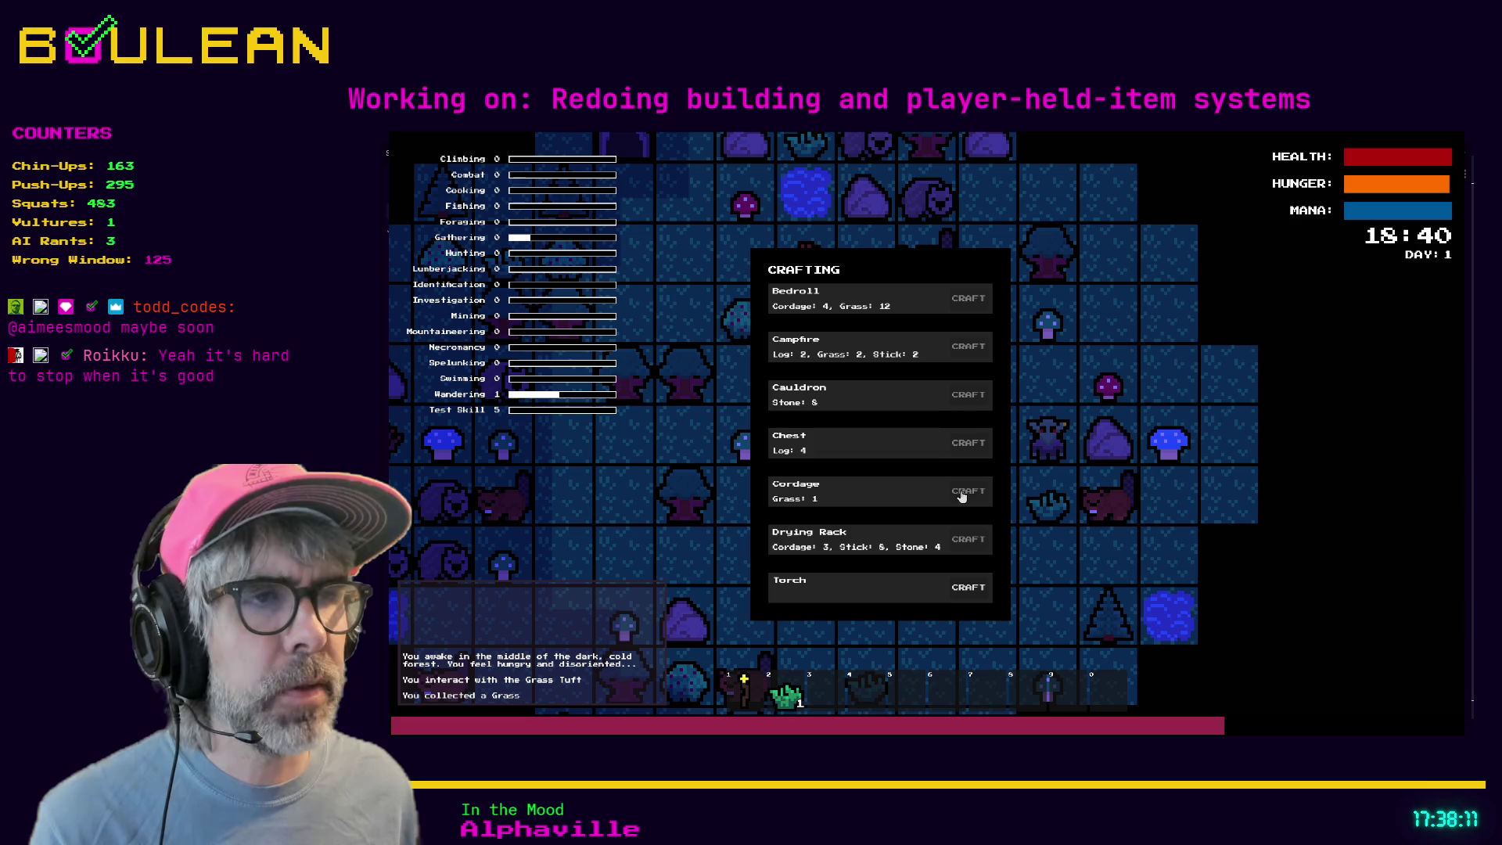
key("Escape")
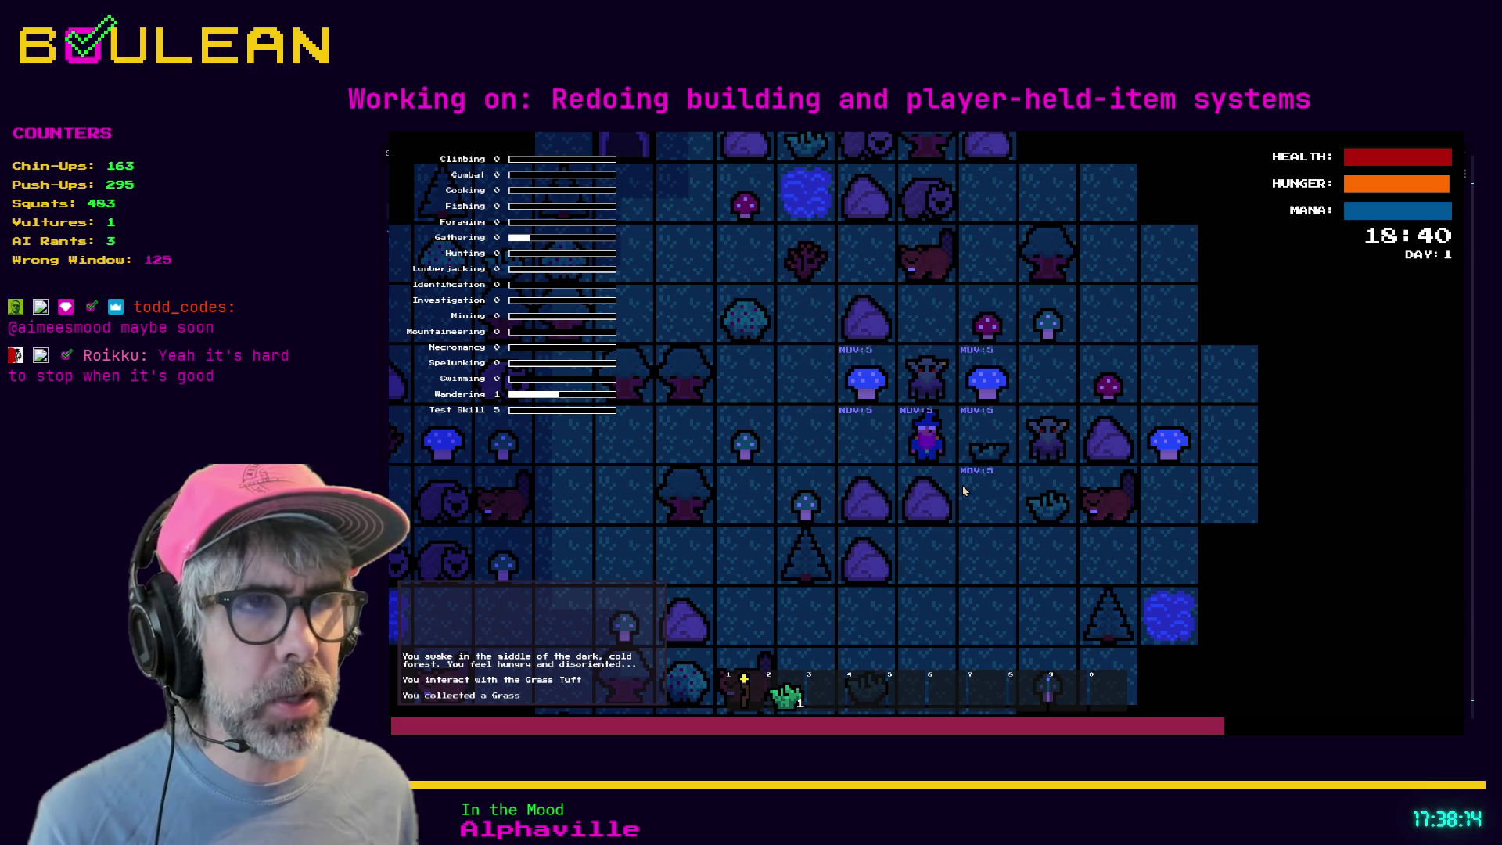
- Gather the grass tuft, recheck the crafting recipes, and stop the game with F8
left_click(963, 489)
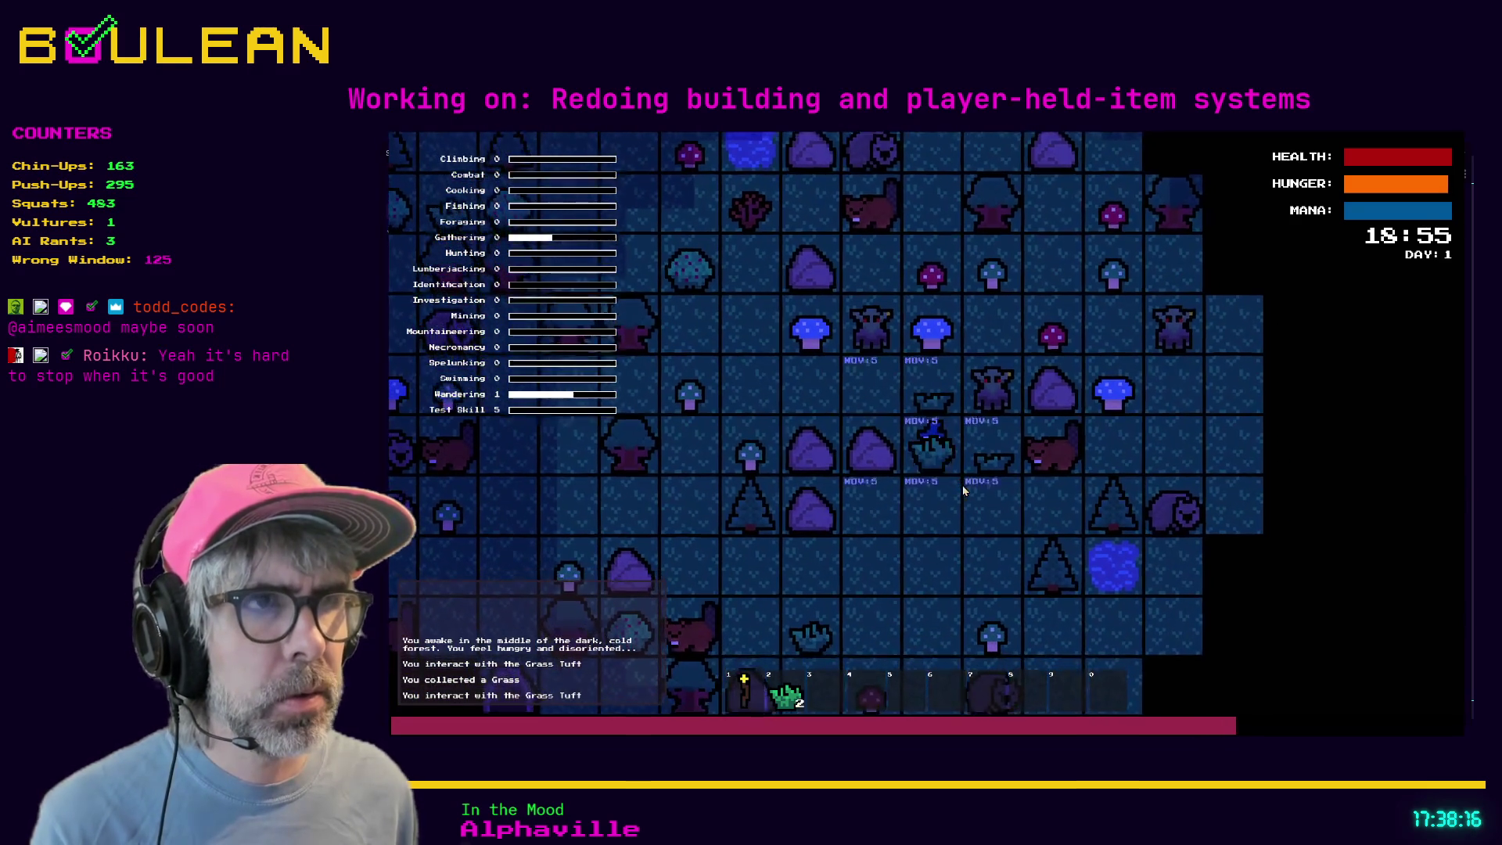
key("c")
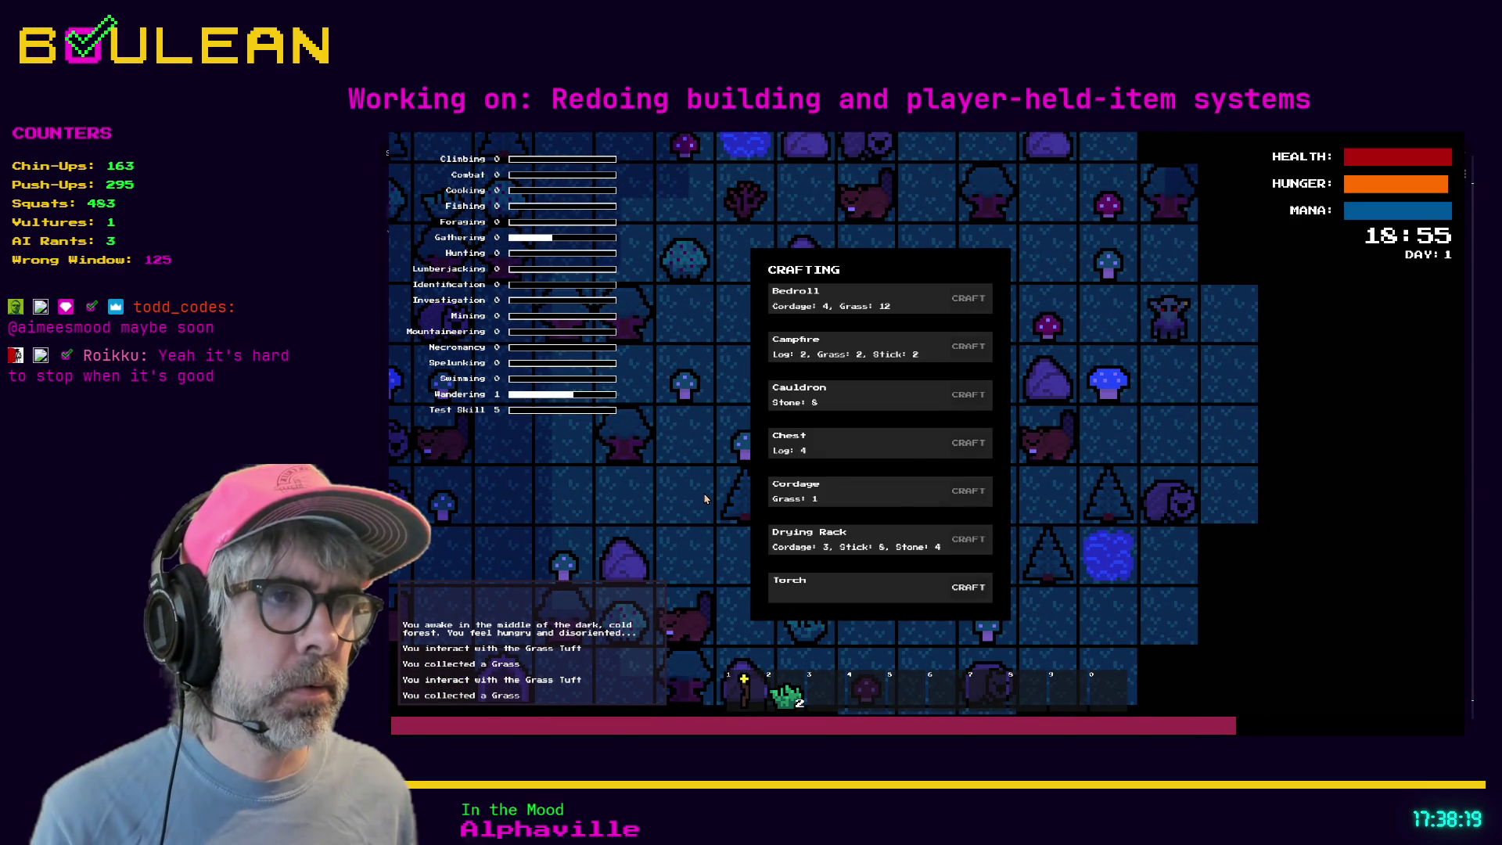
key("c")
key("F8")
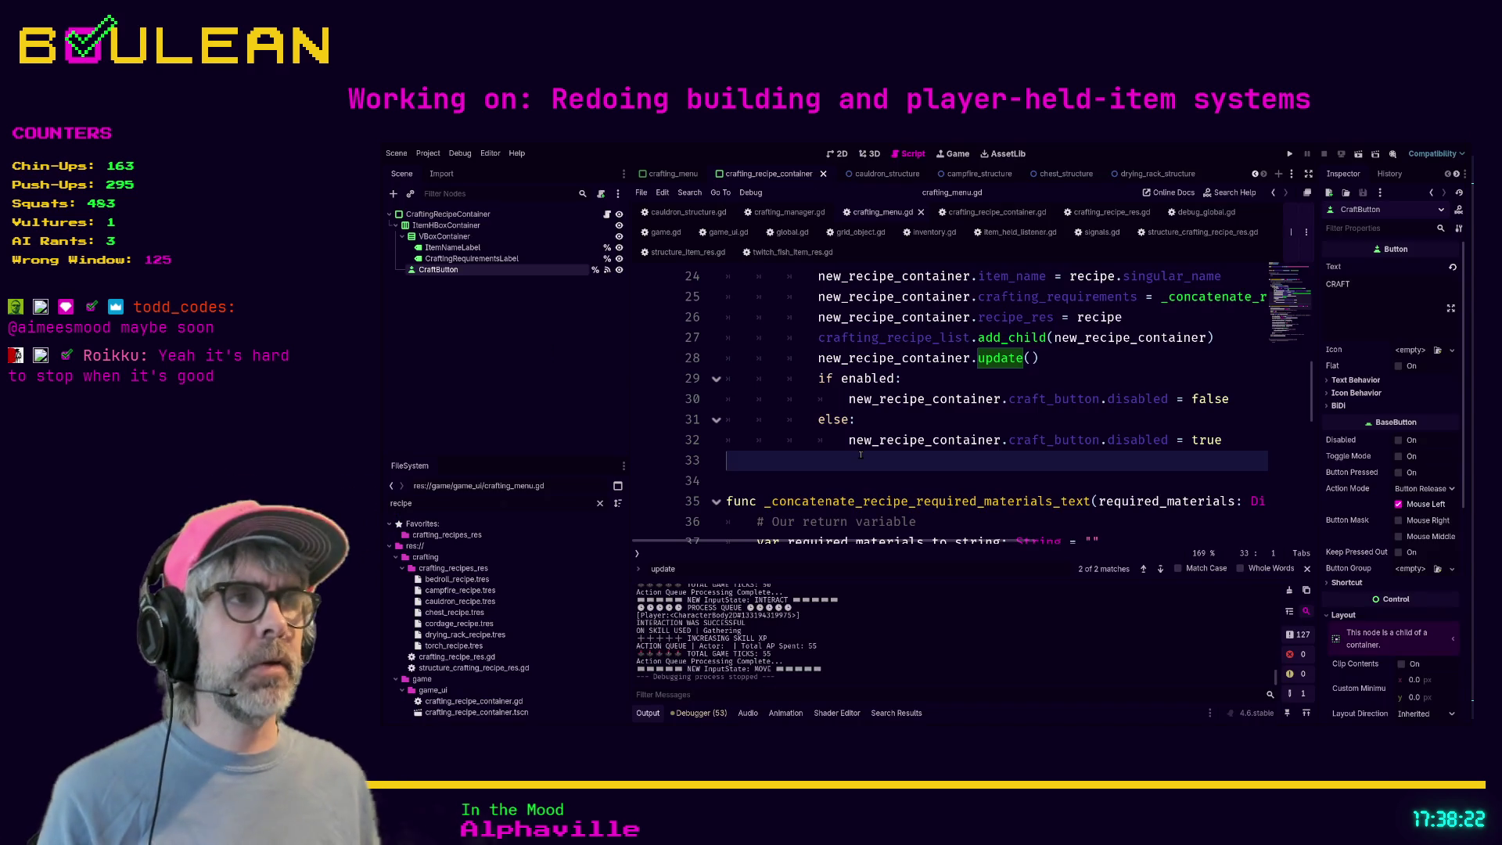
scroll(862, 454, "up", 5)
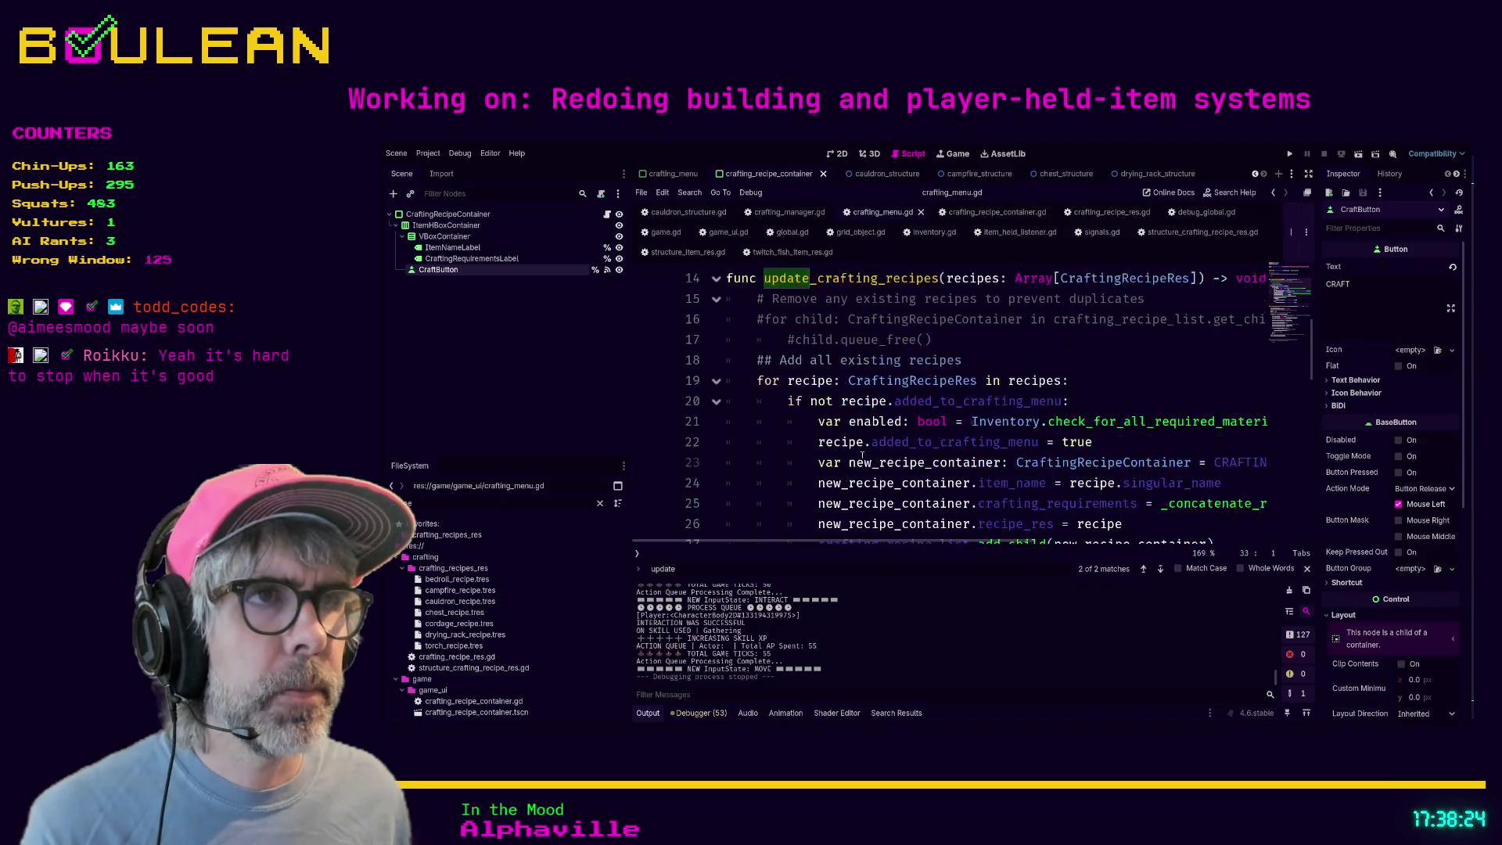
scroll(865, 457, "down", 2)
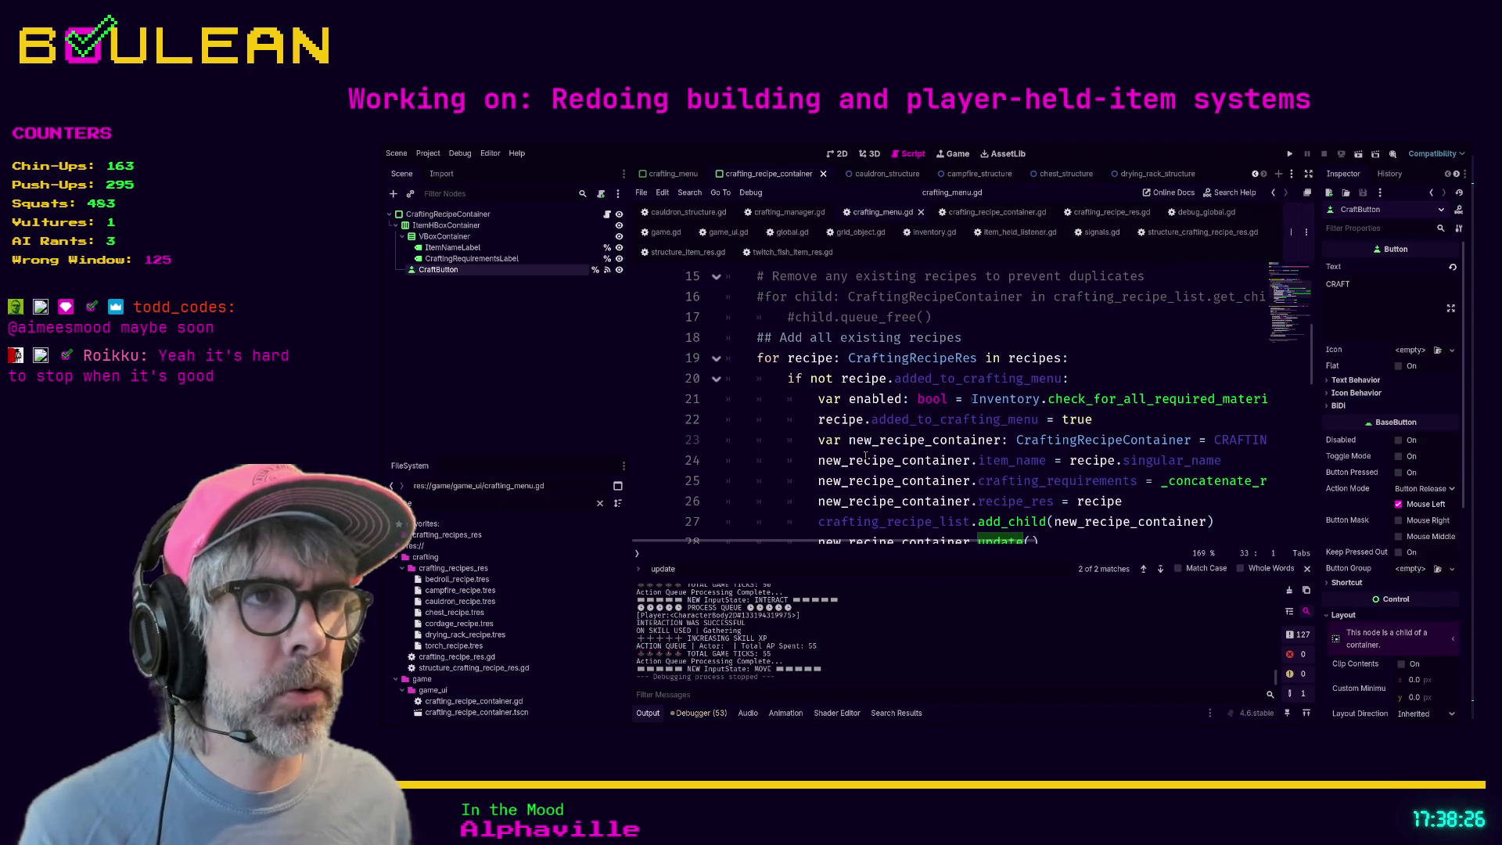
left_click(966, 338)
scroll(966, 338, "down", 4)
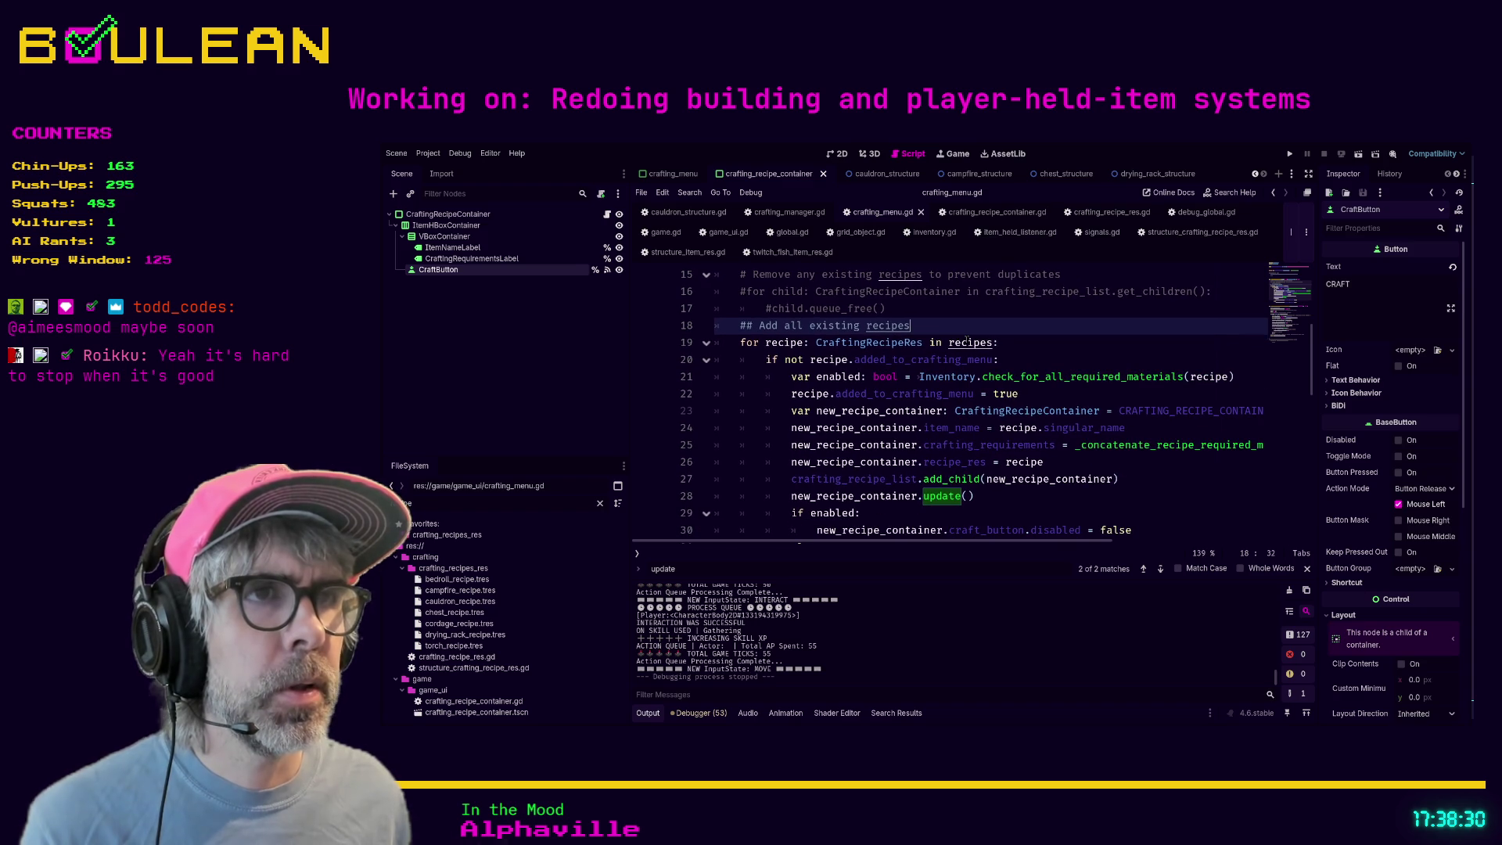
scroll(966, 338, "down", 2)
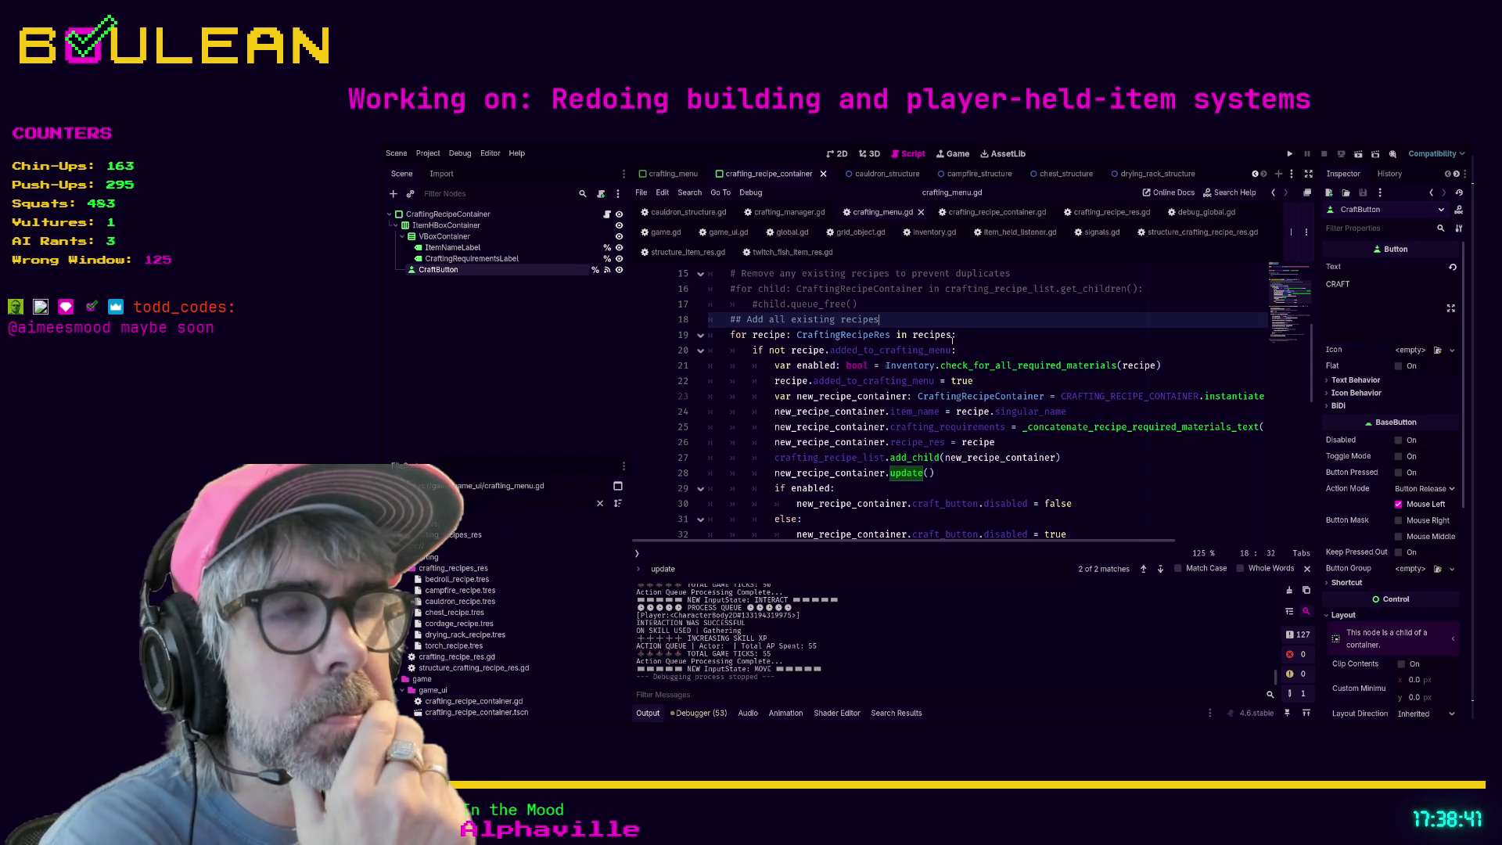
scroll(819, 352, "down", 1)
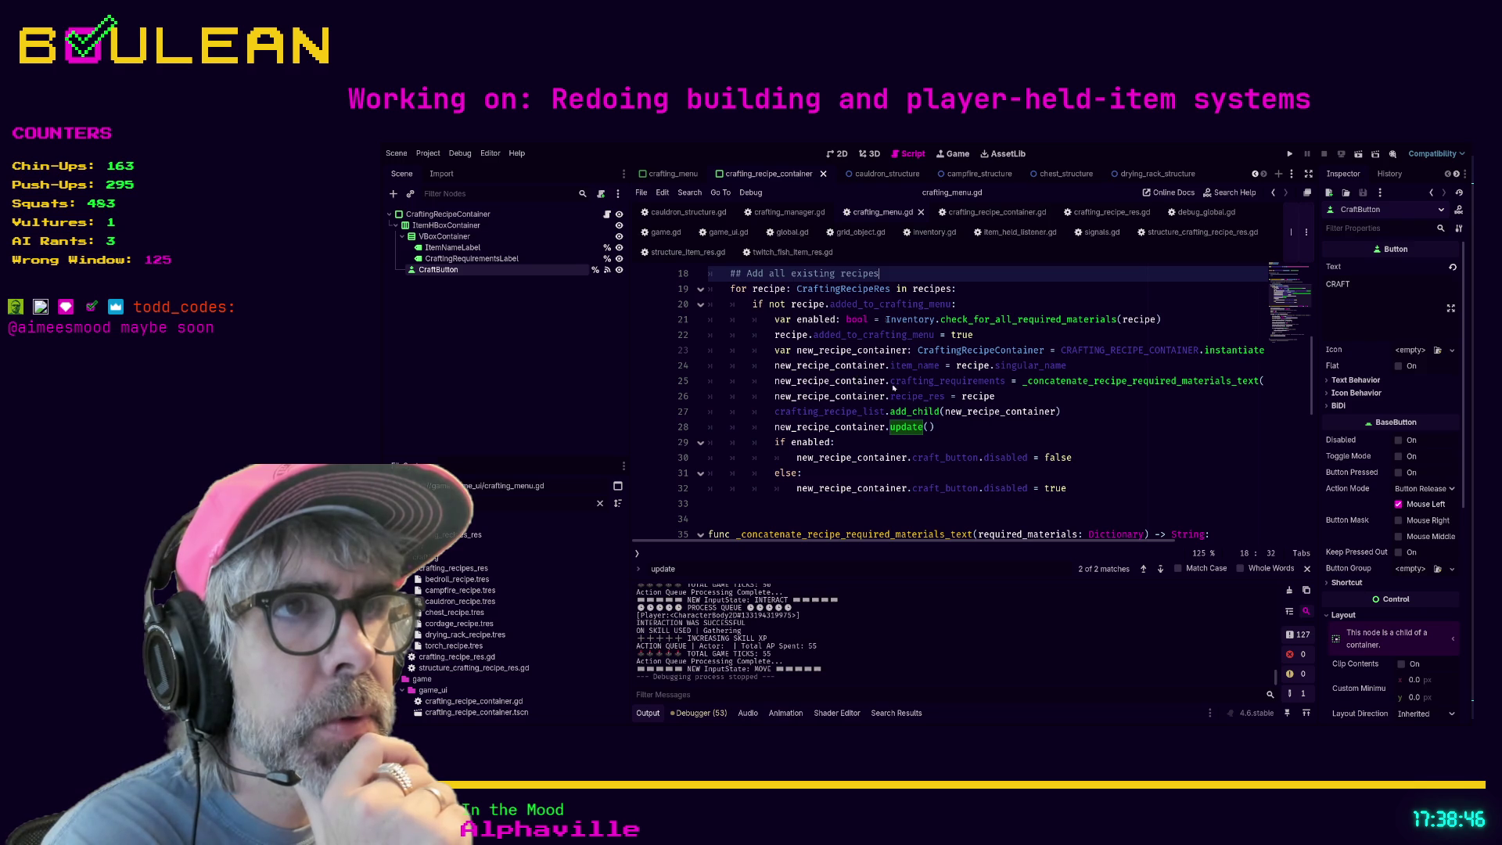
scroll(1134, 445, "down", 1)
scroll(1133, 445, "up", 1)
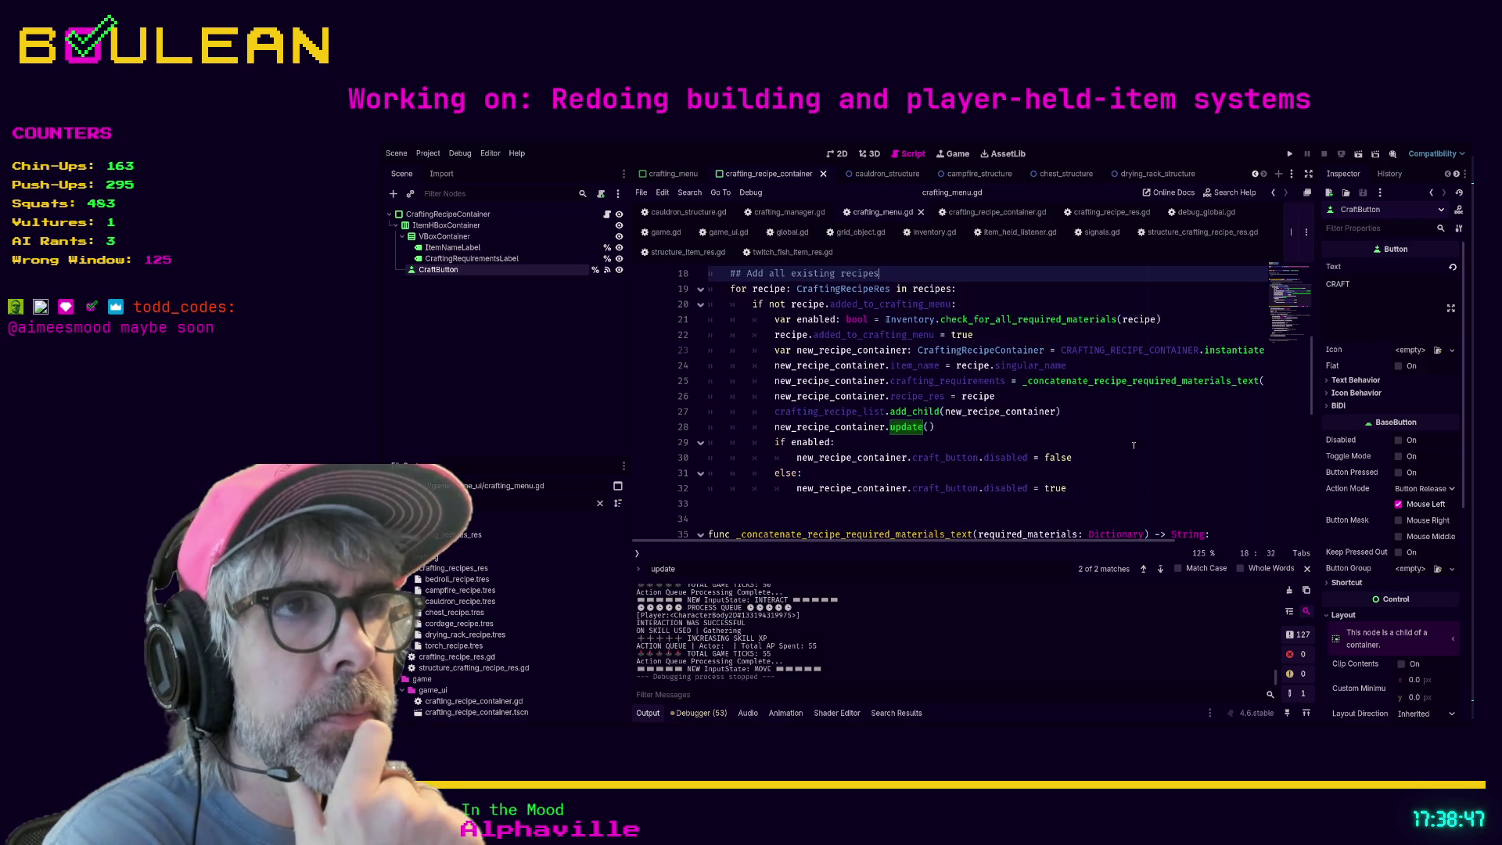
scroll(1134, 446, "up", 1)
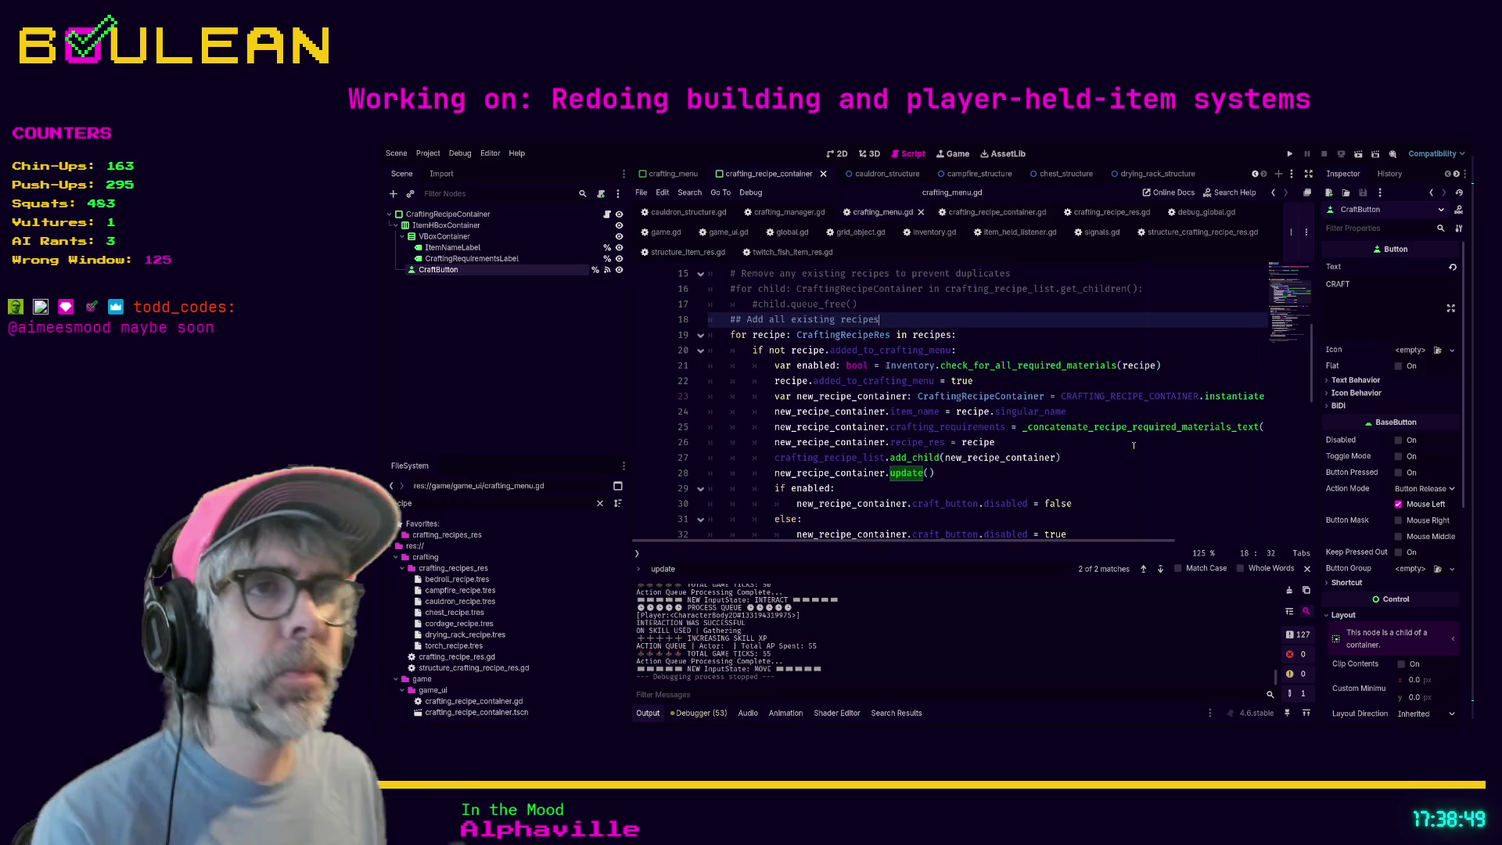
scroll(1134, 445, "up", 1)
scroll(1134, 446, "down", 4)
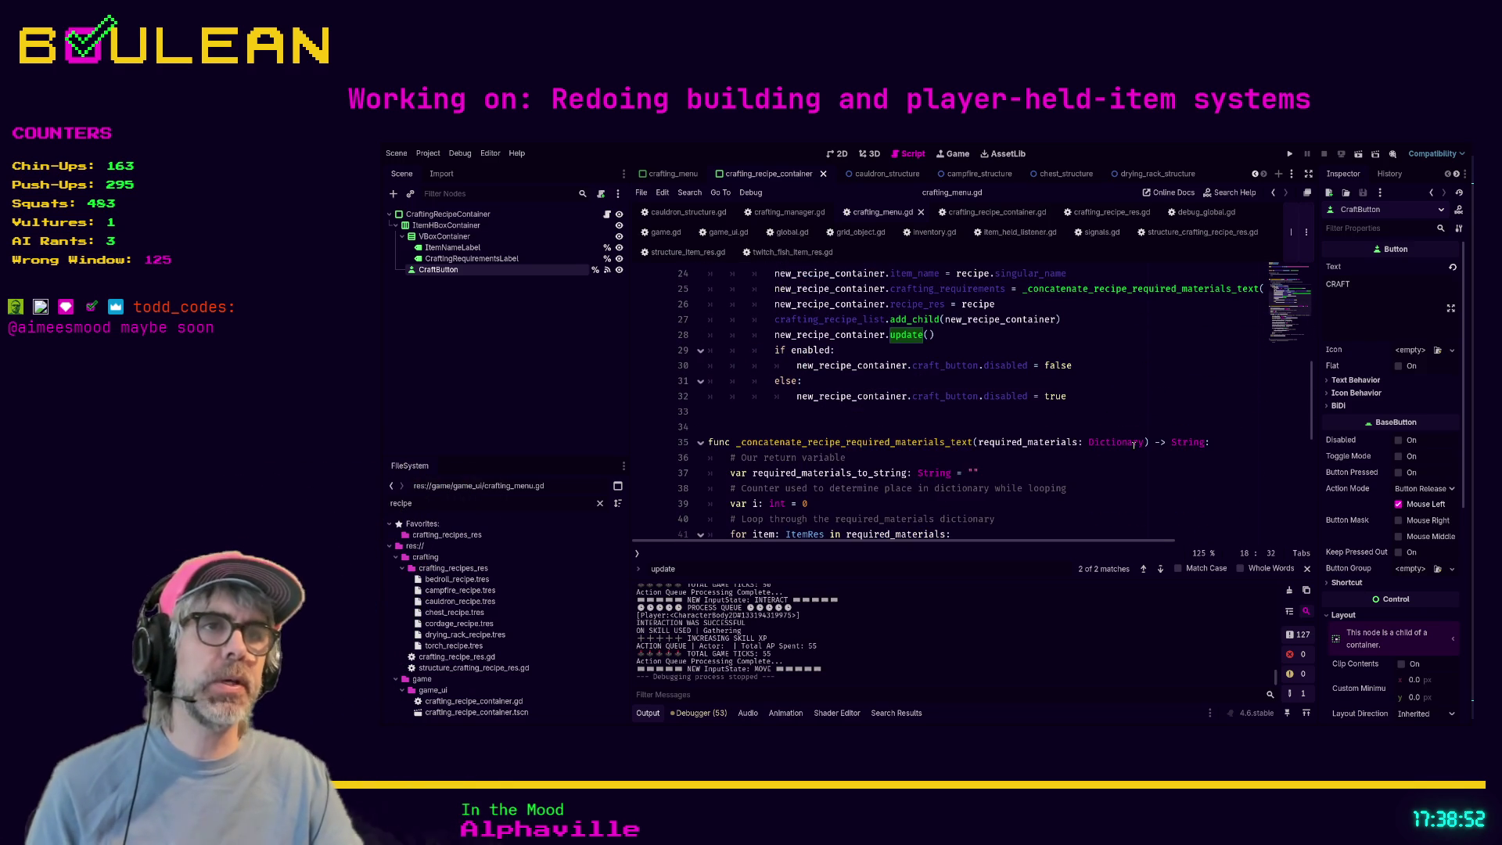
scroll(1133, 445, "down", 8)
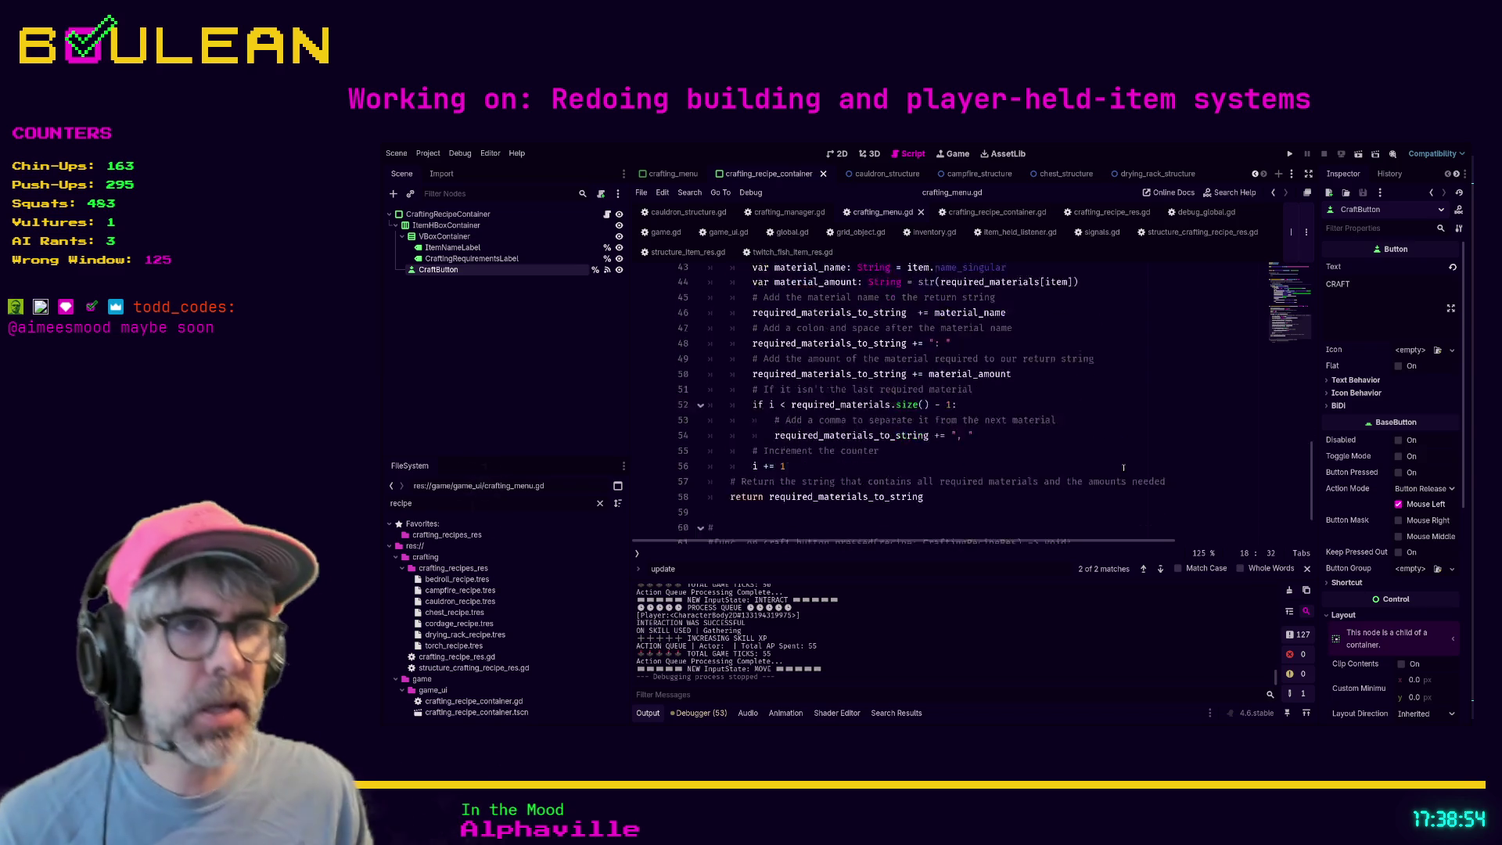
scroll(1122, 495, "up", 15)
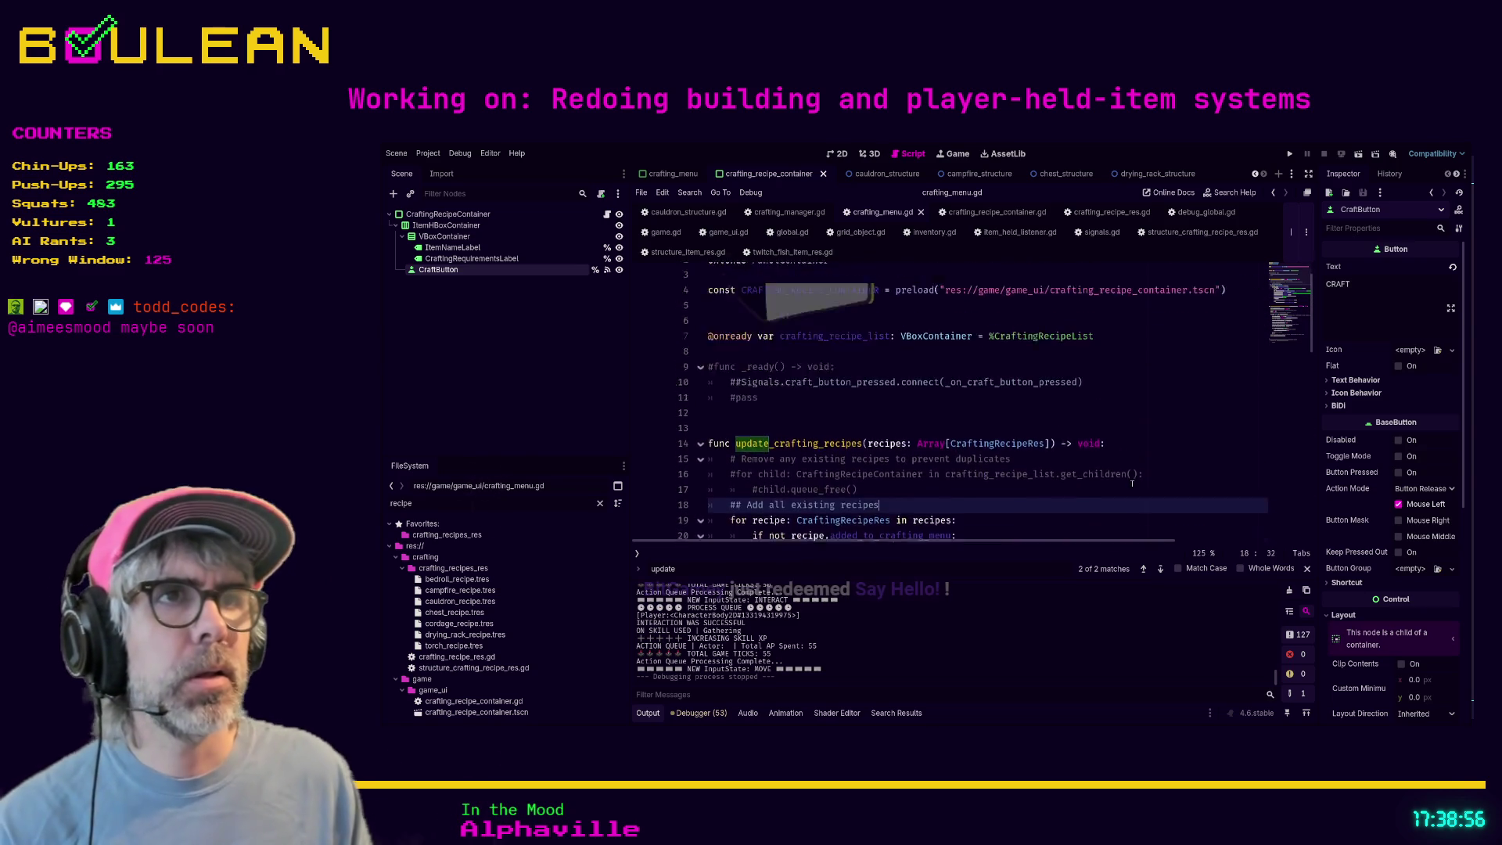
- View crafting_recipe_res.gd's exported fields, like required_materials_dict and durability
left_click(938, 433)
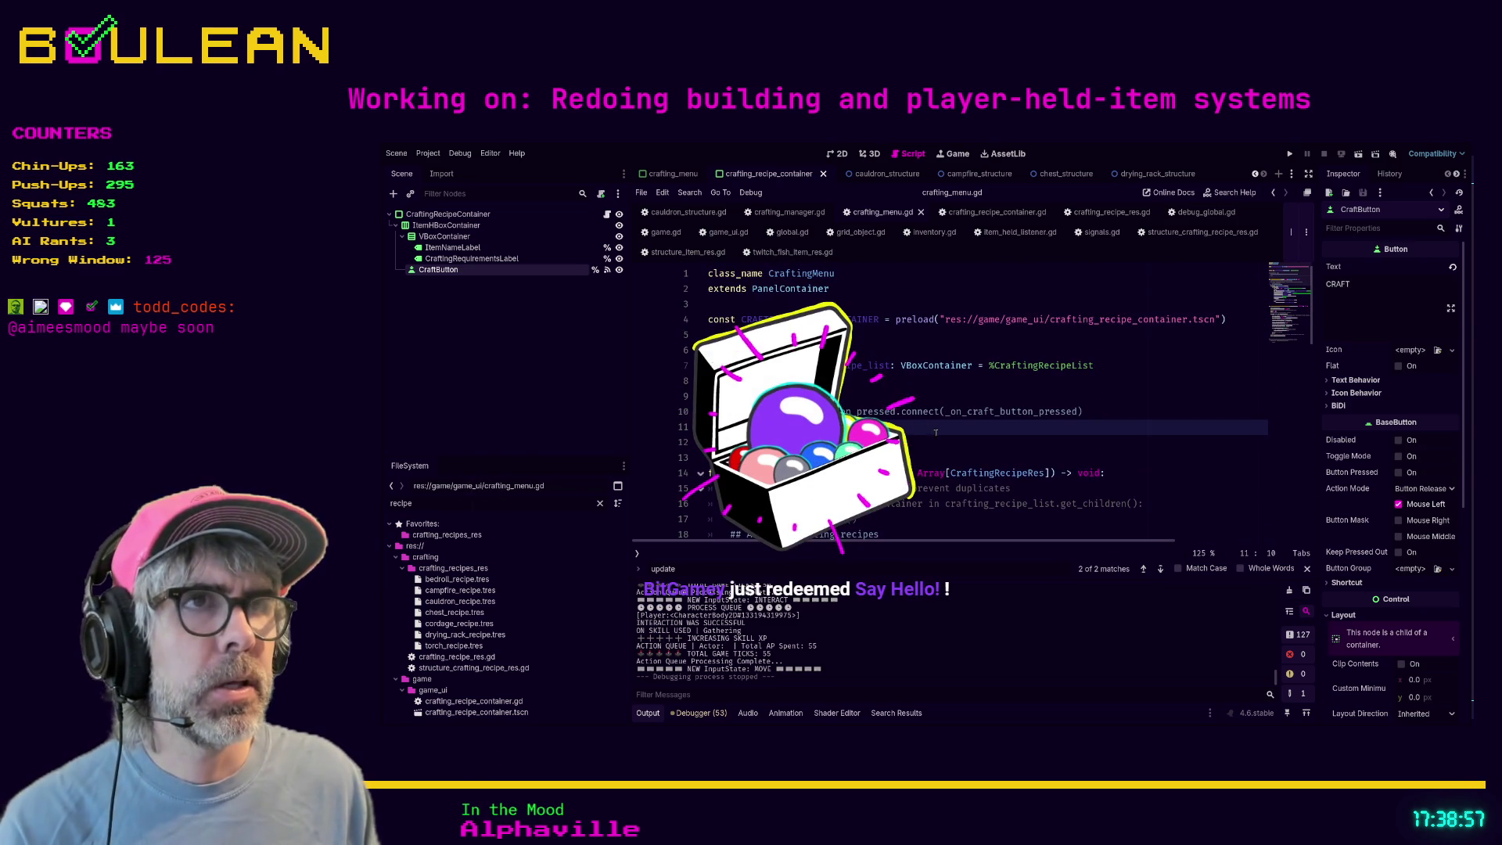
scroll(938, 433, "down", 3)
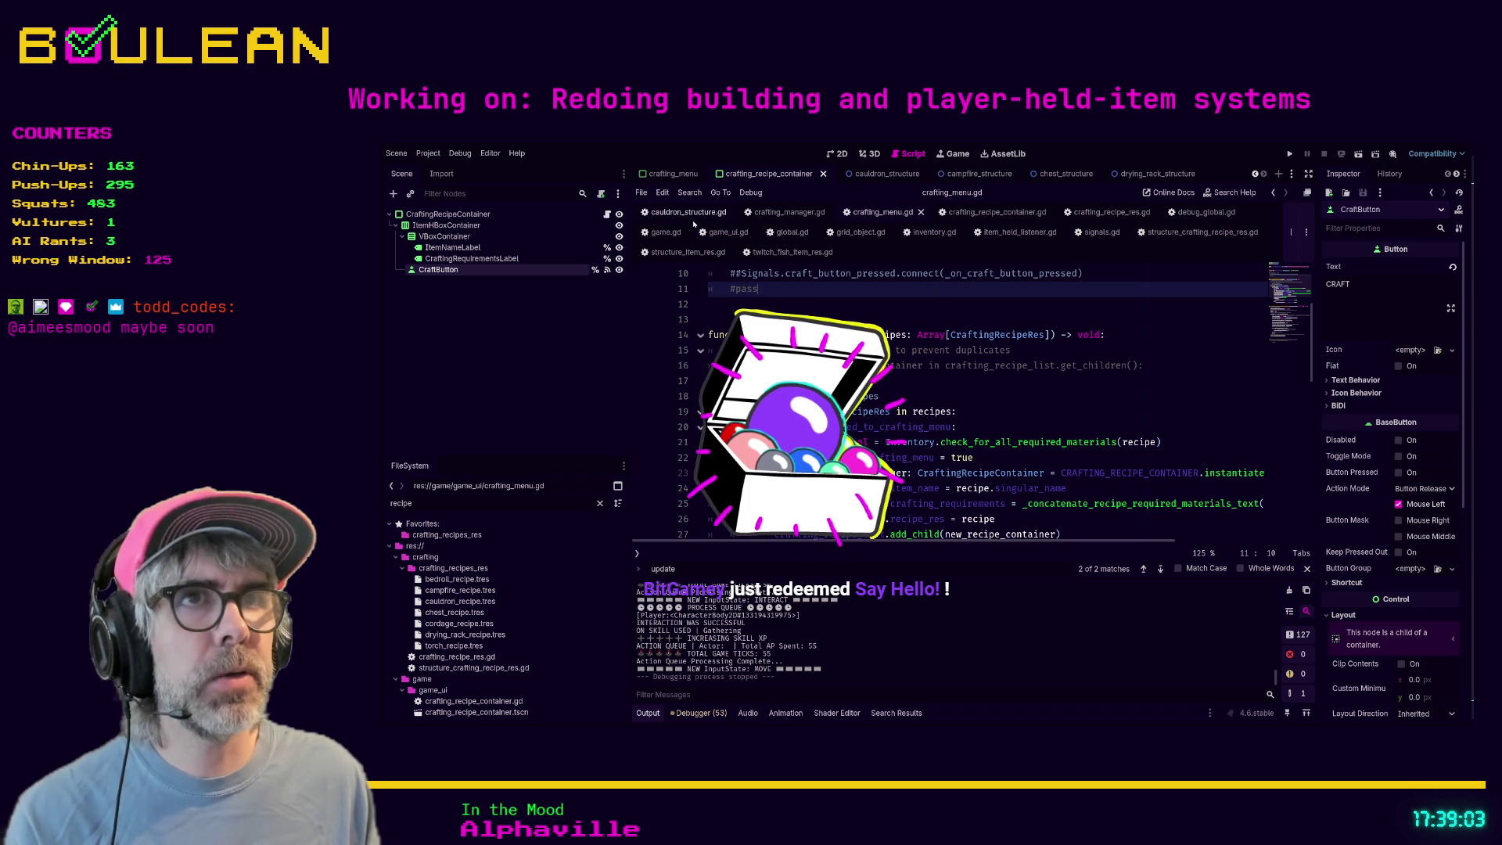
left_click(1107, 212)
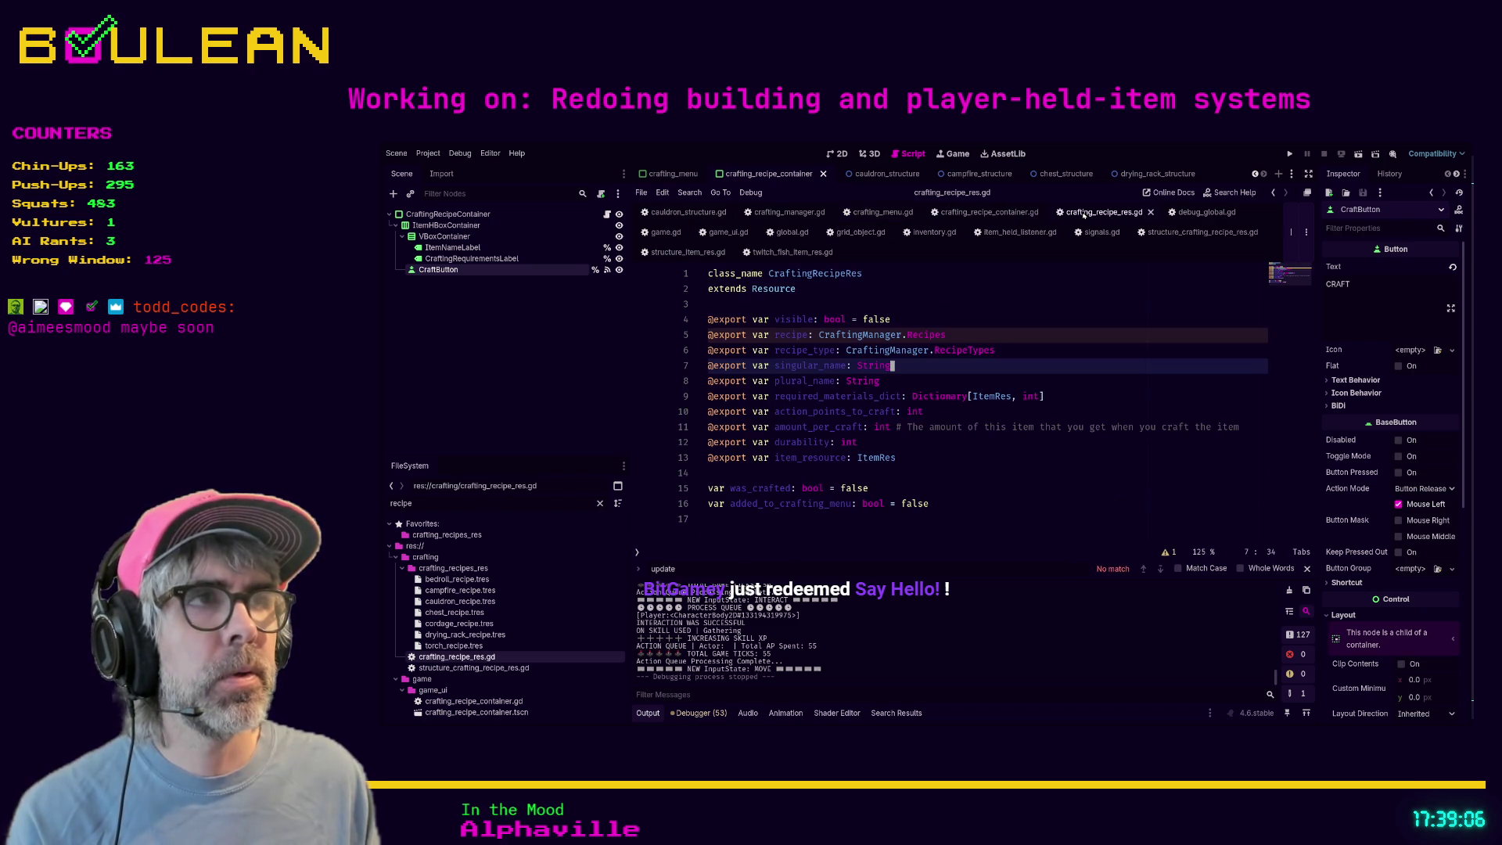